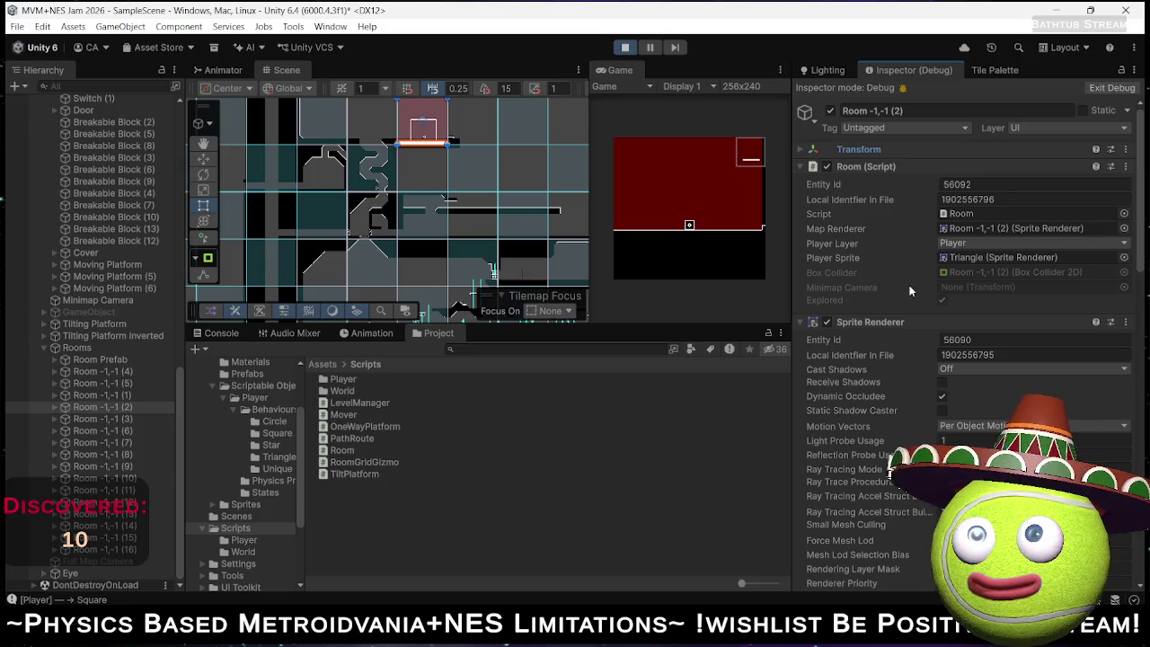
Locate Triangle as the room's player sprite, stop play mode, and switch to Room.cs in Rider.
{"action": "left_click", "coordinate": [977, 258]}
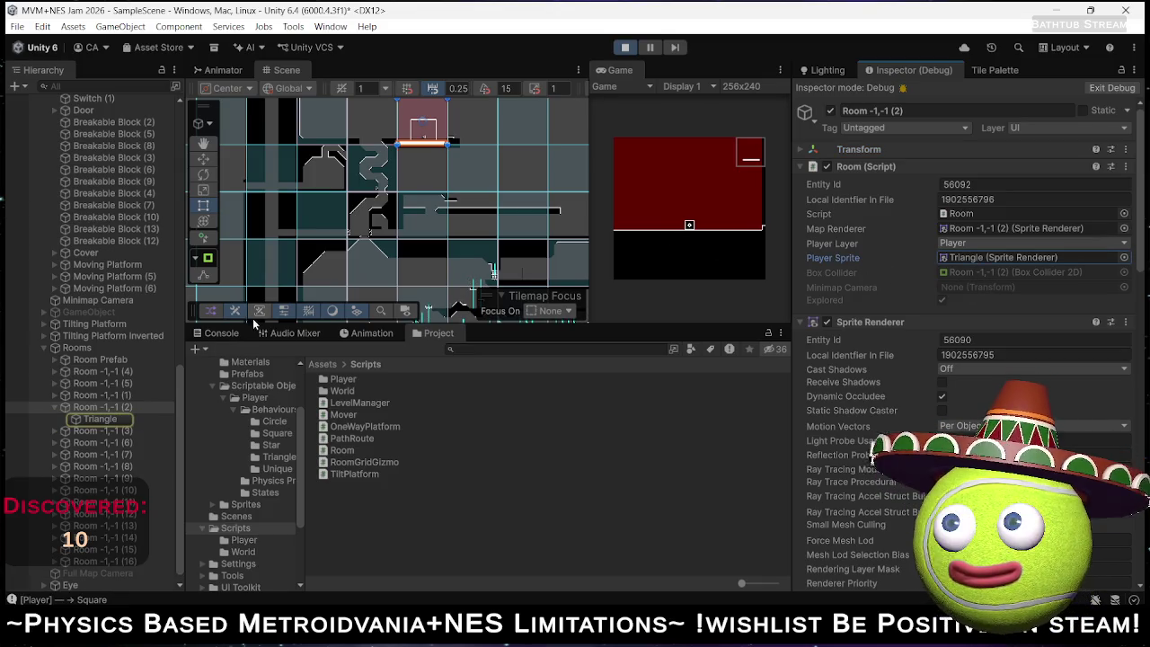
{"action": "left_click", "coordinate": [98, 419]}
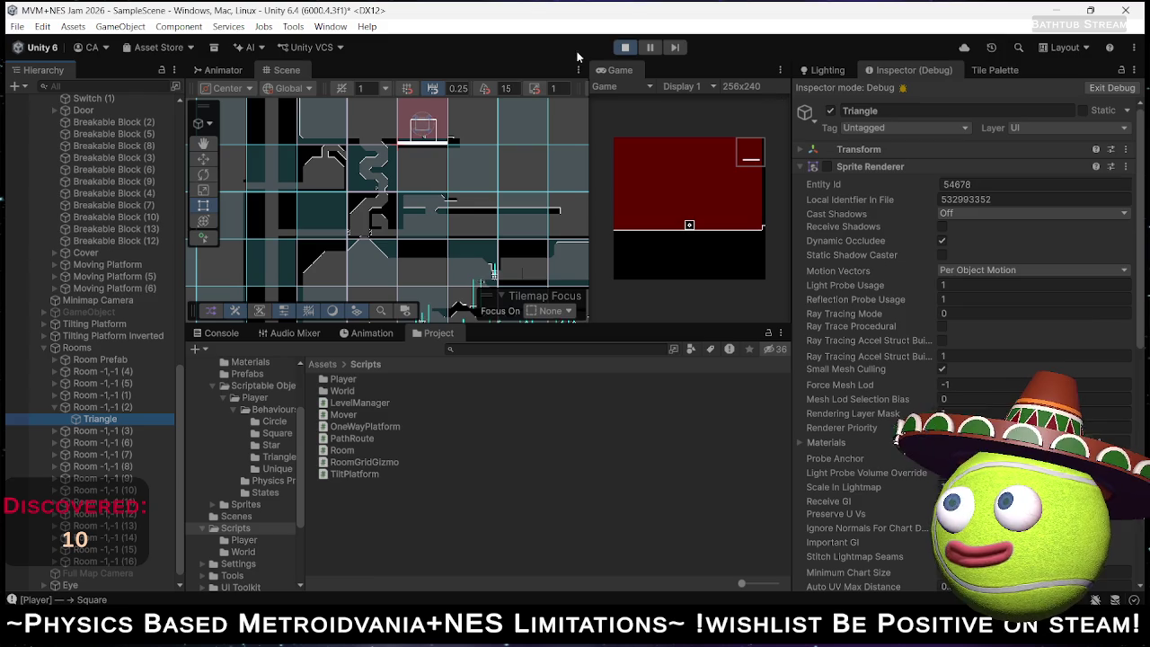
{"action": "left_click", "coordinate": [625, 48]}
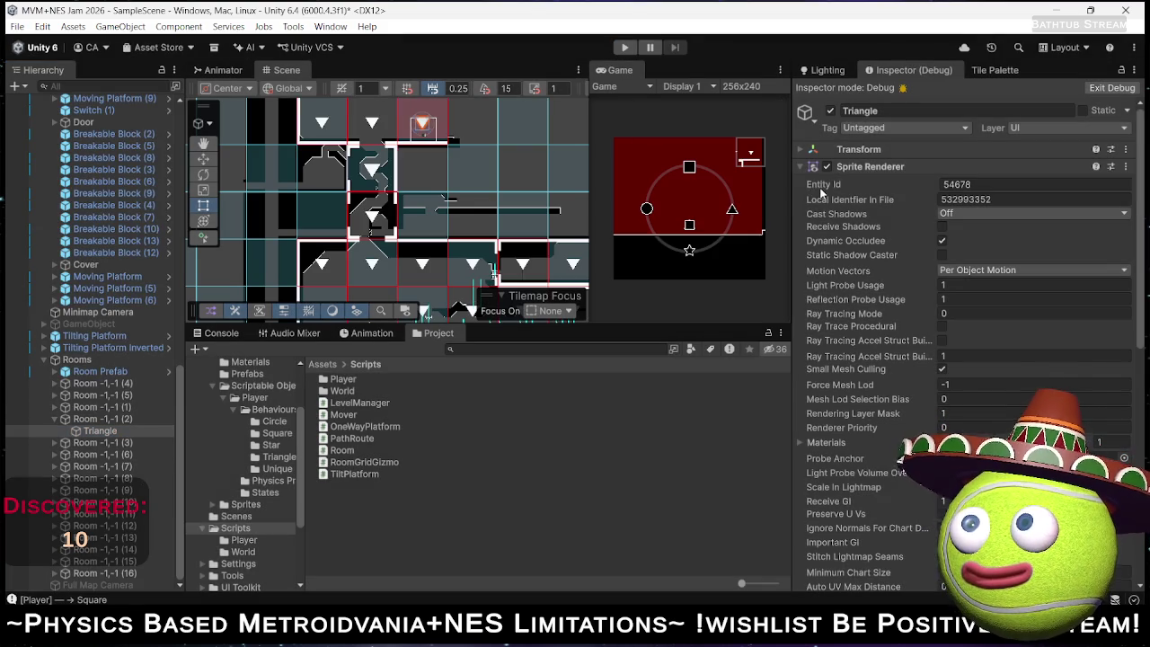
{"action": "key", "text": "alt+Tab"}
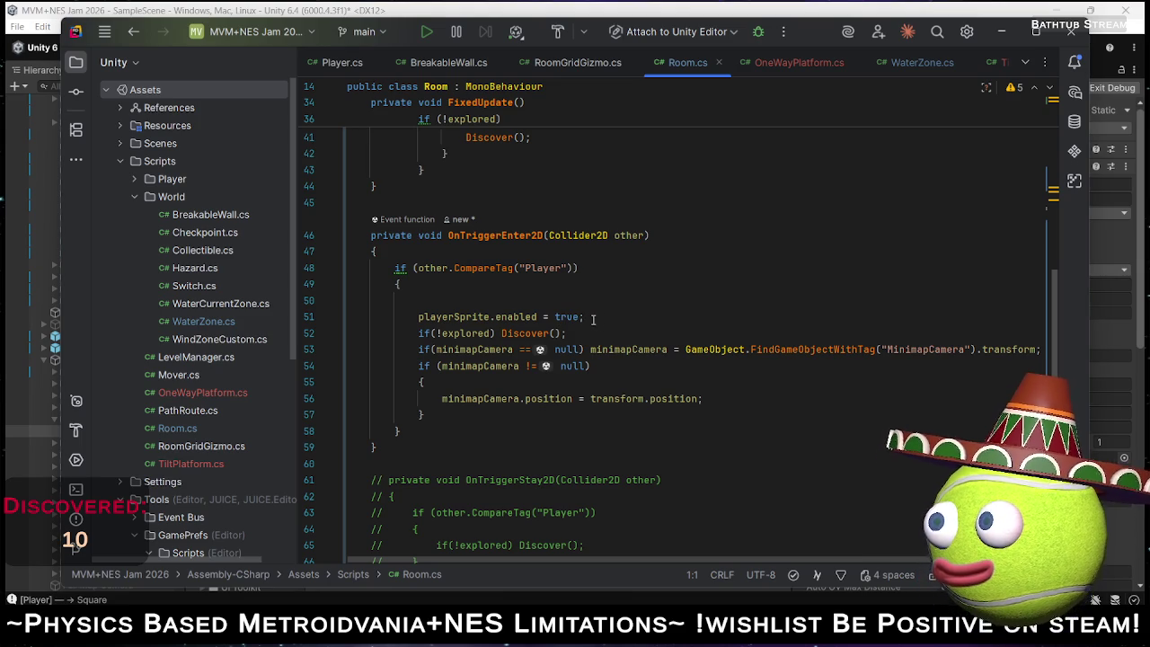
Delete the blank line inside OnTriggerEnter2D's player check.
{"action": "left_click", "coordinate": [593, 318]}
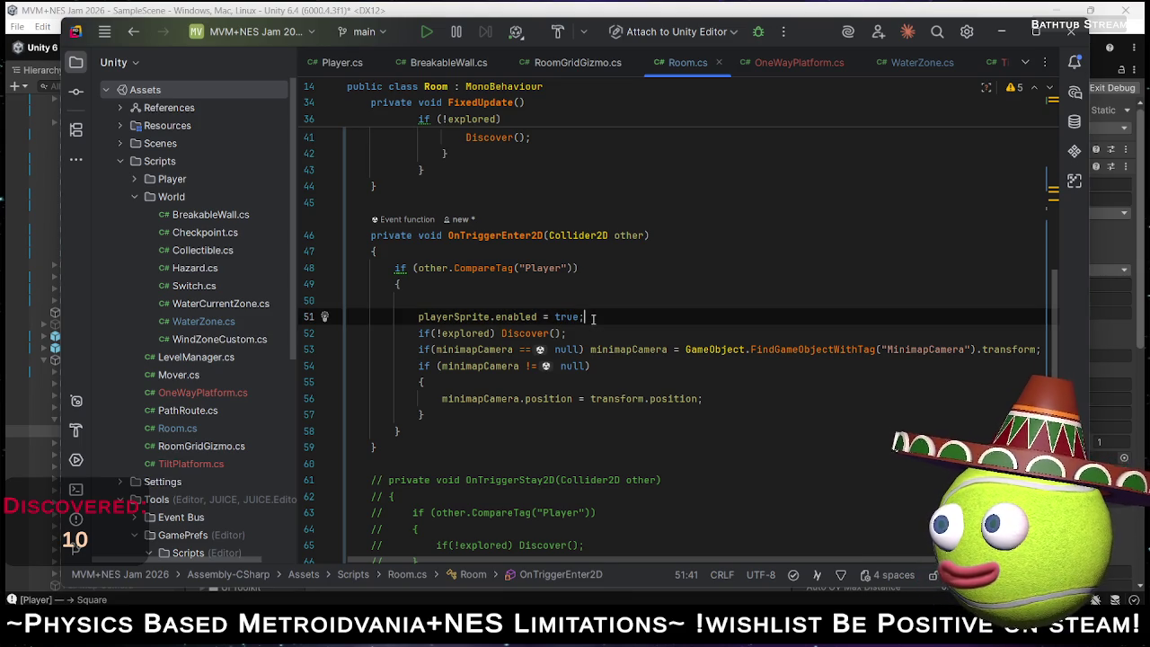
{"action": "left_click_drag", "start_coordinate": [531, 303], "coordinate": [541, 293]}
{"action": "left_click", "coordinate": [541, 295]}
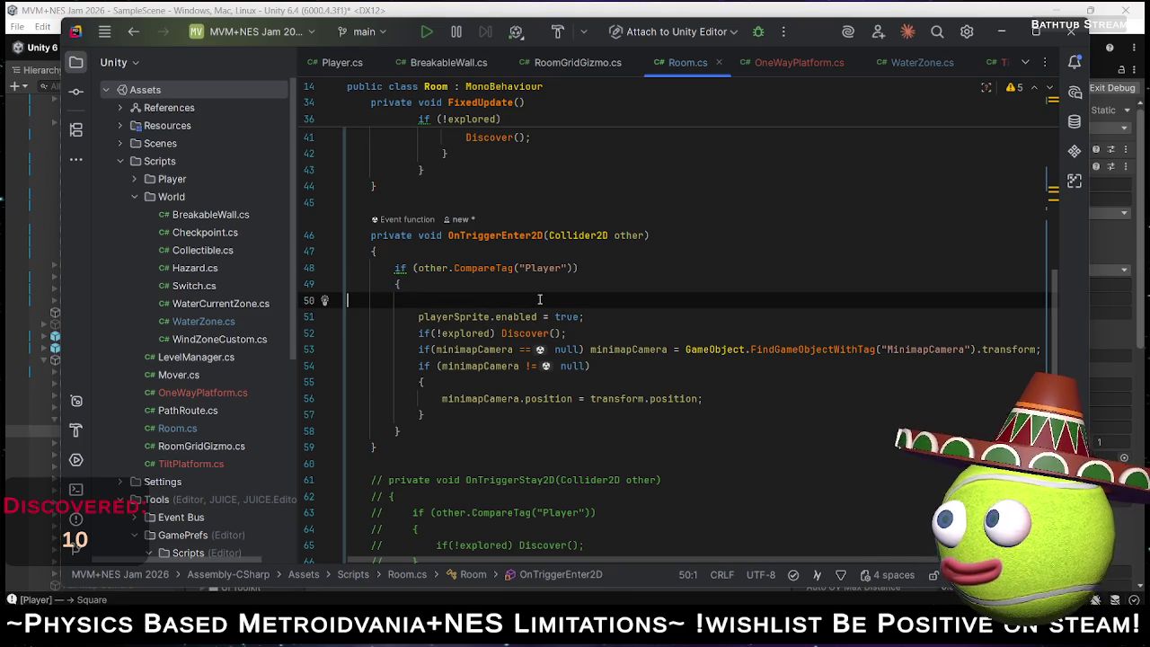
{"action": "triple_click", "coordinate": [552, 293]}
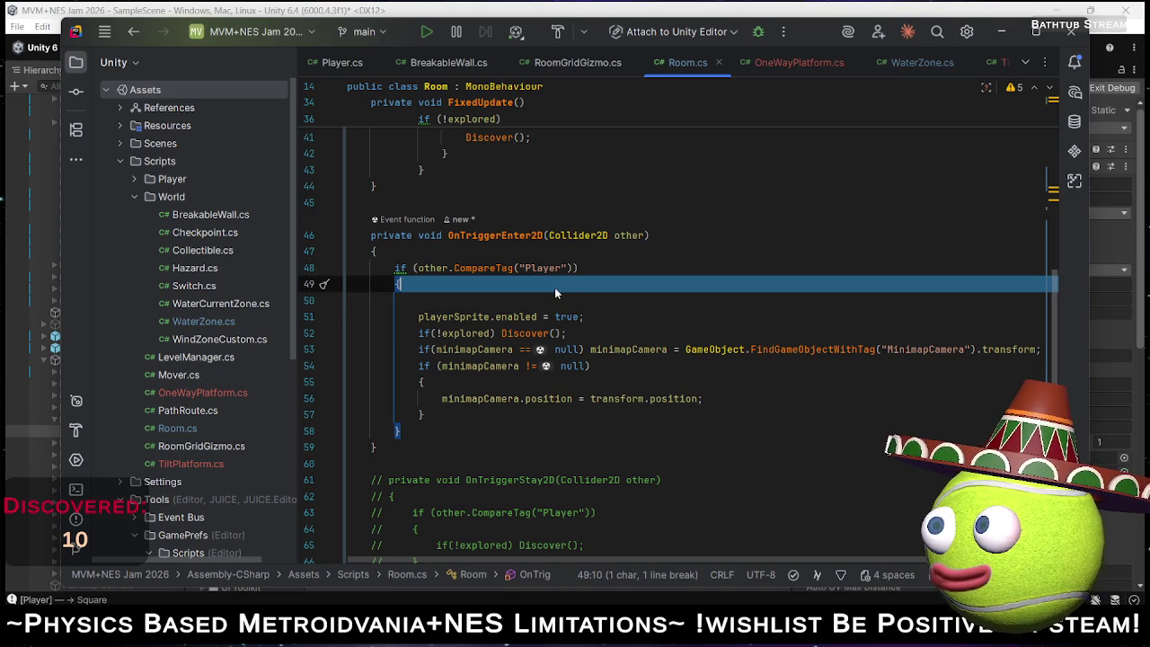
{"action": "key", "text": "BackSpace"}
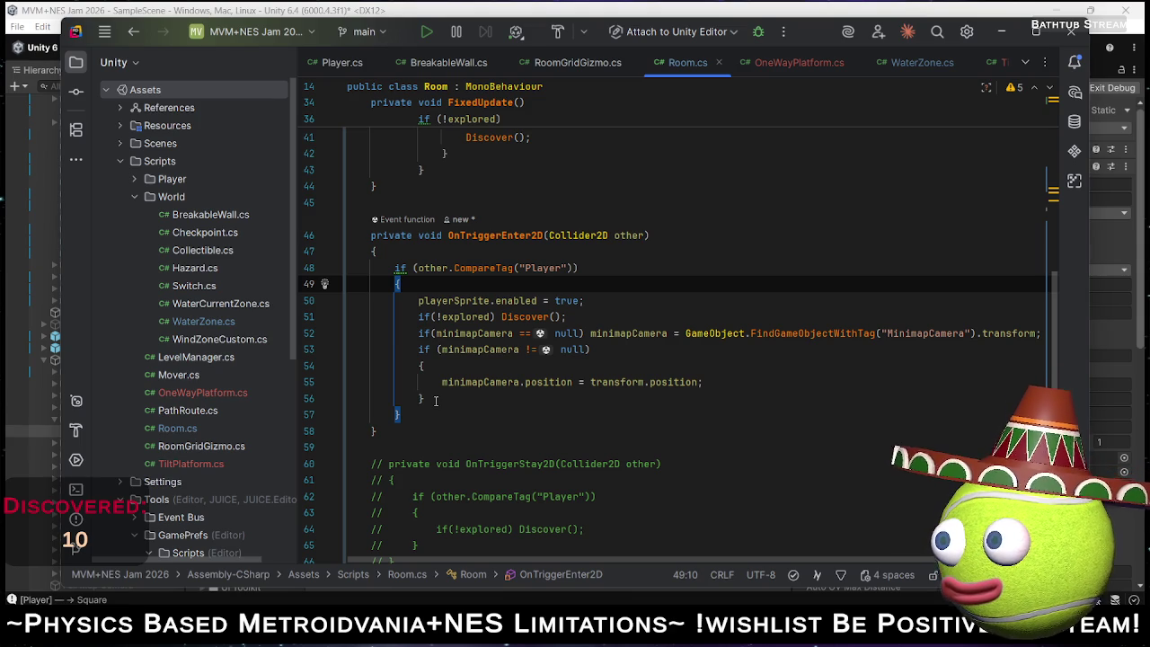
Move 'if(!explored) Discover();' above the playerSprite.enabled line and select lines 50–56.
{"action": "left_click", "coordinate": [584, 316]}
{"action": "key", "text": "alt+shift+Up"}
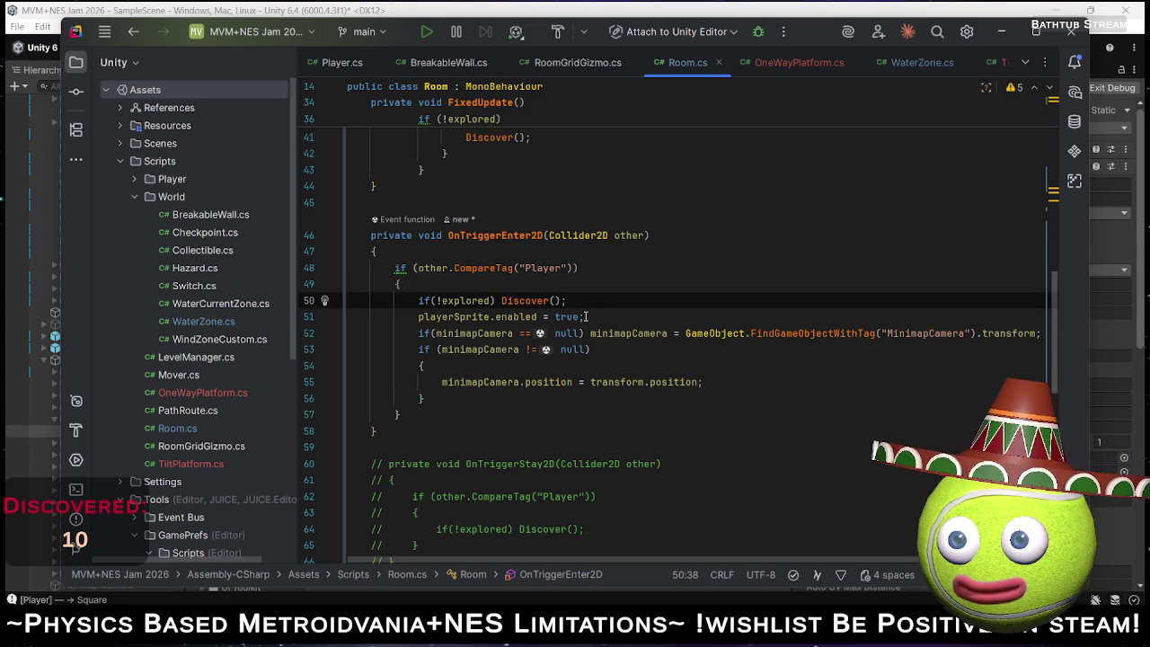
{"action": "left_click", "coordinate": [440, 402], "text": "shift"}
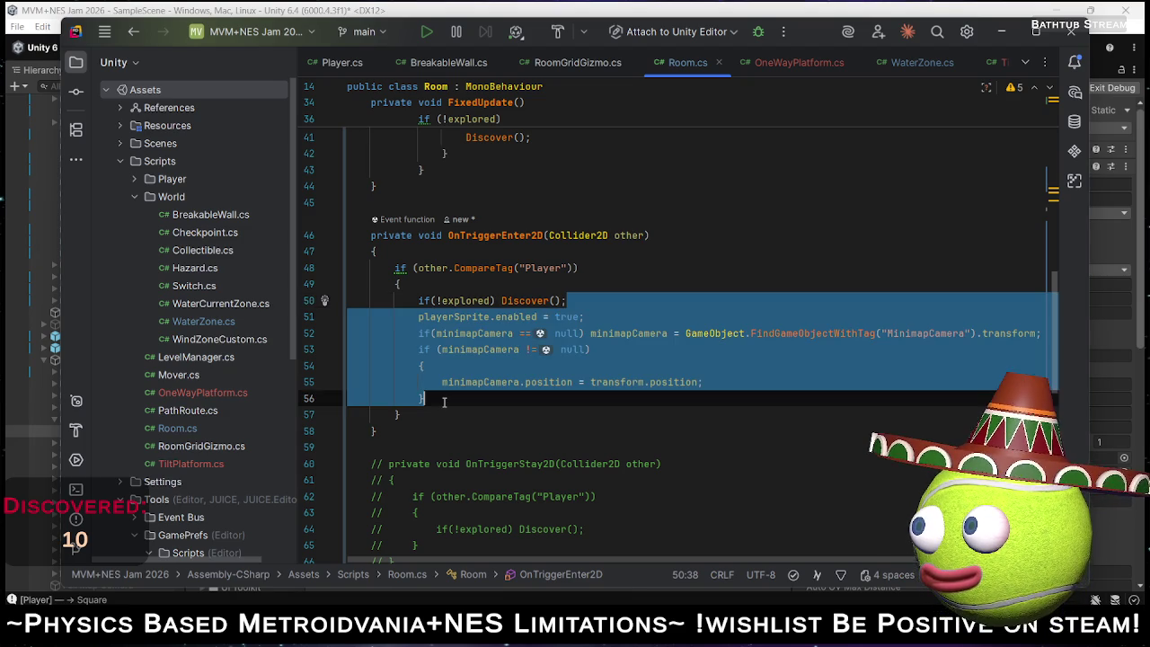
{"action": "key", "text": "Left"}
{"action": "key", "text": "Home"}
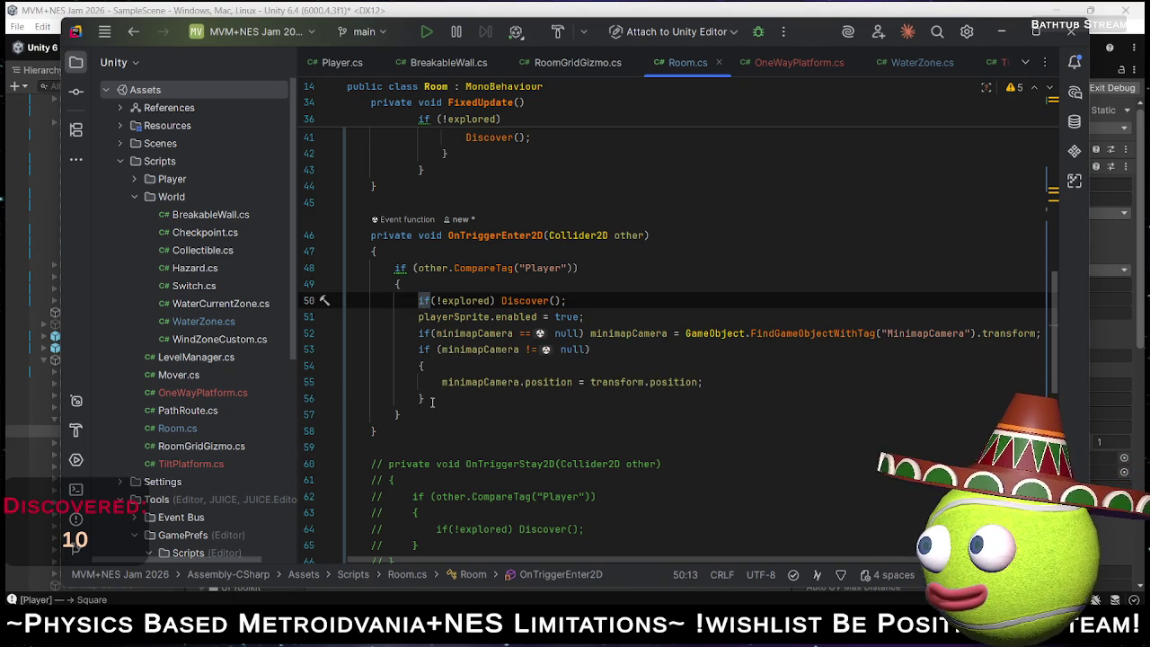
{"action": "left_click", "coordinate": [431, 399], "text": "shift"}
{"action": "right_click", "coordinate": [449, 349]}
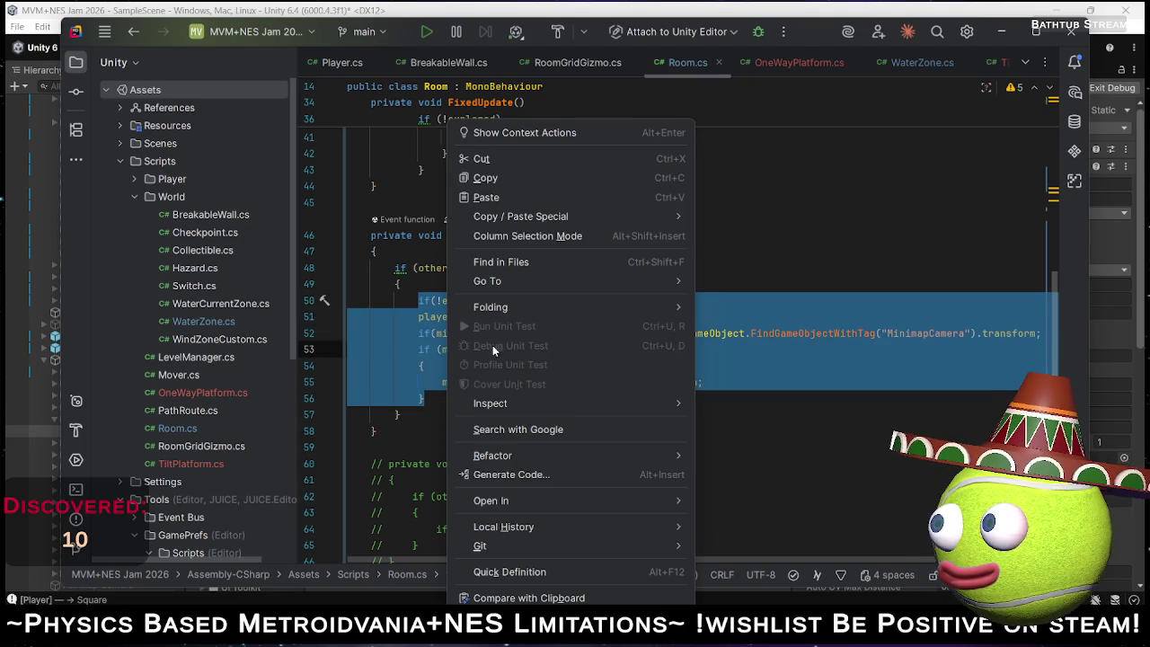
Extract the selected player-handling block into a new method named ExecutePlayerInteraction.
{"action": "mouse_move", "coordinate": [584, 453]}
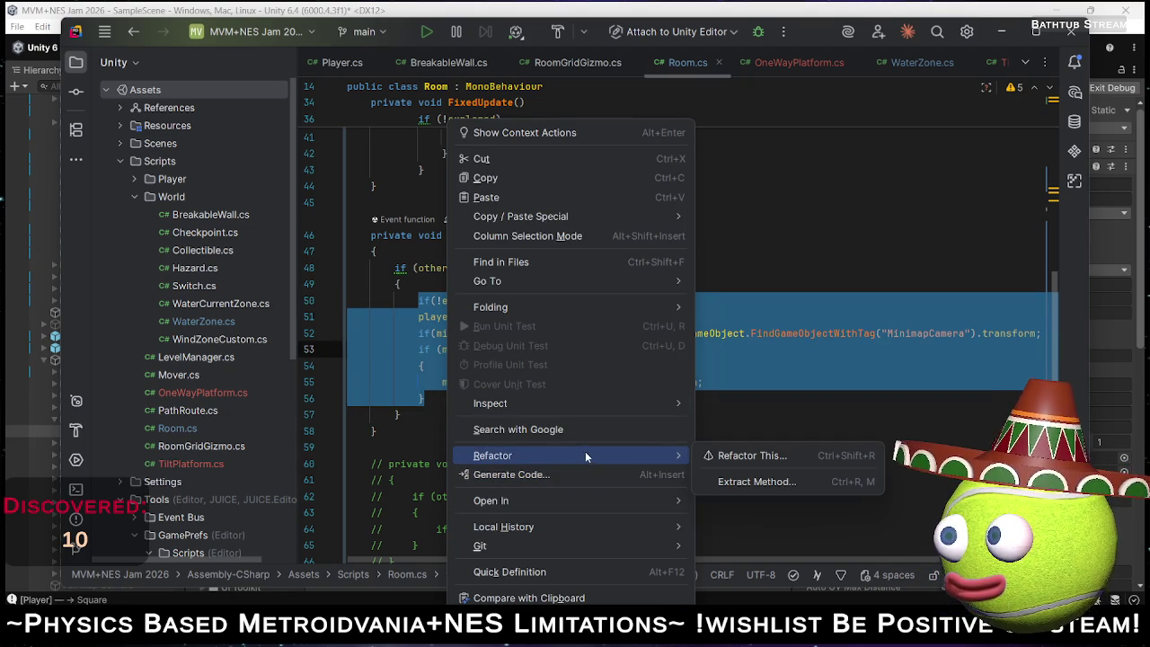
{"action": "left_click", "coordinate": [756, 482]}
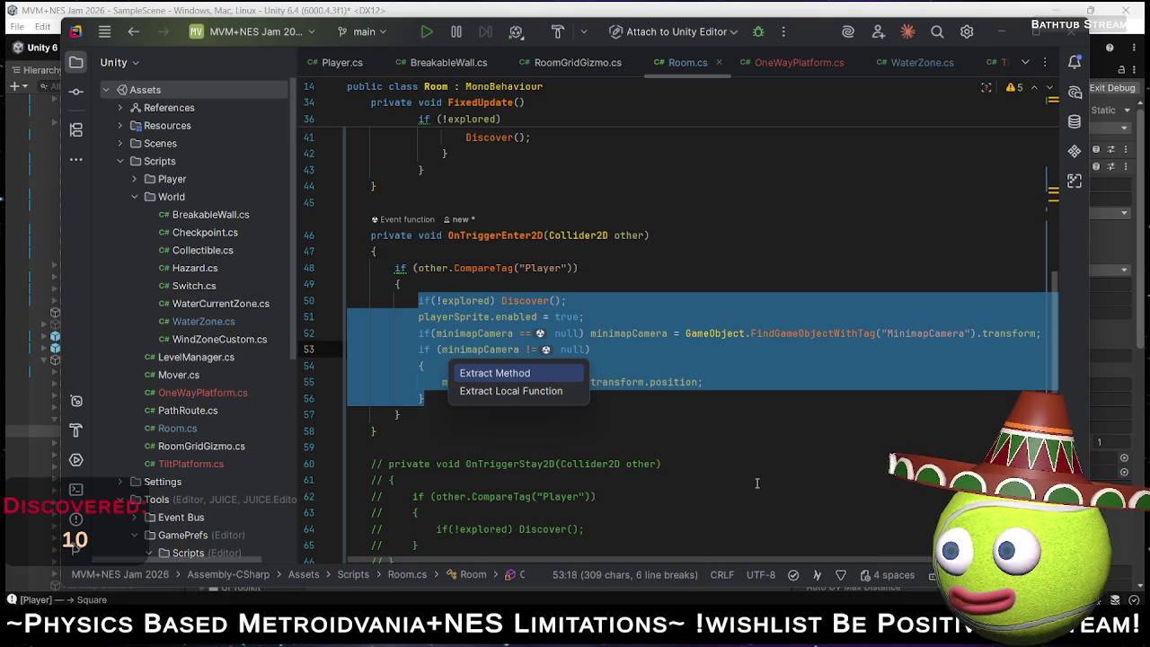
{"action": "key", "text": "Return"}
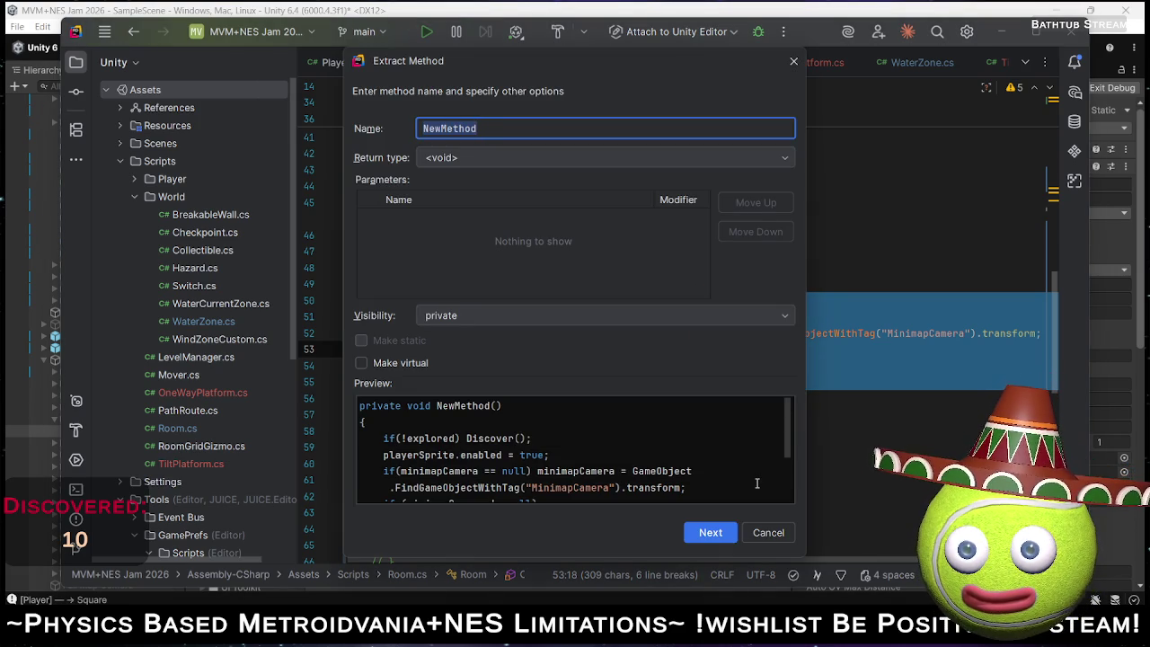
{"action": "type", "text": "E"}
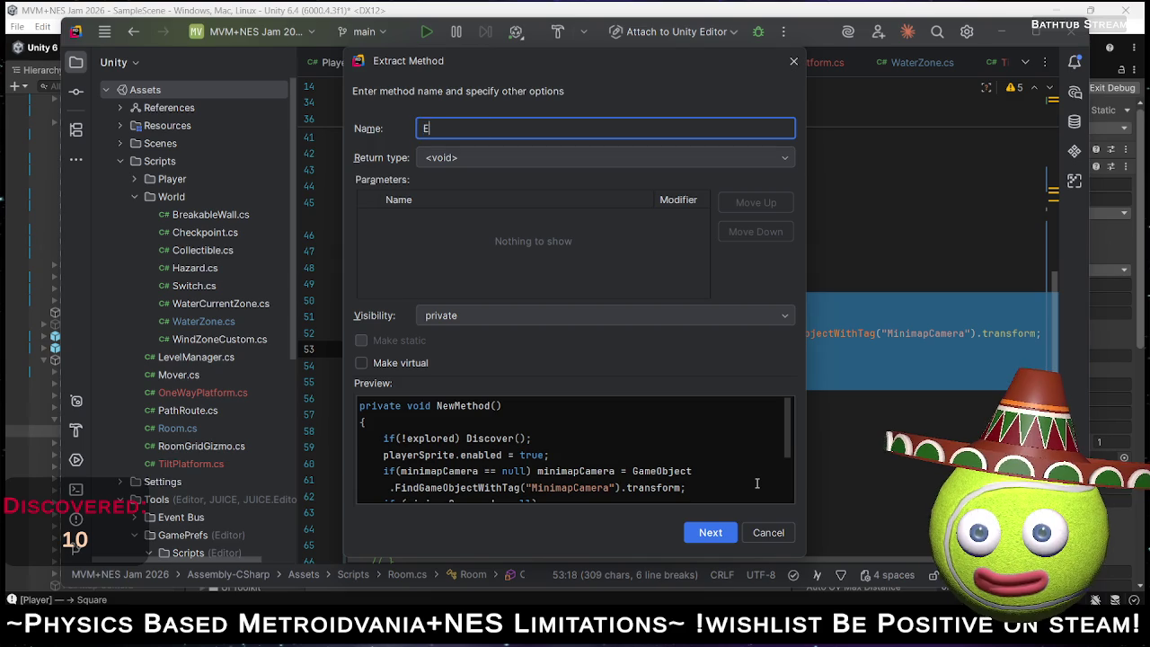
{"action": "type", "text": "xecute"}
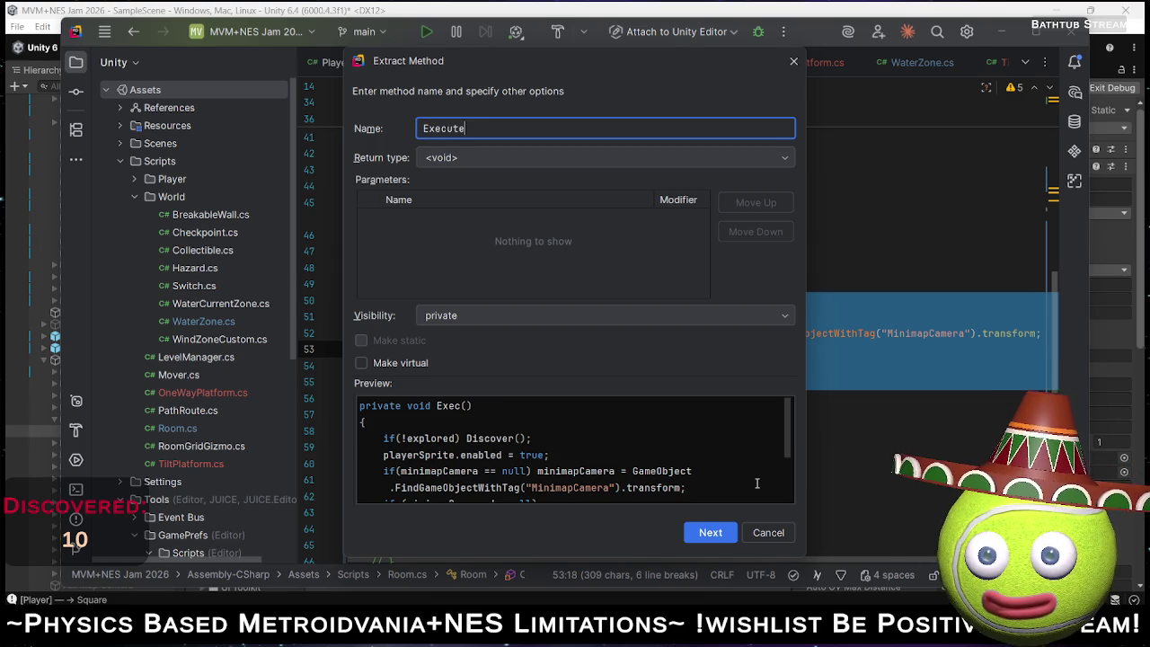
{"action": "type", "text": "PlayerInteraction"}
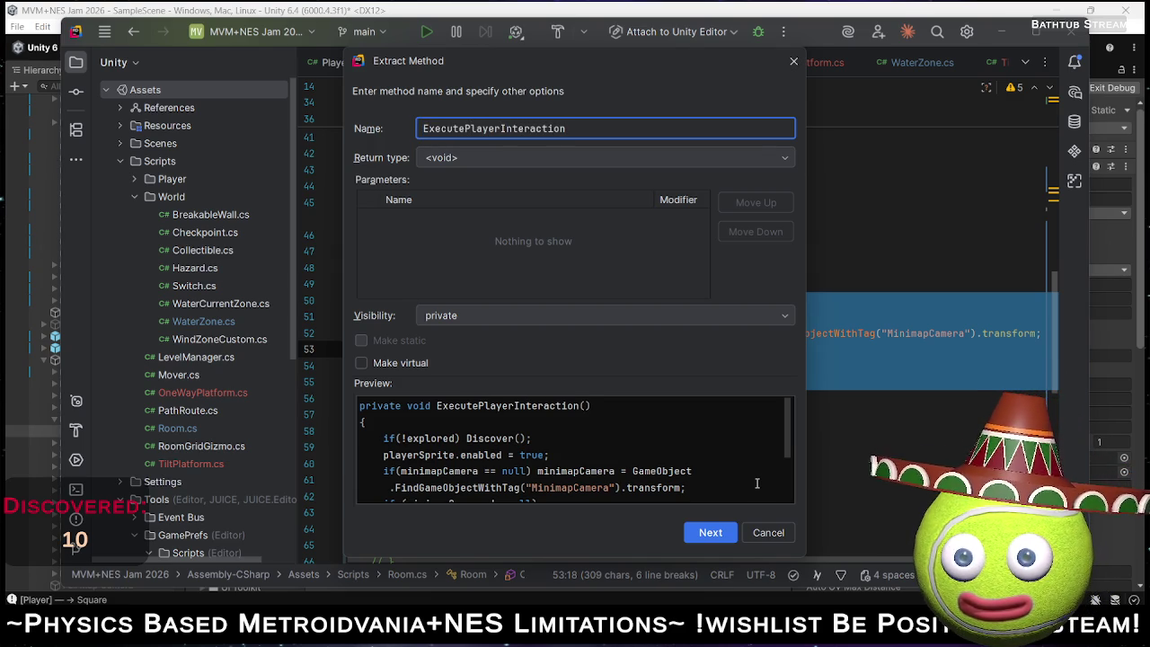
{"action": "left_click", "coordinate": [711, 532]}
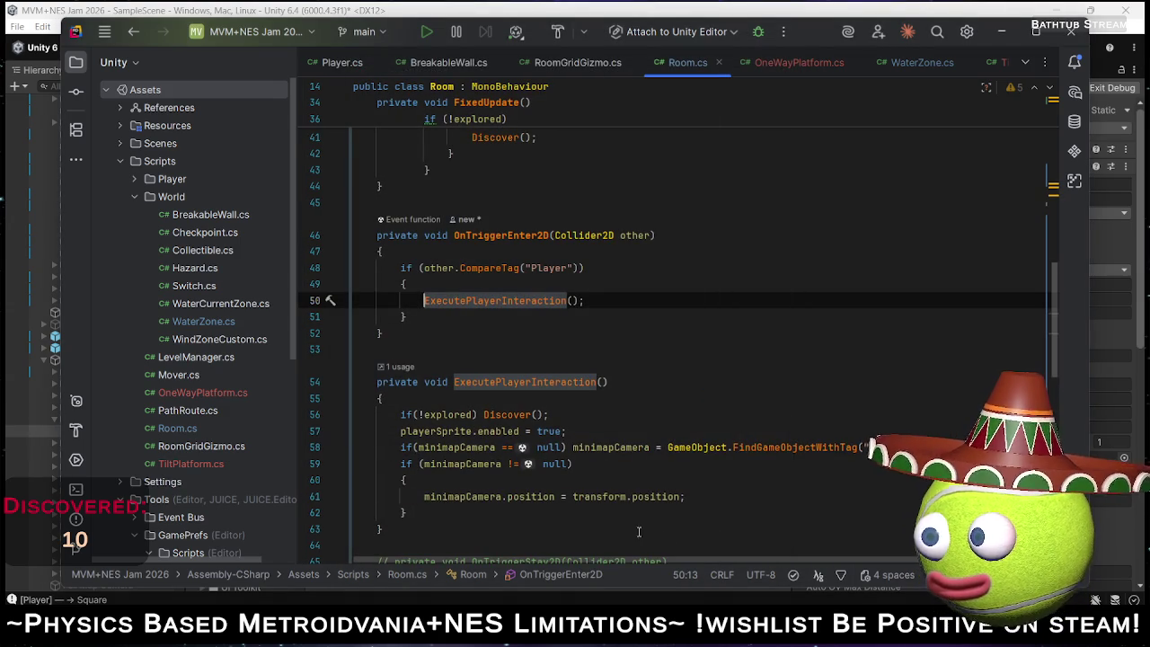
Comment out the if (!explored) block on lines 36–43 of FixedUpdate, then return to Unity.
{"action": "left_click", "coordinate": [626, 334]}
{"action": "scroll", "coordinate": [554, 364], "scroll_direction": "up", "scroll_amount": 3}
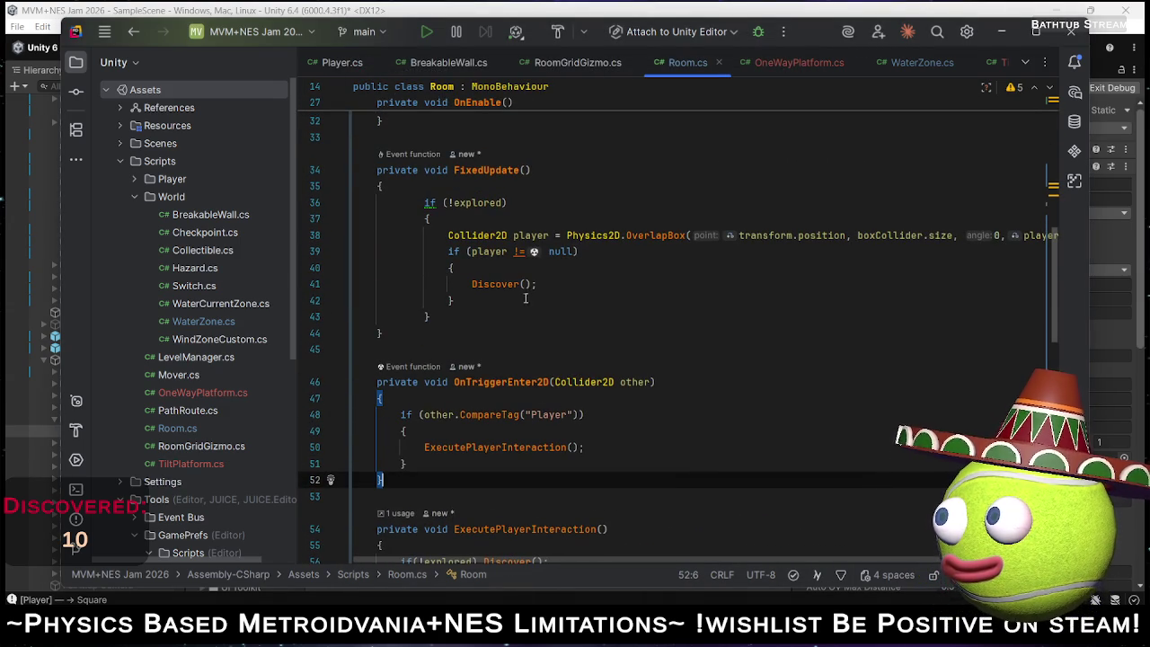
{"action": "left_click_drag", "start_coordinate": [453, 314], "coordinate": [429, 203]}
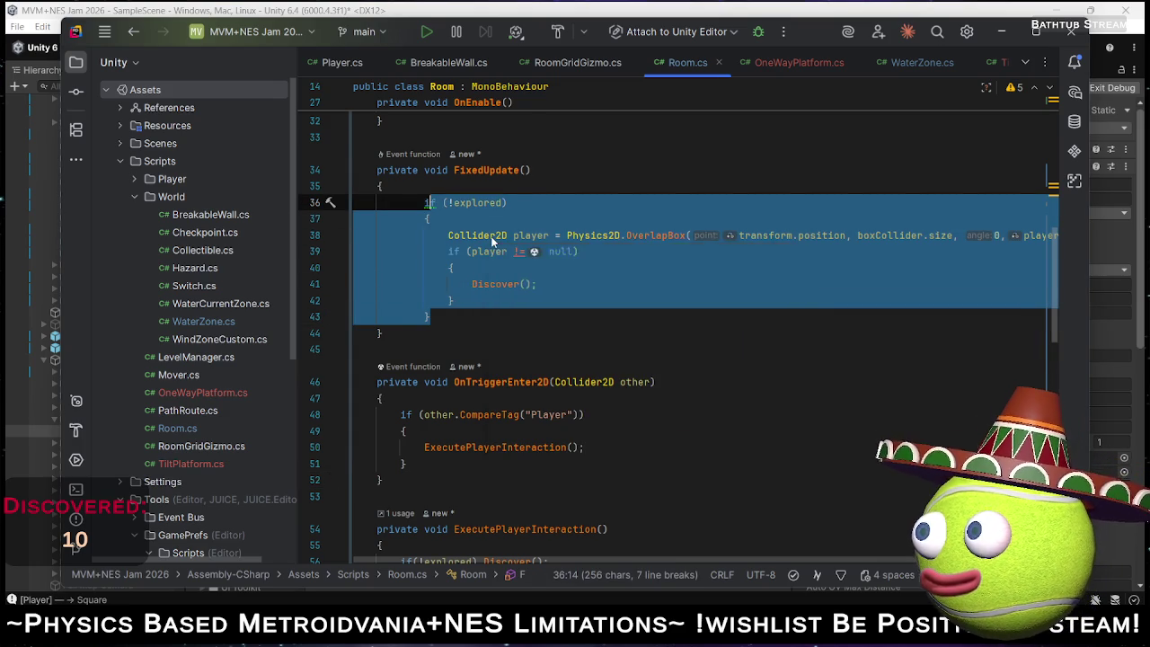
{"action": "key", "text": "ctrl+slash"}
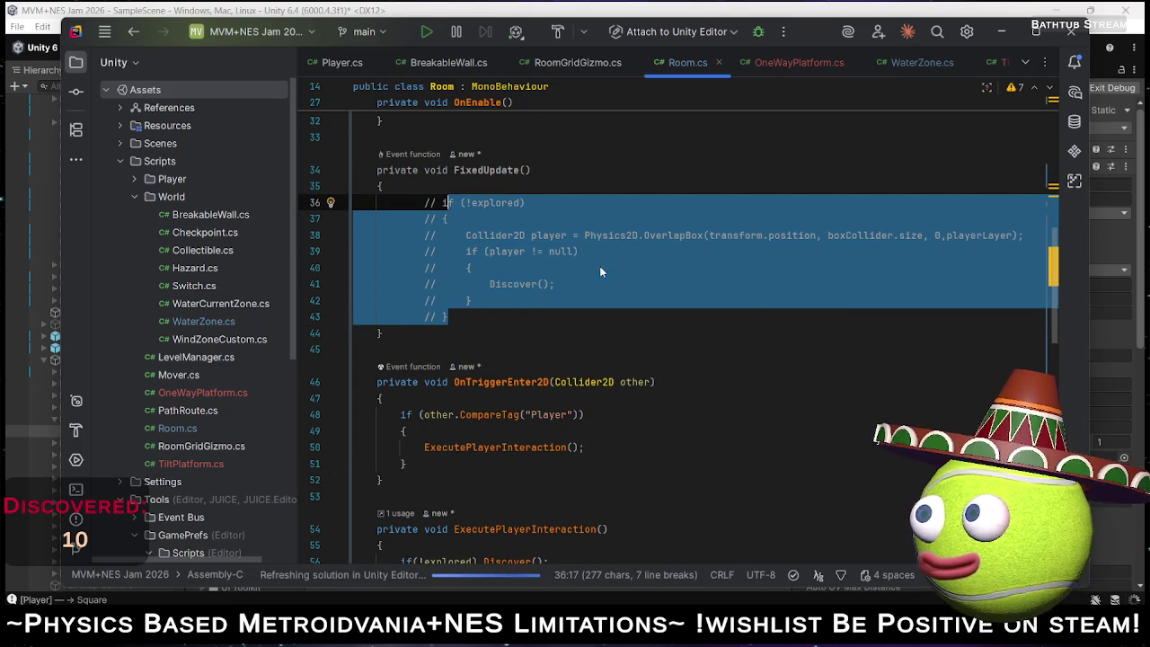
{"action": "key", "text": "alt+Tab"}
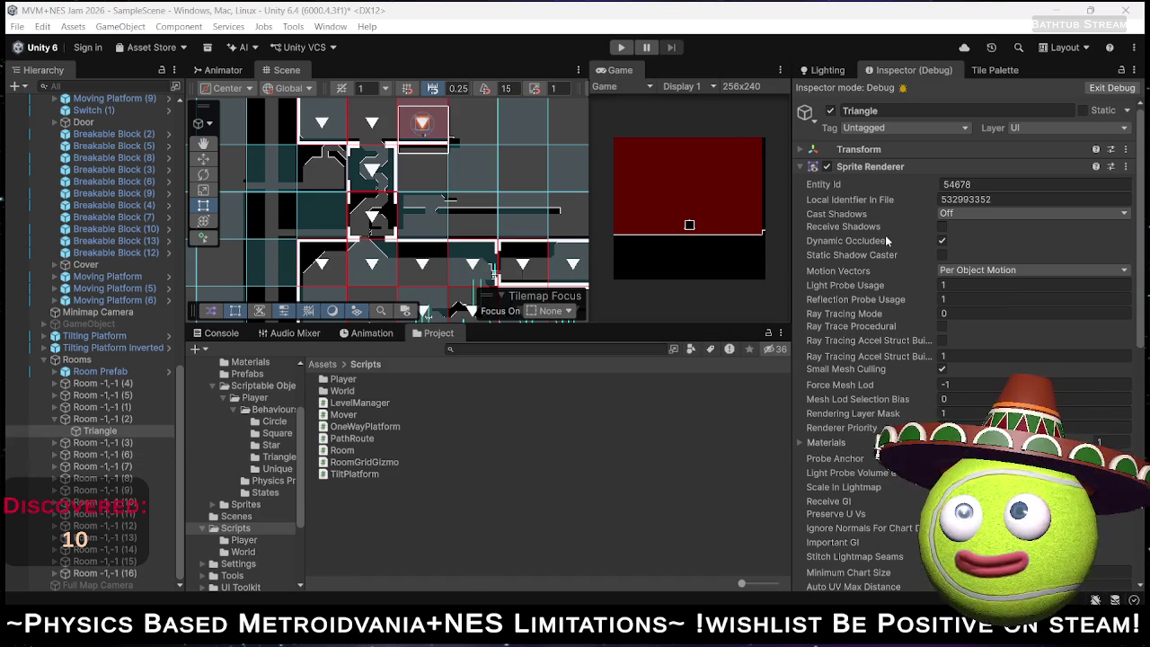
Exit the Inspector's Debug view, then run a playtest and stop it.
{"action": "left_click", "coordinate": [1111, 88]}
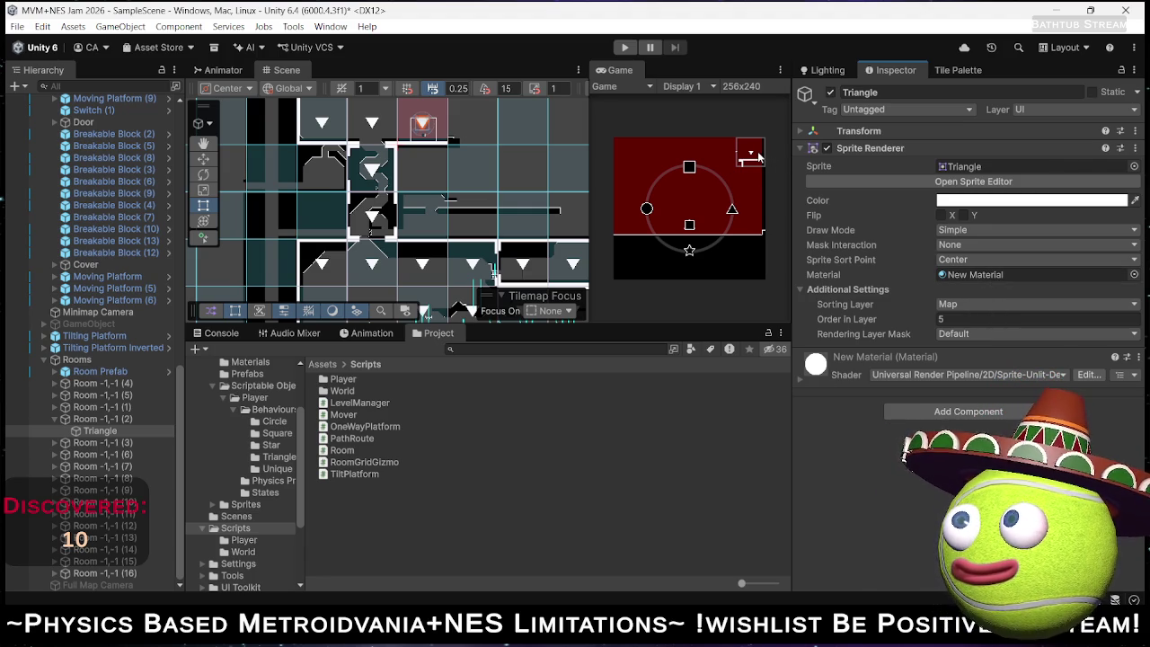
{"action": "left_click", "coordinate": [624, 47]}
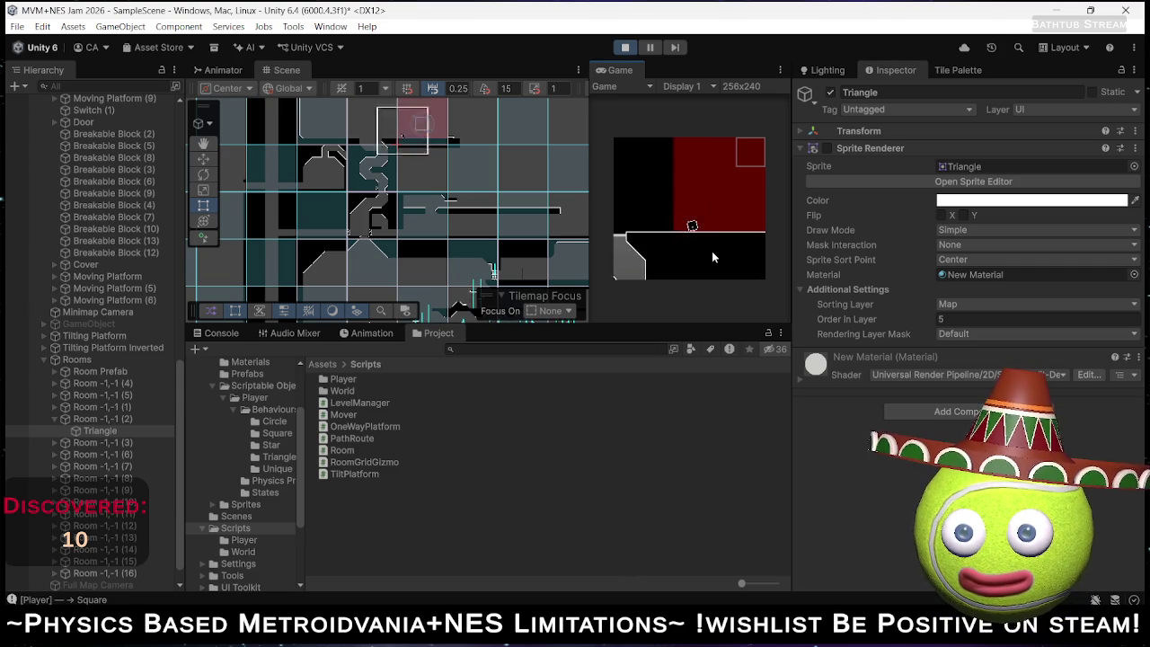
{"action": "left_click", "coordinate": [624, 48]}
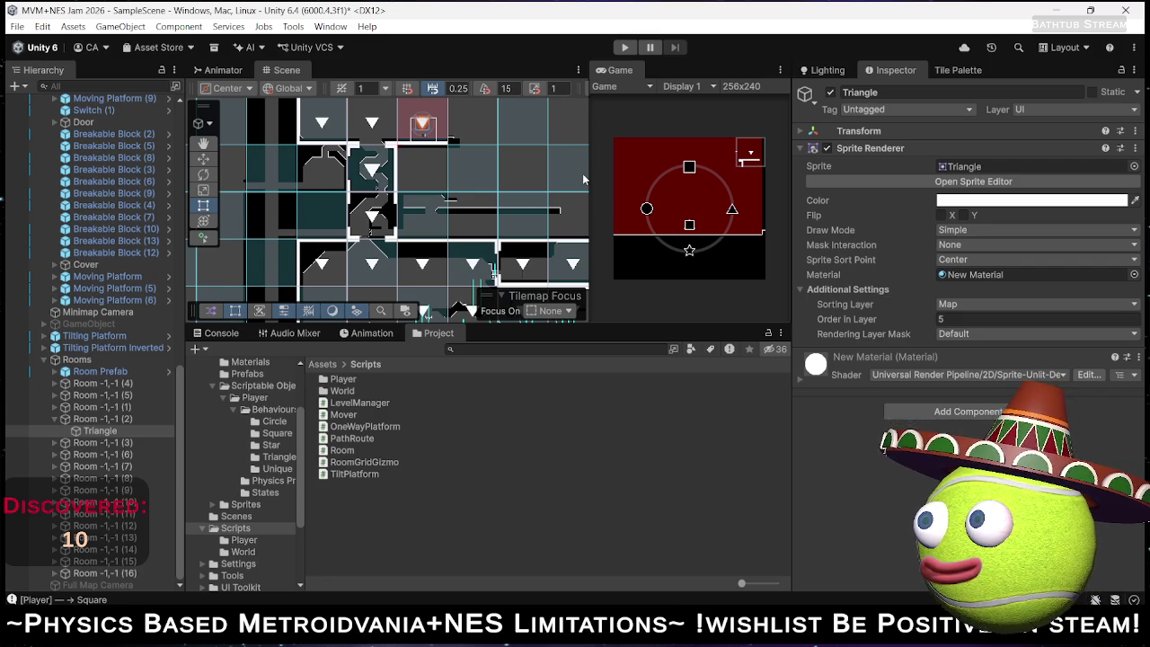
{"action": "key", "text": "alt+Tab"}
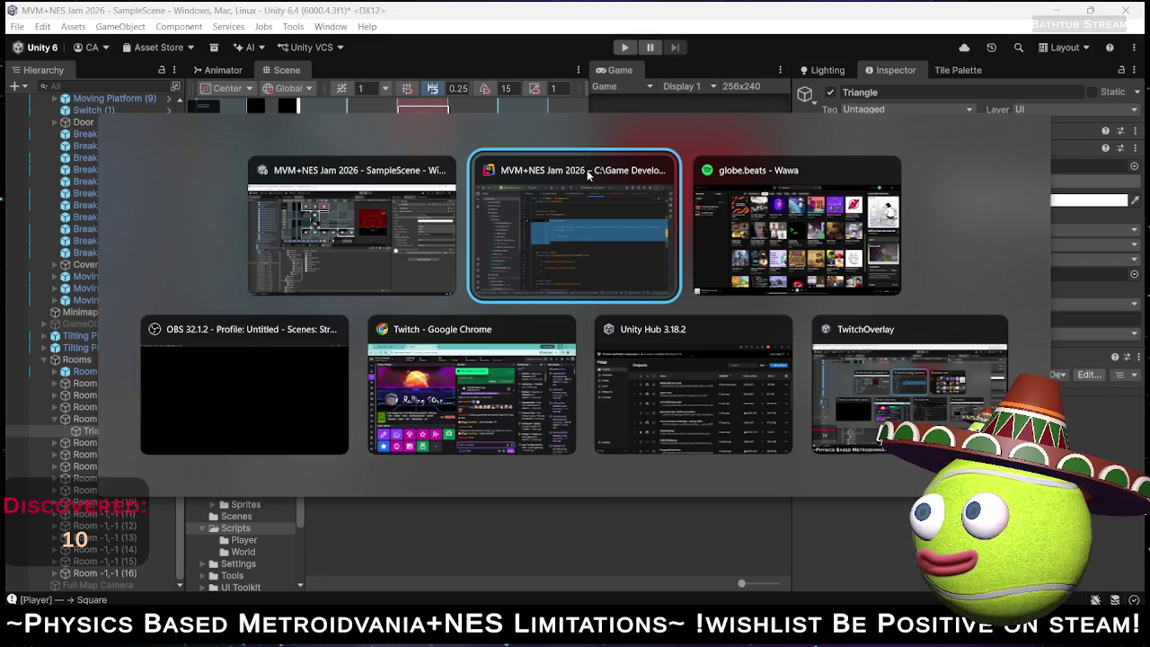
Review the ExecutePlayerInteraction call and the OnTriggerEnter2D method in Room.cs.
{"action": "left_click", "coordinate": [589, 175]}
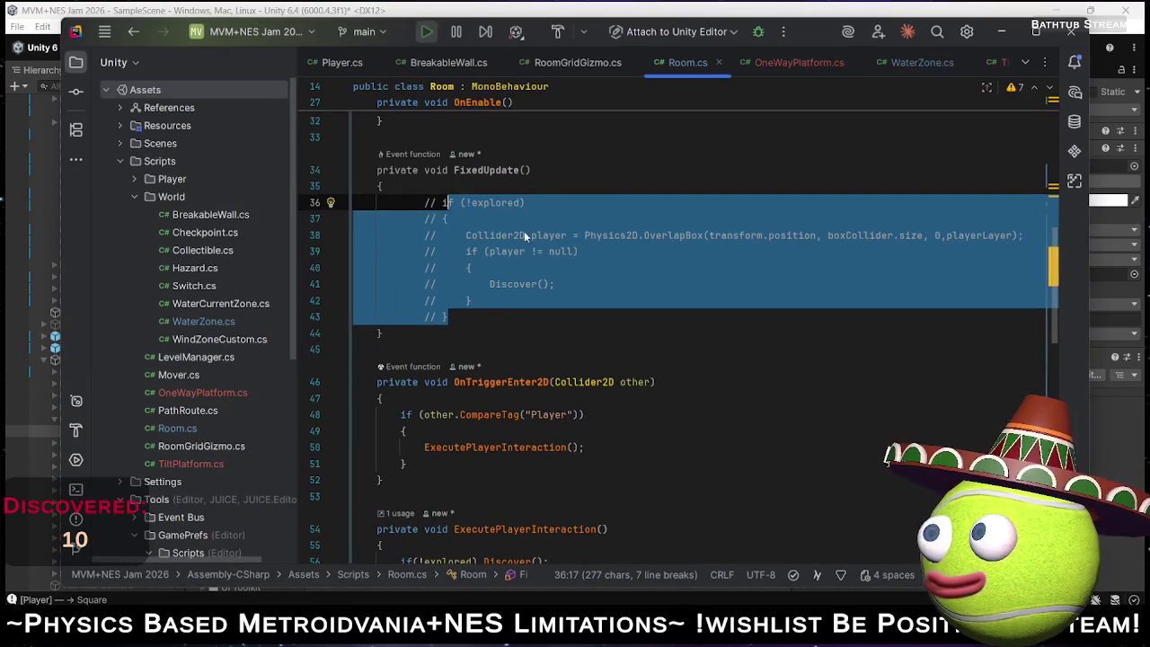
{"action": "left_click", "coordinate": [680, 410]}
{"action": "scroll", "coordinate": [683, 405], "scroll_direction": "down", "scroll_amount": 3}
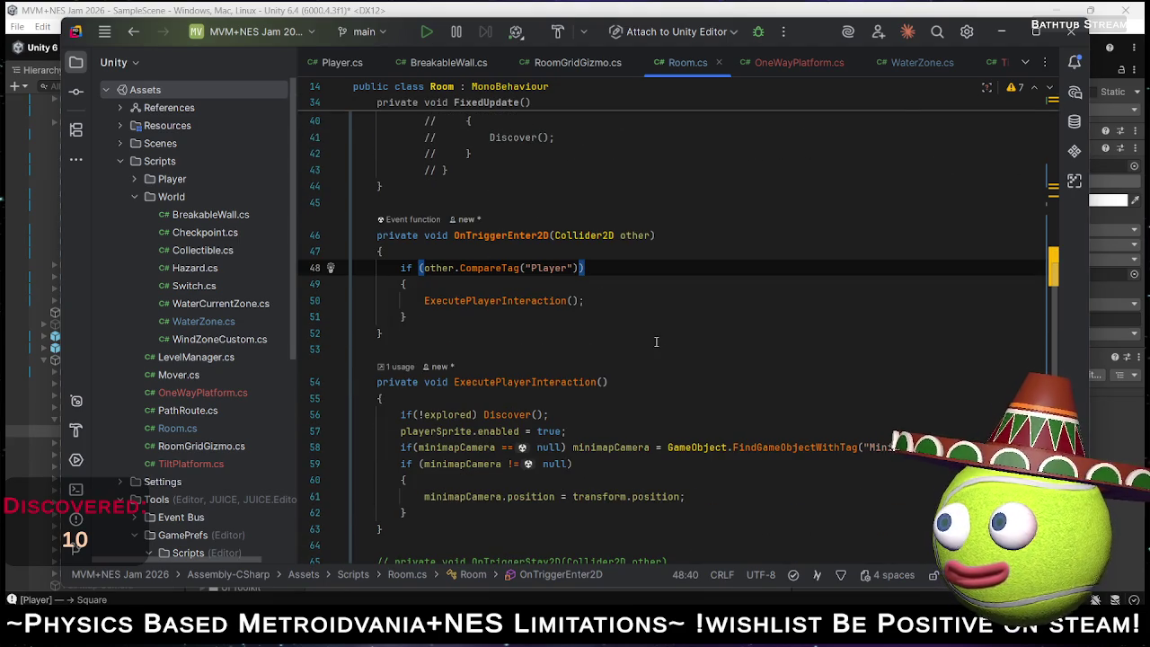
{"action": "scroll", "coordinate": [637, 323], "scroll_direction": "down", "scroll_amount": 1}
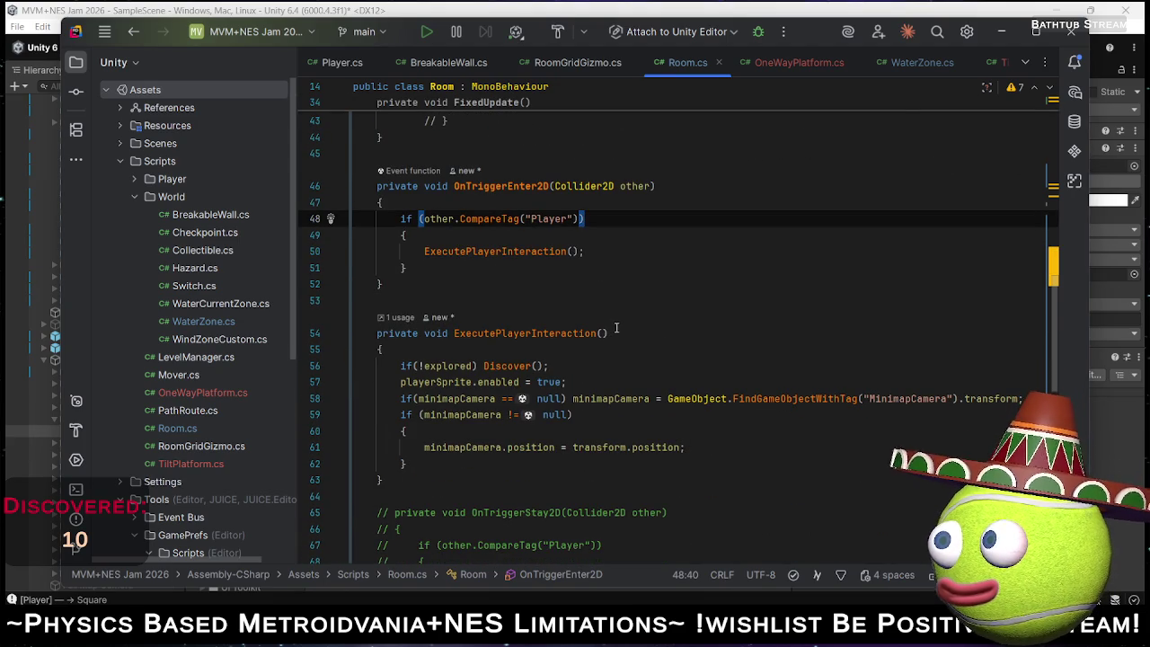
{"action": "left_click_drag", "start_coordinate": [424, 251], "coordinate": [607, 249]}
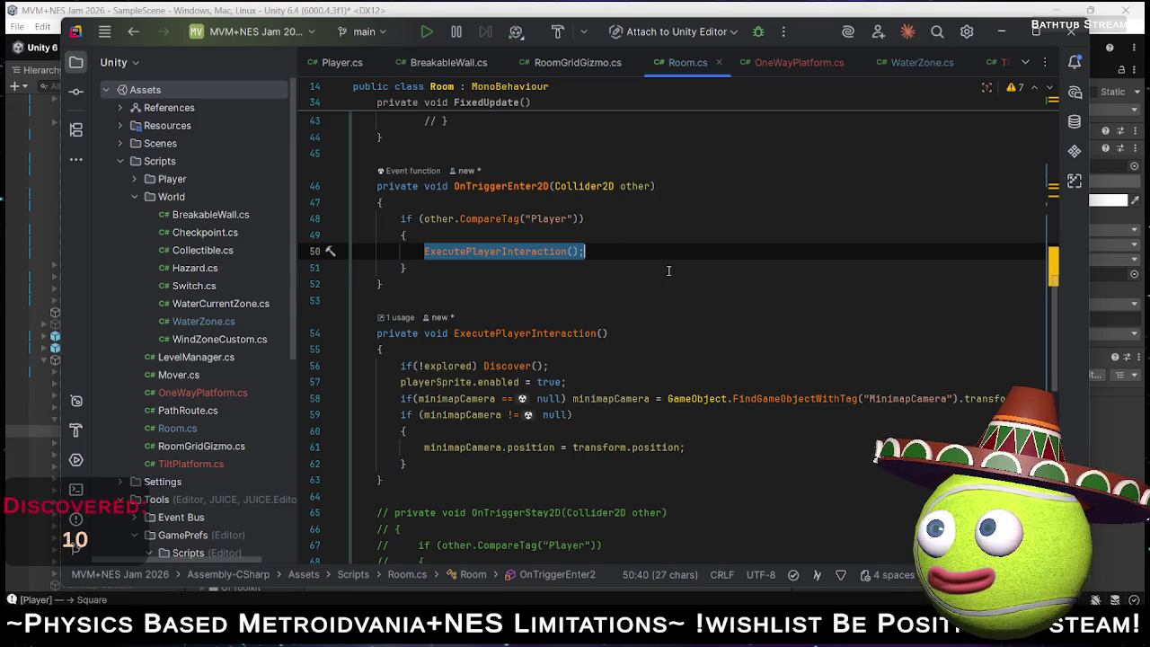
{"action": "double_click", "coordinate": [537, 188]}
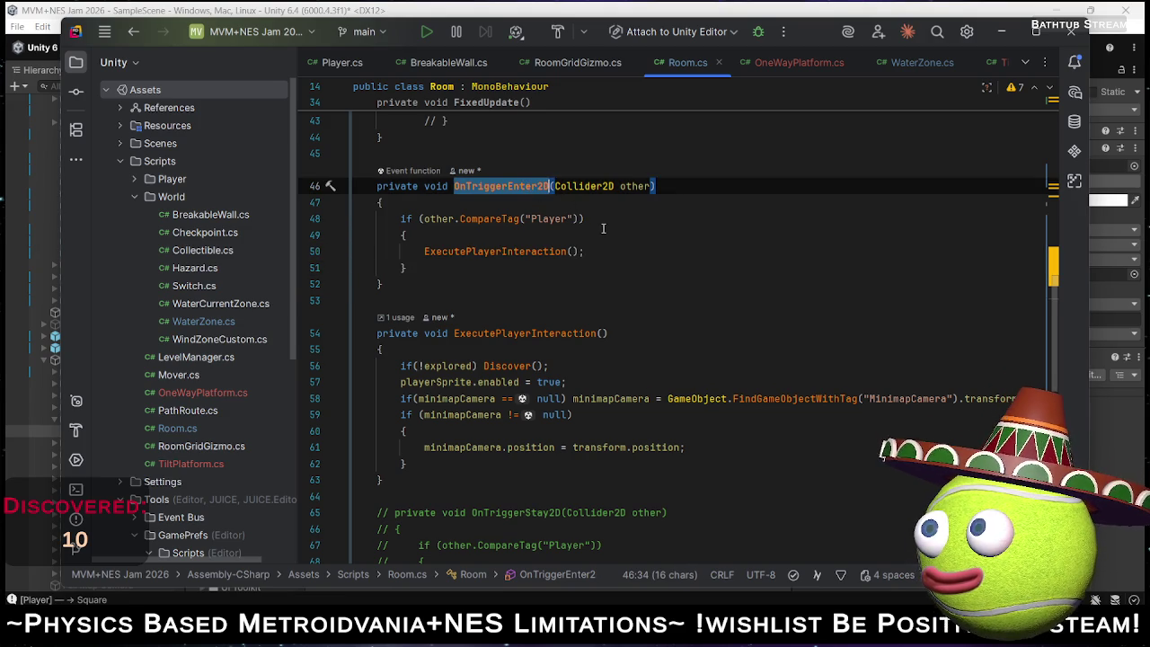
{"action": "scroll", "coordinate": [603, 228], "scroll_direction": "down", "scroll_amount": 5}
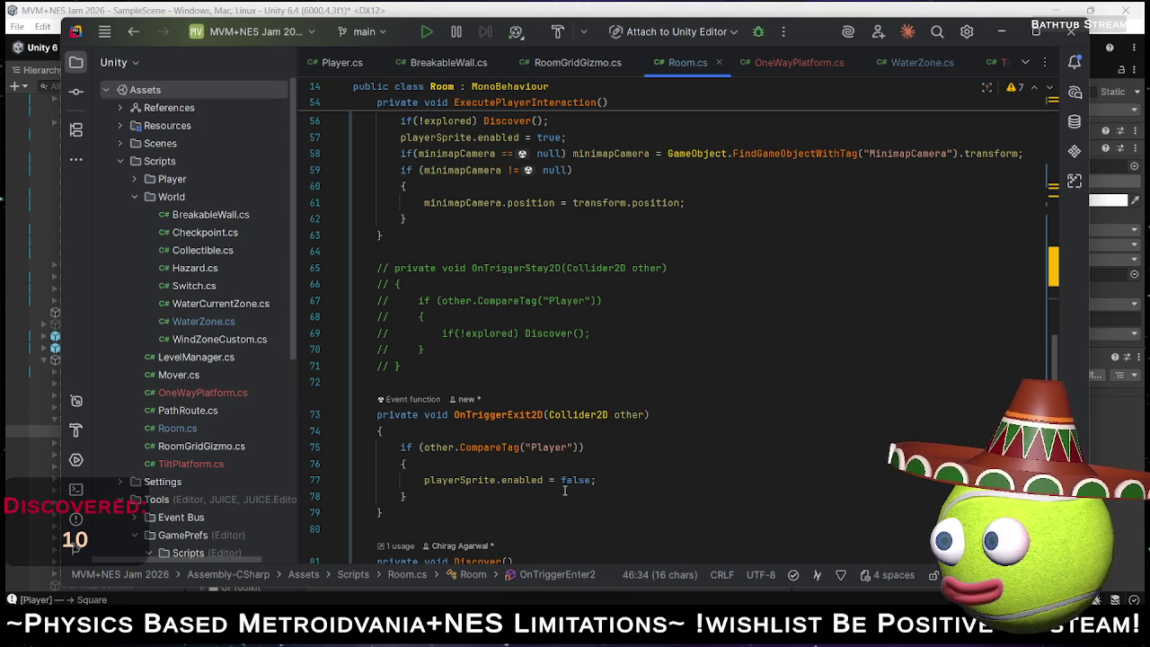
{"action": "scroll", "coordinate": [622, 455], "scroll_direction": "up", "scroll_amount": 5}
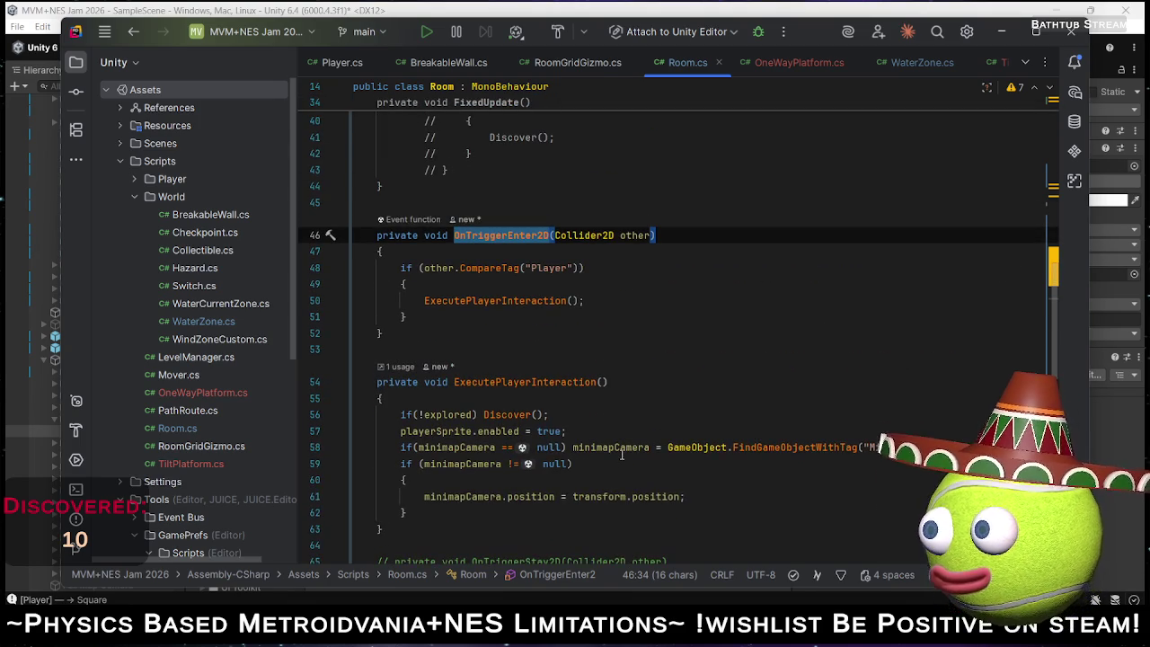
Insert an OnTriggerStay2D stub on line 45, then delete it and the leftover empty line.
{"action": "left_click", "coordinate": [491, 198]}
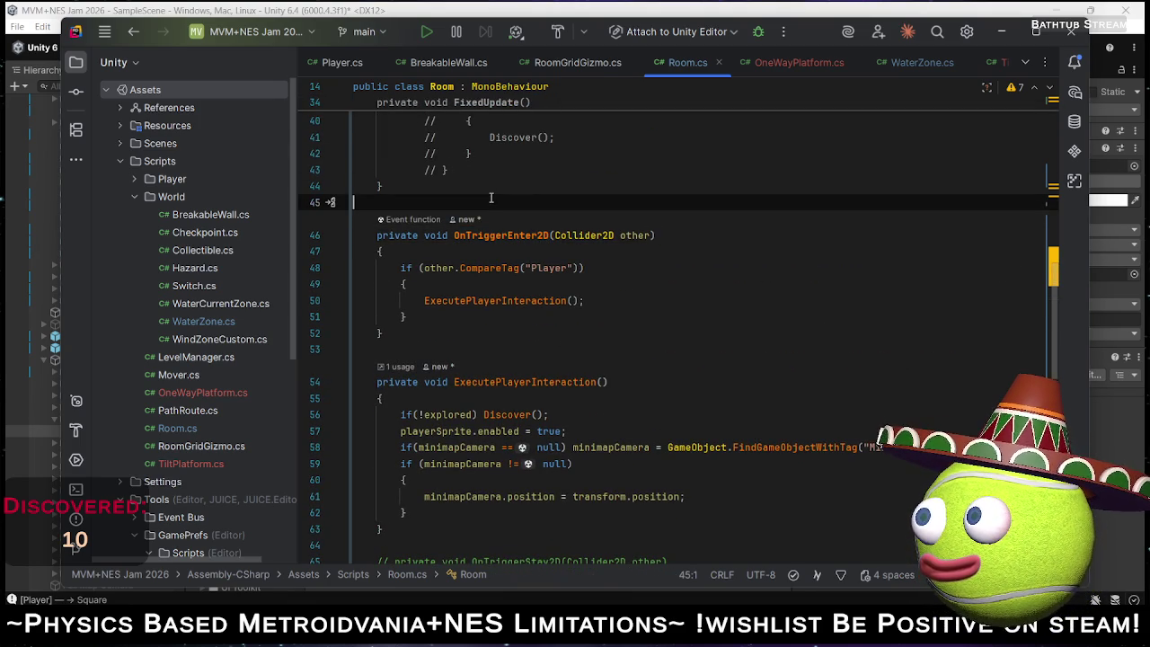
{"action": "type", "text": "OnTri"}
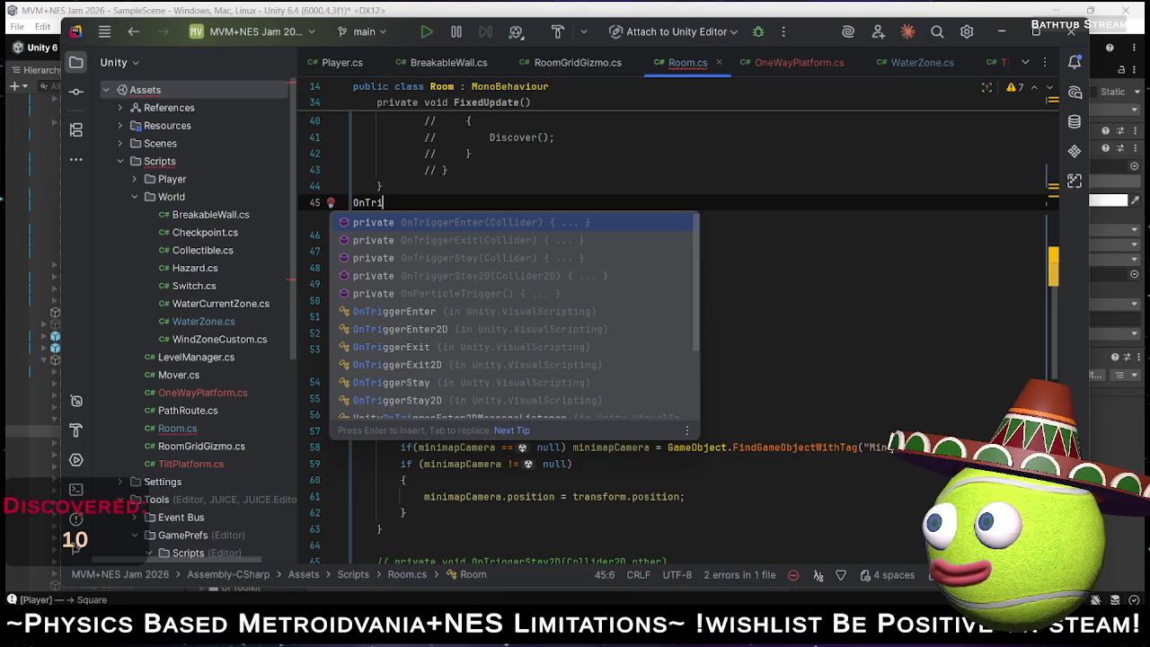
{"action": "key", "text": "Down"}
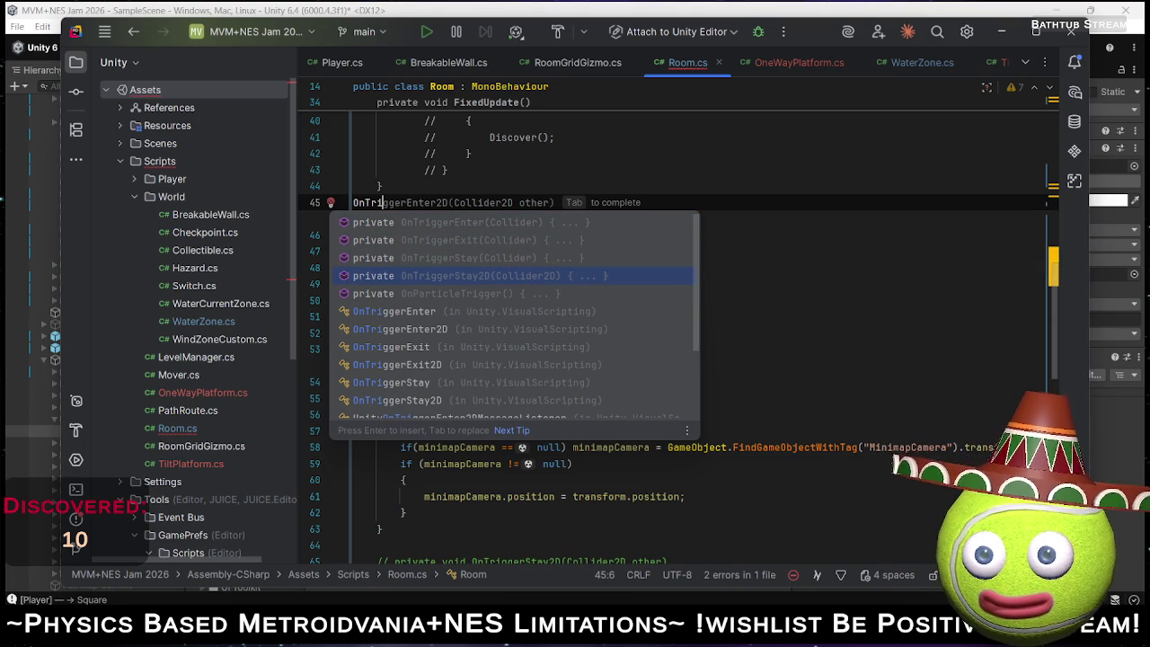
{"action": "key", "text": "Return"}
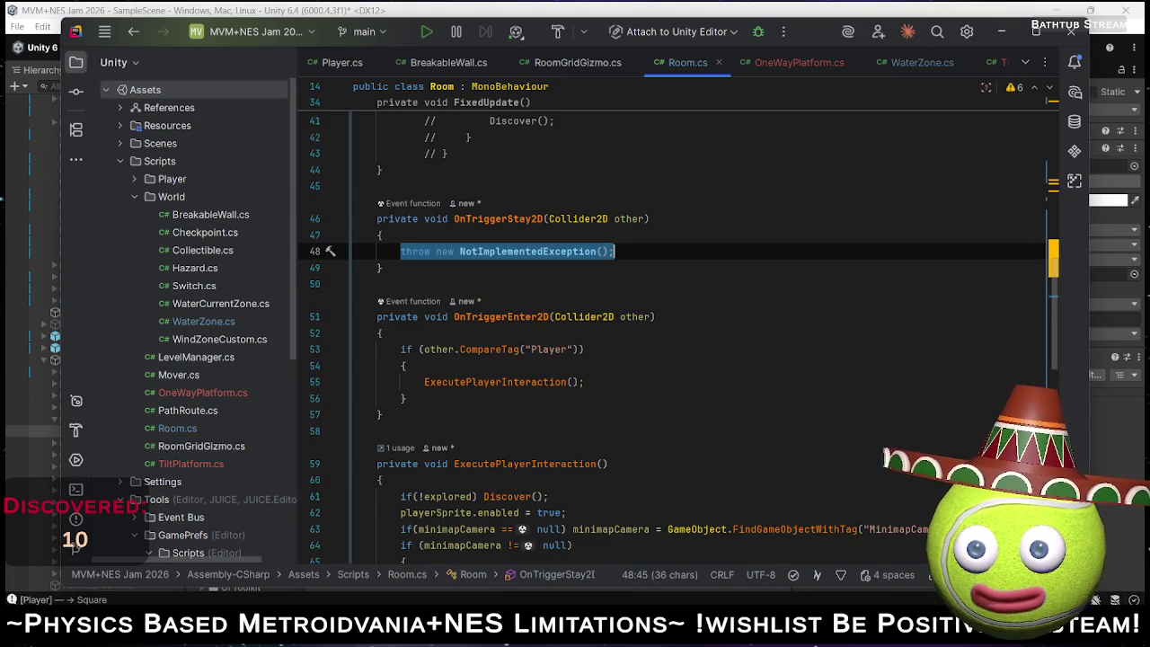
{"action": "key", "text": "shift+Up"}
{"action": "key", "text": "shift+Up"}
{"action": "key", "text": "shift+Up"}
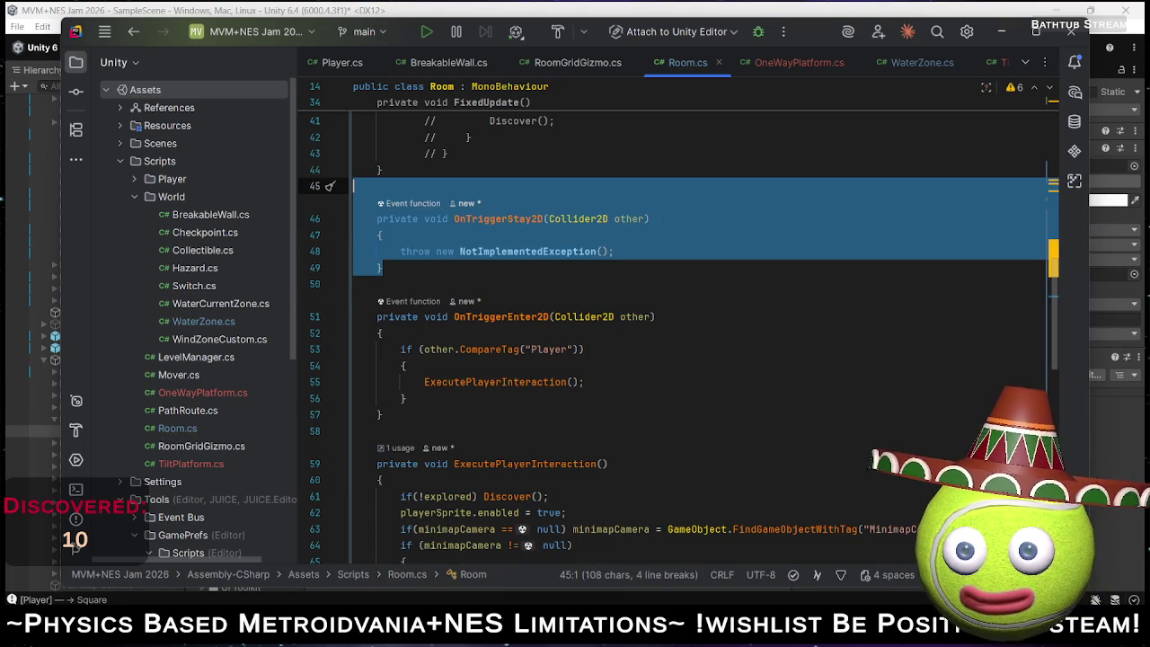
{"action": "key", "text": "Delete"}
{"action": "key", "text": "BackSpace"}
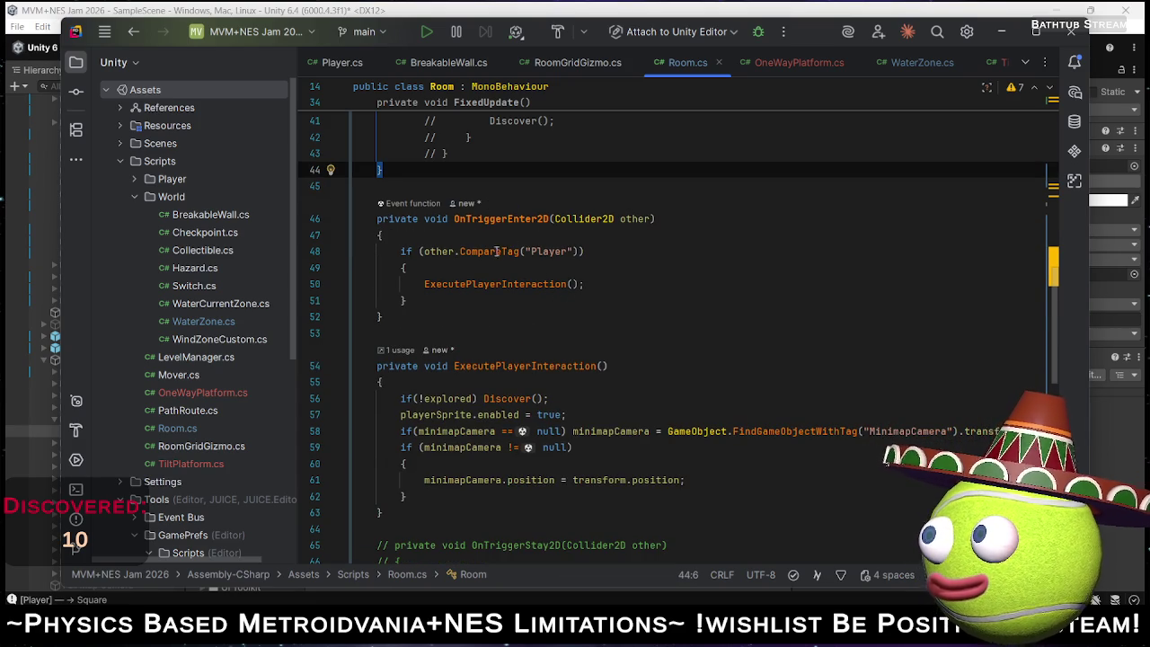
Make the enter (line 48) and exit (line 75) checks use other.attachedRigidbody.CompareTag.
{"action": "left_click", "coordinate": [460, 253]}
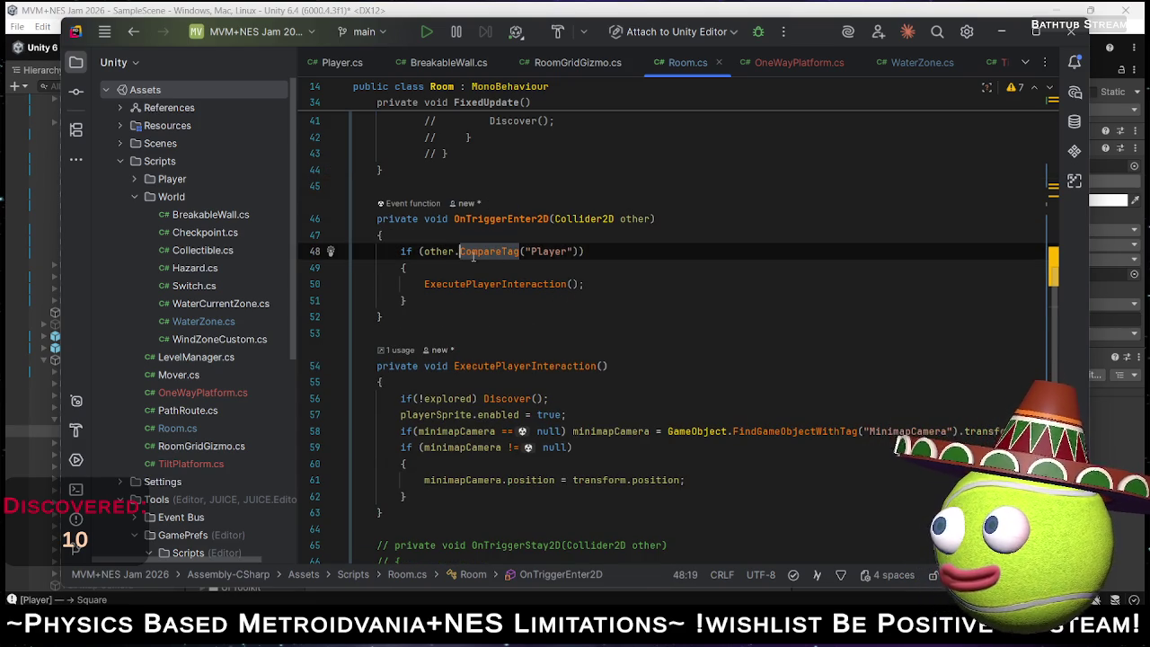
{"action": "key", "text": "Left"}
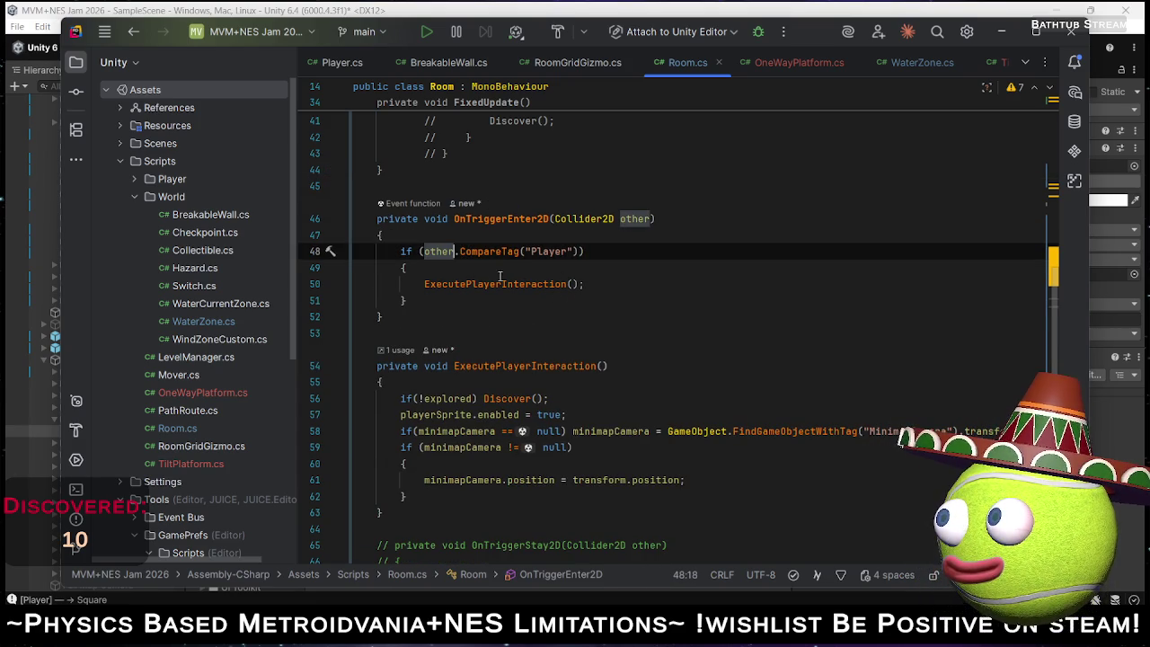
{"action": "type", "text": "."}
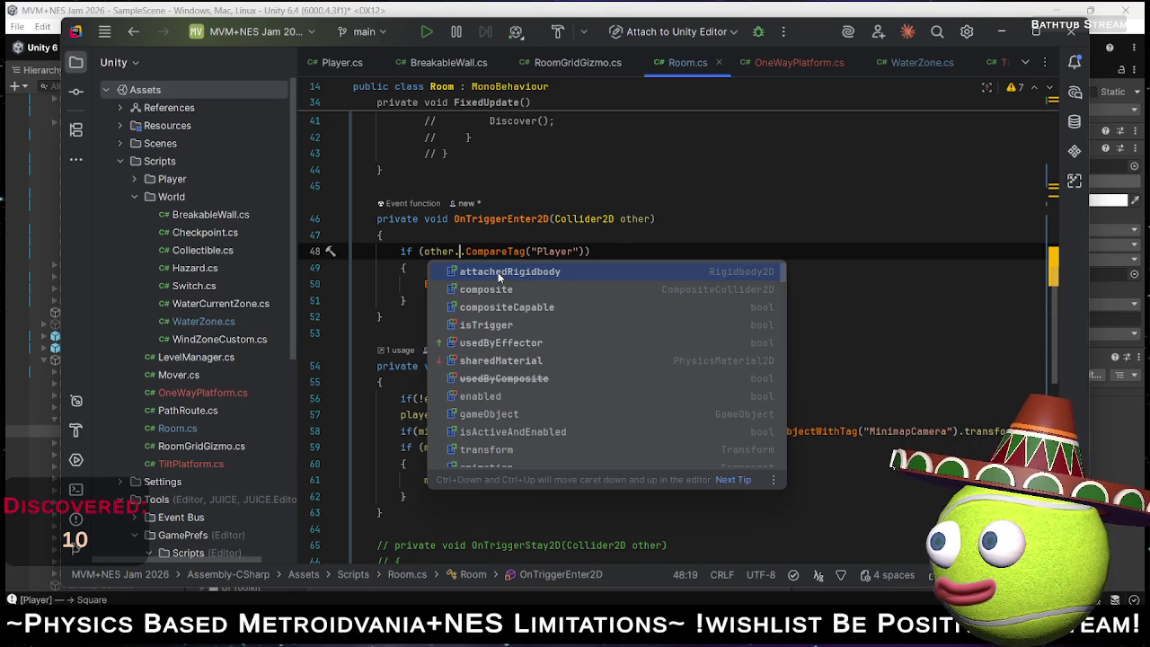
{"action": "left_click", "coordinate": [499, 271]}
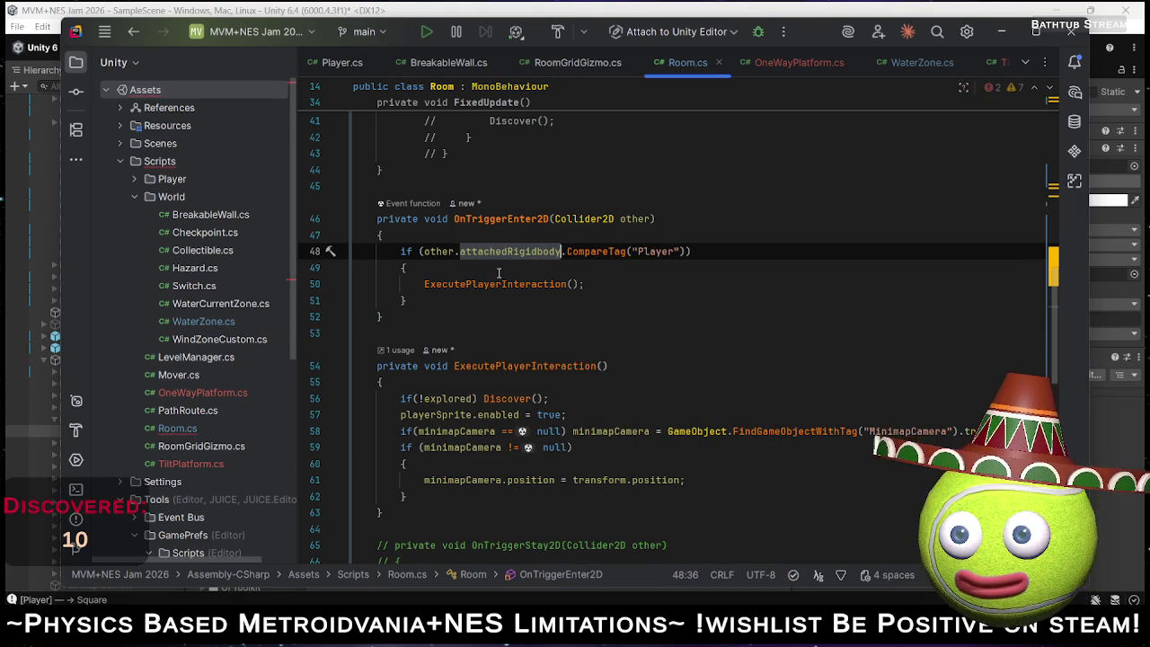
{"action": "left_click", "coordinate": [453, 252], "text": "shift"}
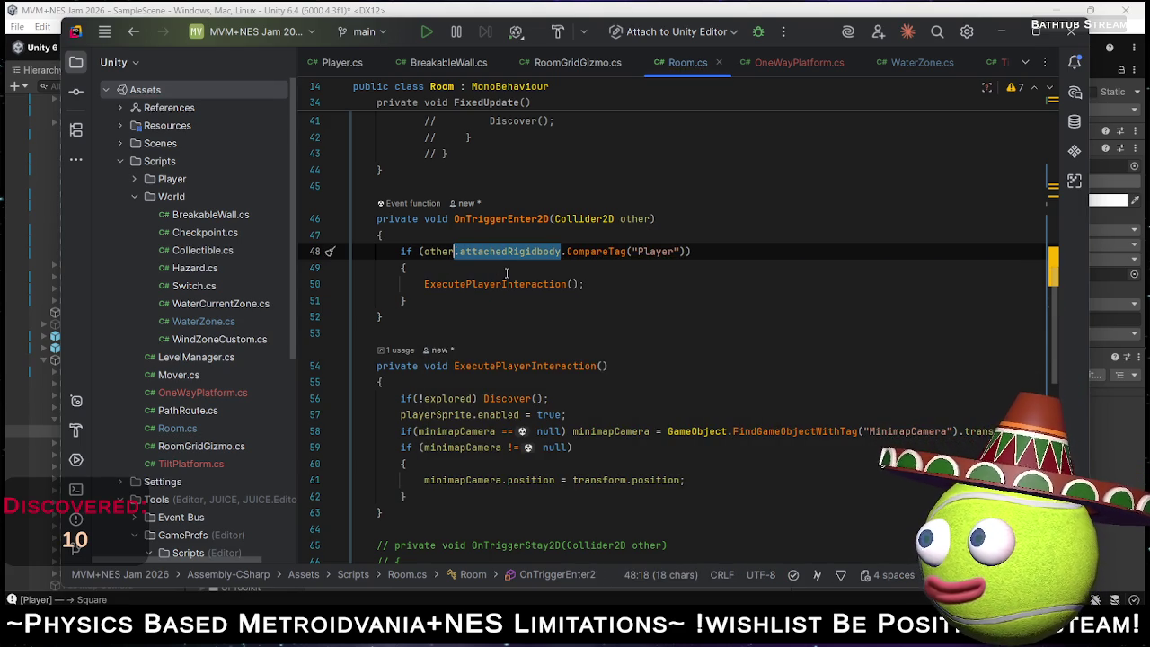
{"action": "scroll", "coordinate": [507, 273], "scroll_direction": "down", "scroll_amount": 2}
{"action": "scroll", "coordinate": [490, 328], "scroll_direction": "down", "scroll_amount": 5}
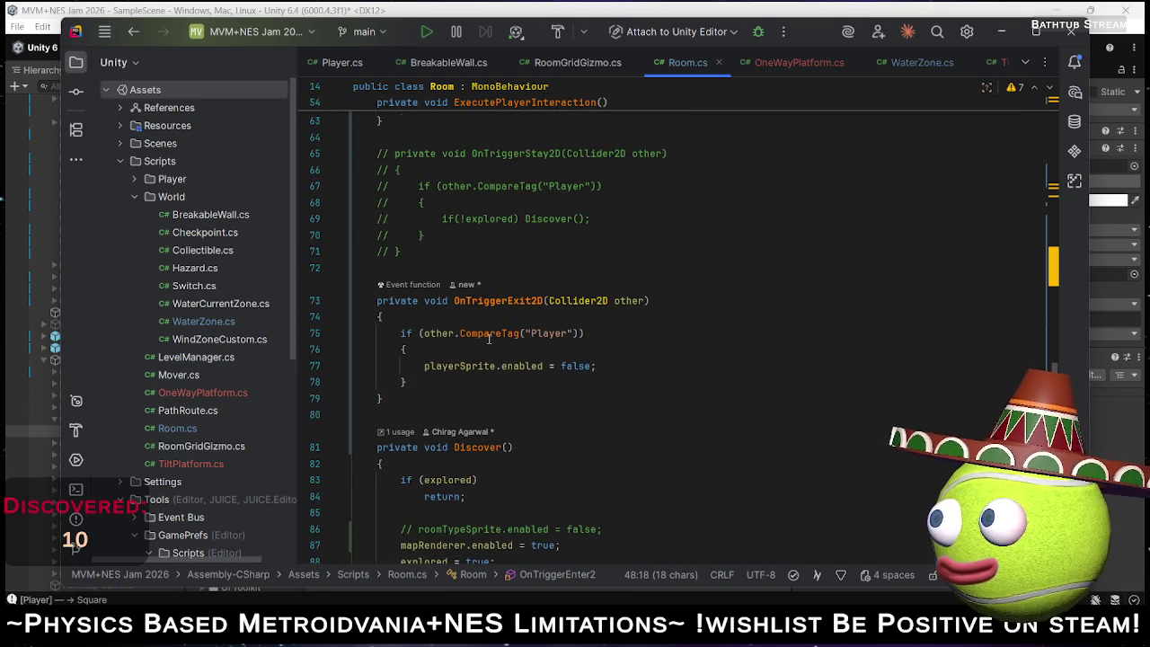
{"action": "left_click", "coordinate": [459, 334]}
{"action": "type", "text": ".attachedRigidbody"}
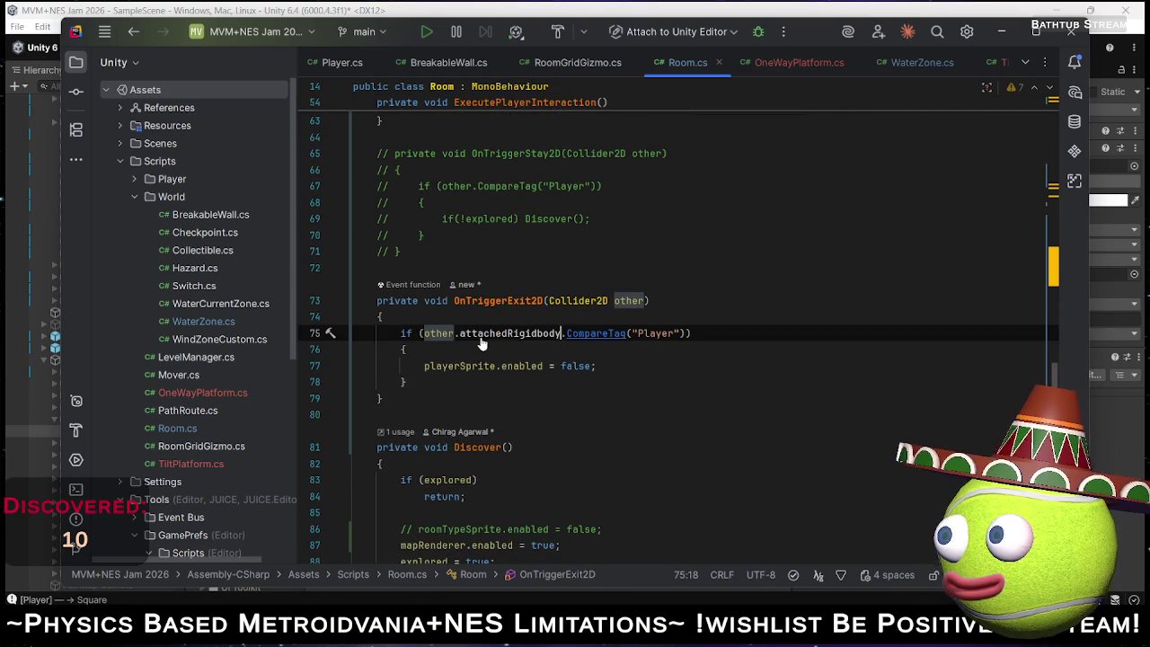
{"action": "key", "text": "alt+Tab"}
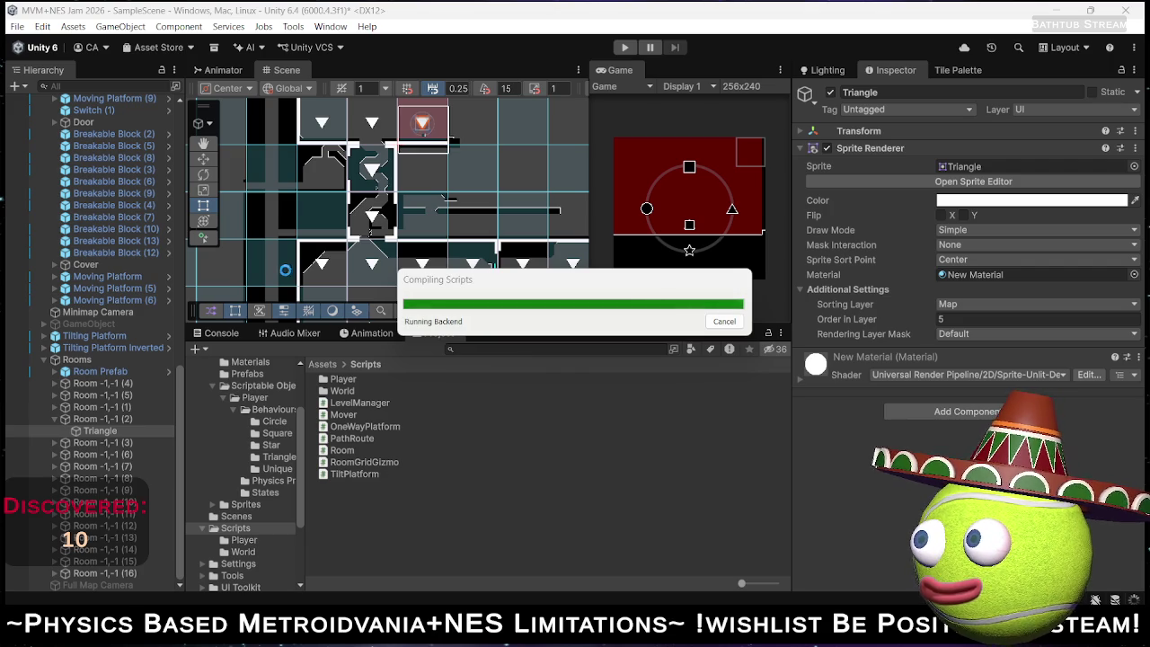
{"action": "left_click", "coordinate": [624, 47]}
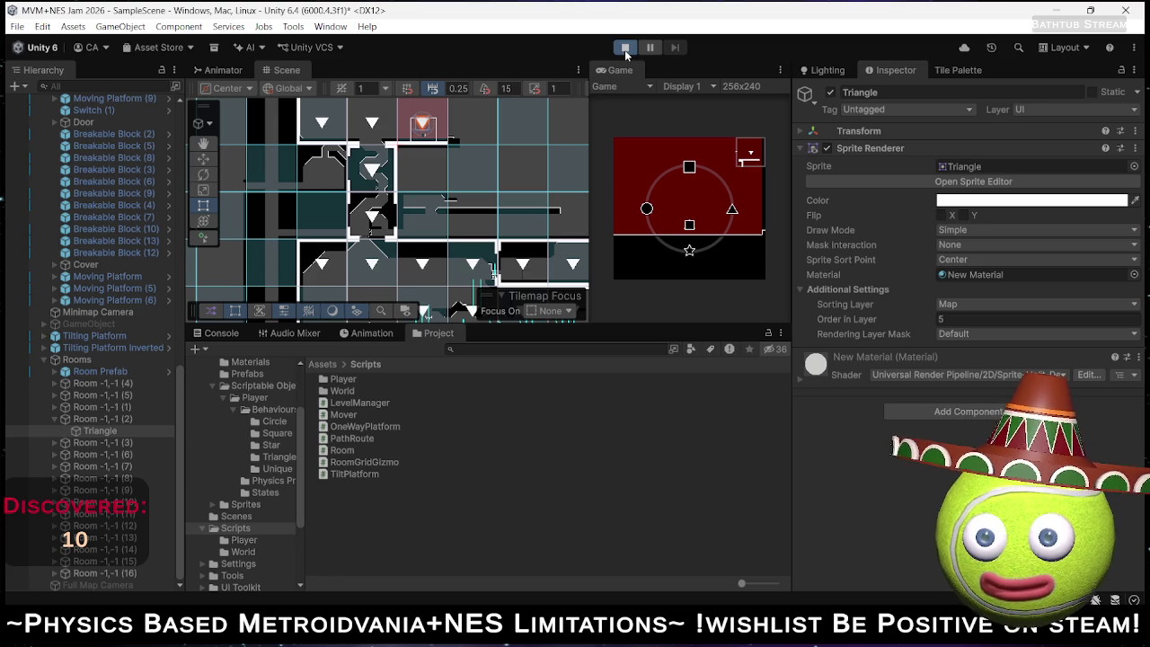
{"action": "key", "text": "Up"}
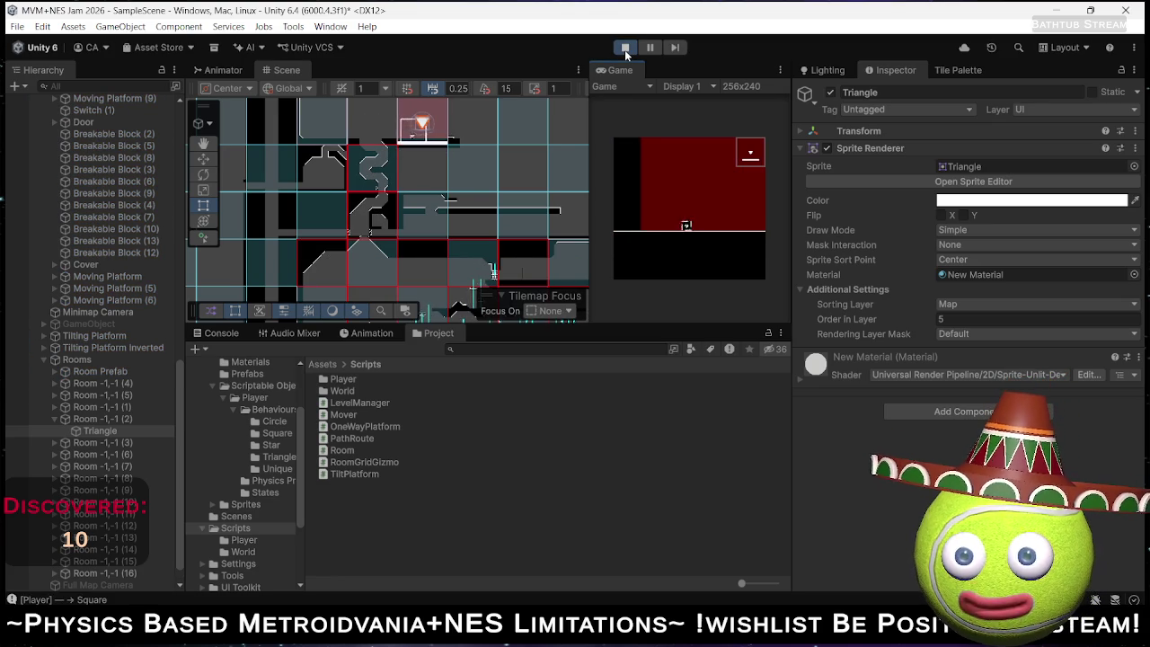
{"action": "key", "text": "Left"}
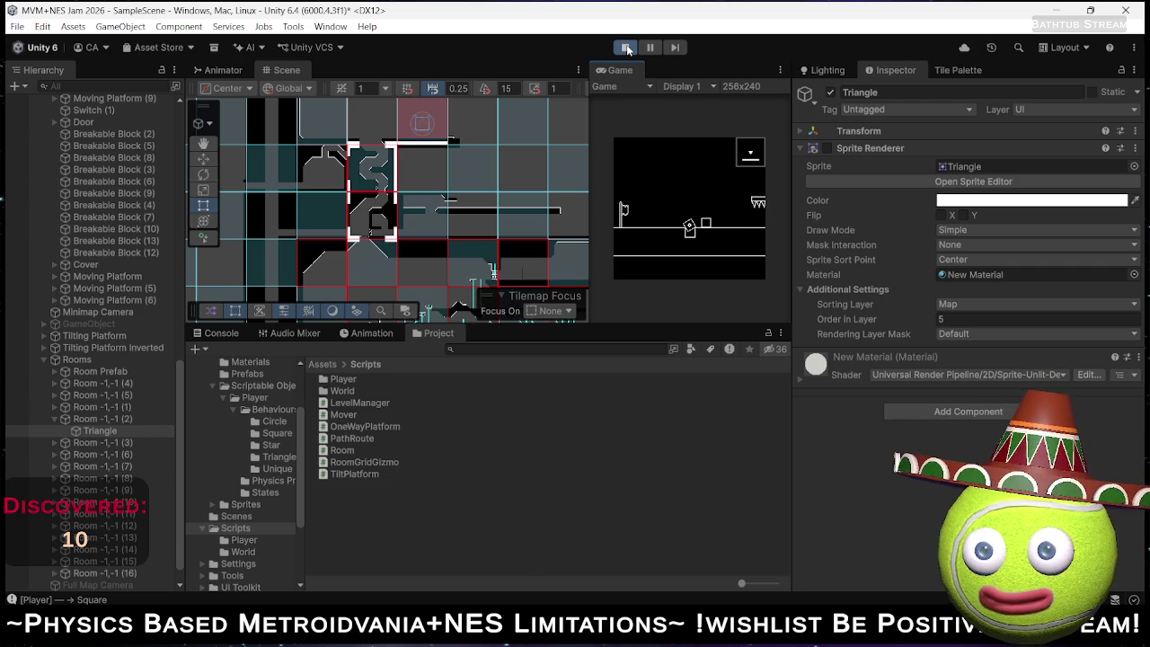
{"action": "left_click", "coordinate": [625, 47]}
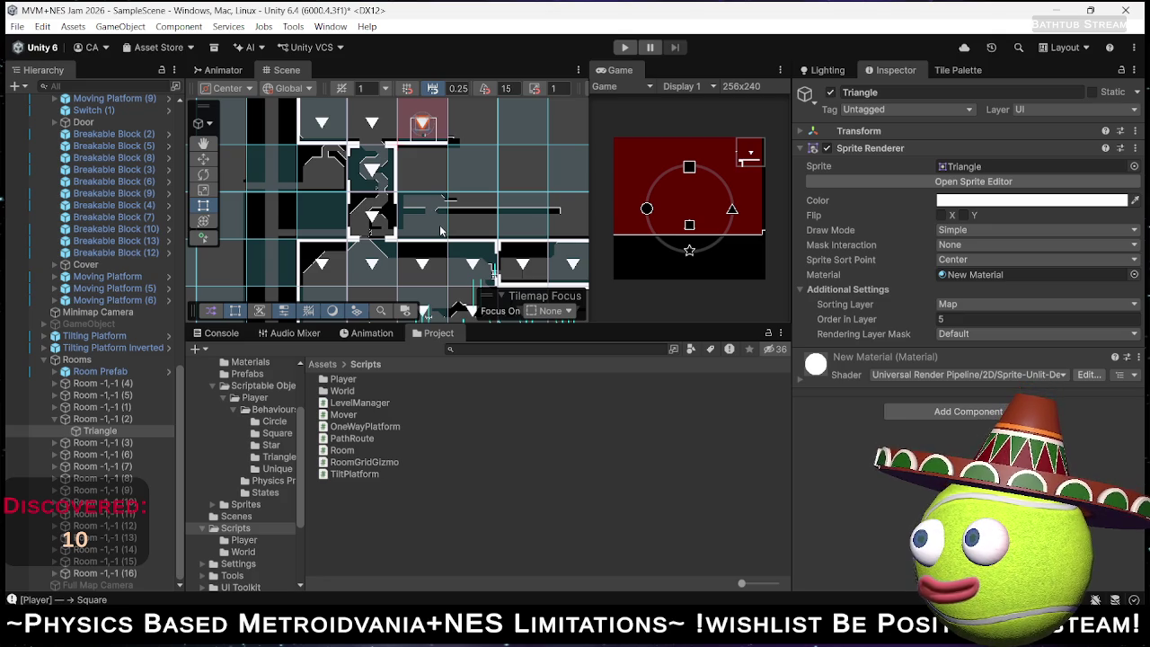
Collapse the Room -1,-1 (2) entry and bring the spiked platform into view.
{"action": "left_click_drag", "start_coordinate": [433, 262], "coordinate": [456, 133]}
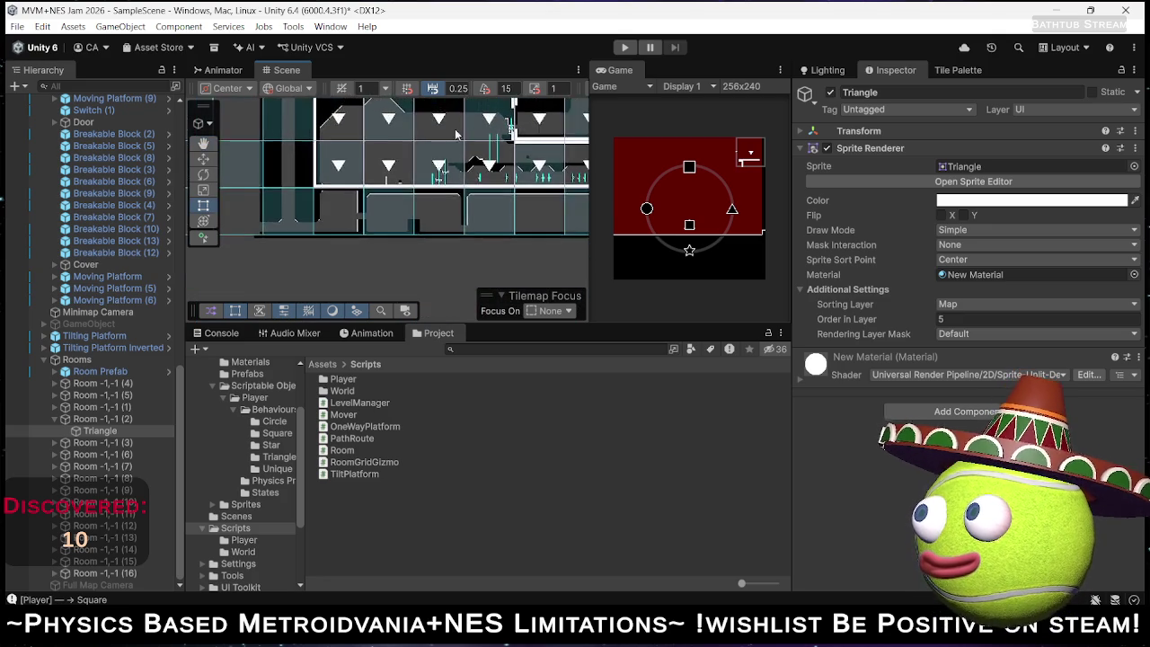
{"action": "scroll", "coordinate": [539, 126], "scroll_direction": "up", "scroll_amount": 6}
{"action": "left_click_drag", "start_coordinate": [576, 111], "coordinate": [562, 176]}
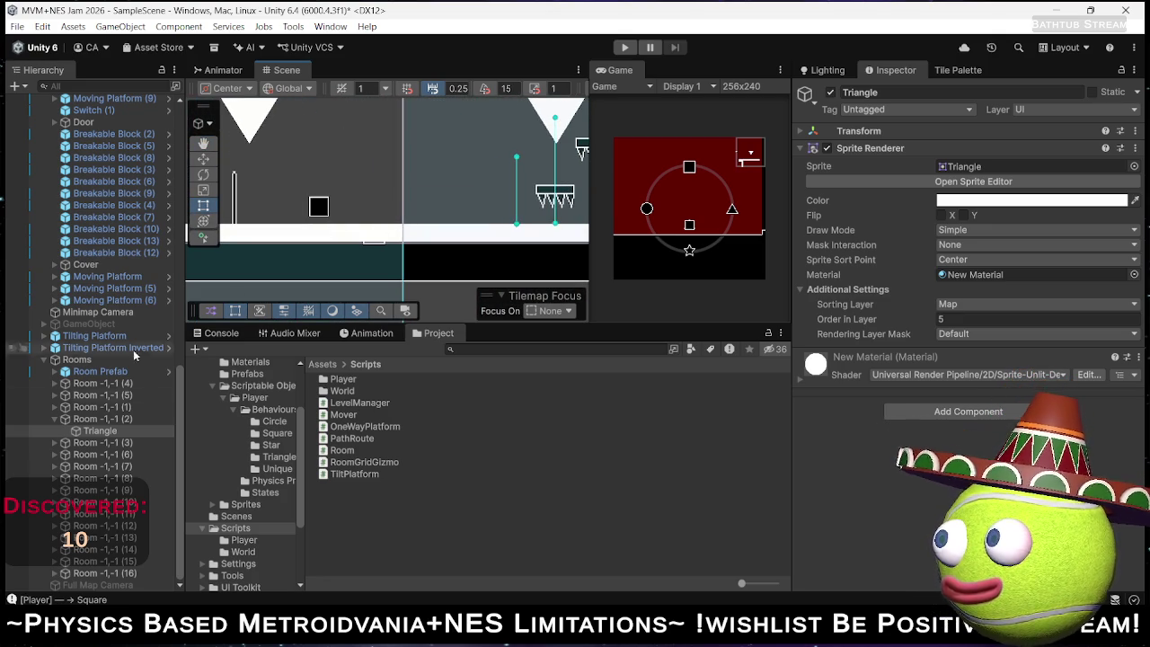
{"action": "left_click", "coordinate": [54, 419]}
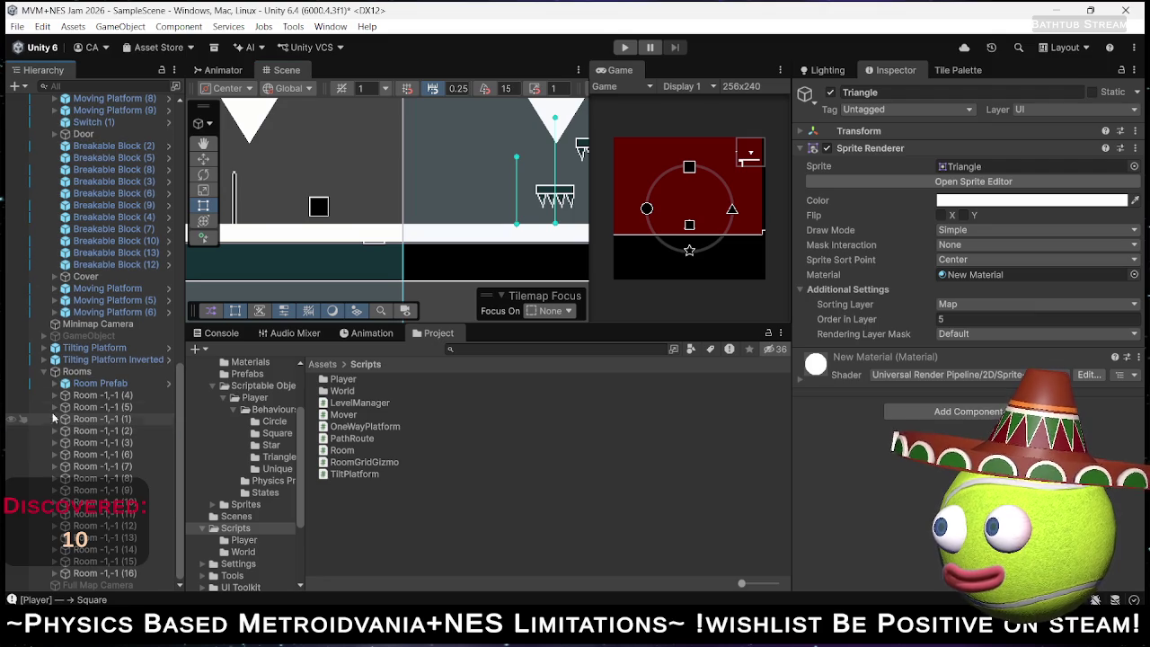
{"action": "scroll", "coordinate": [44, 377], "scroll_direction": "up", "scroll_amount": 5}
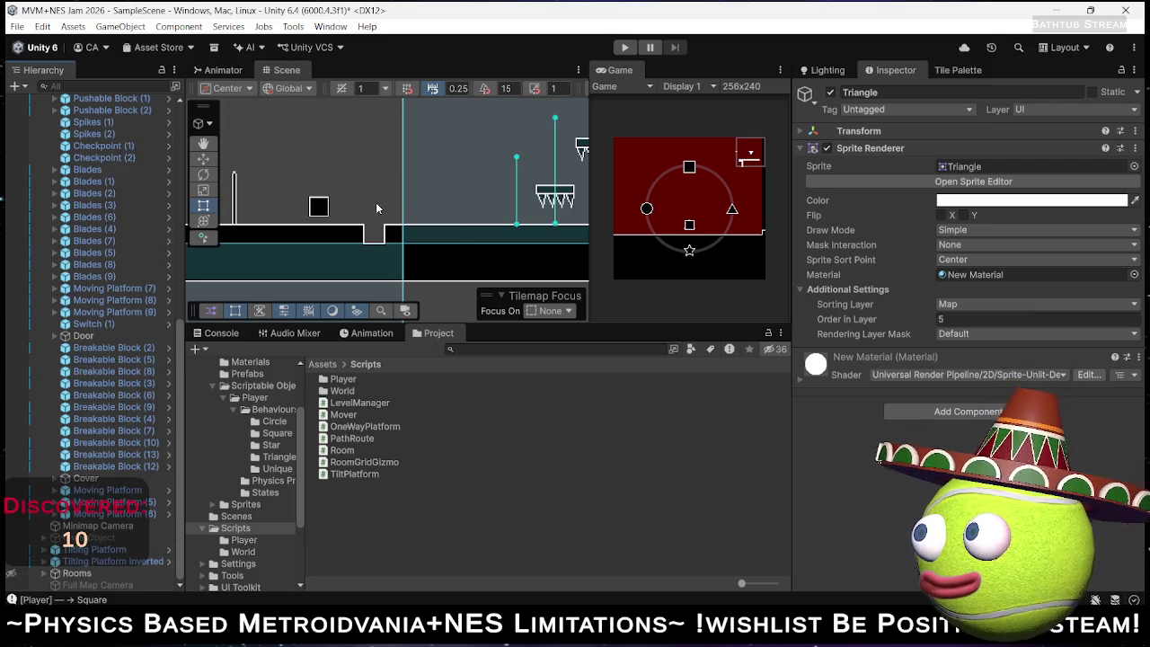
{"action": "left_click_drag", "start_coordinate": [376, 202], "coordinate": [485, 170]}
Duplicate Spikes (2) and drag the new Spikes (3) right along the platform.
{"action": "left_click", "coordinate": [264, 216]}
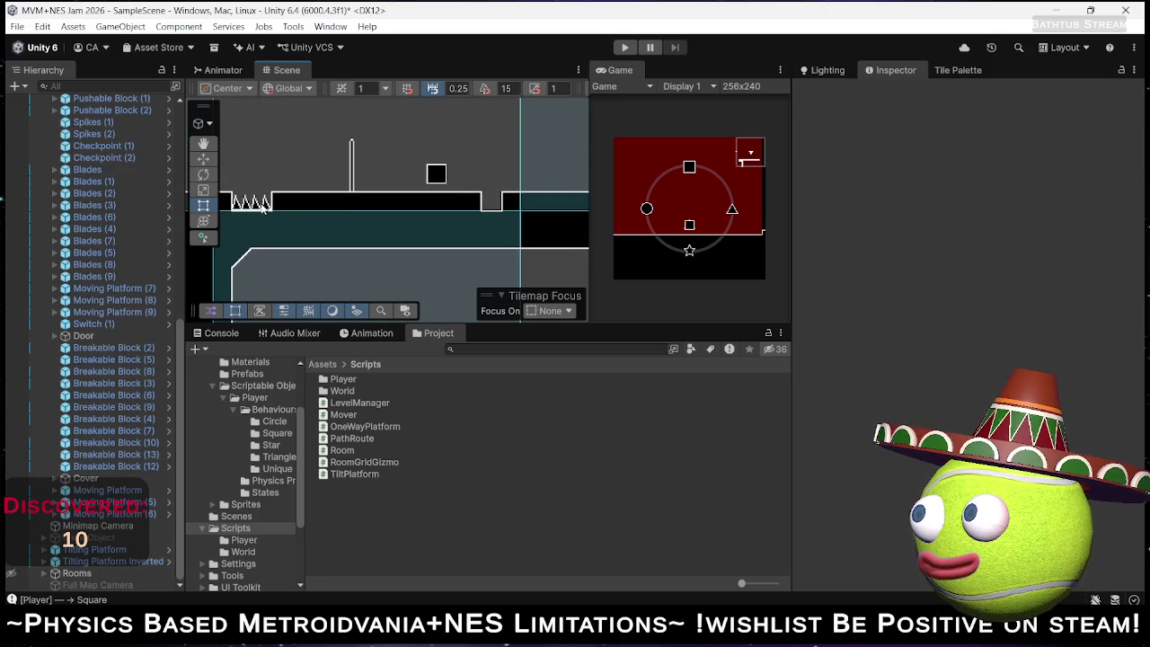
{"action": "left_click", "coordinate": [263, 203]}
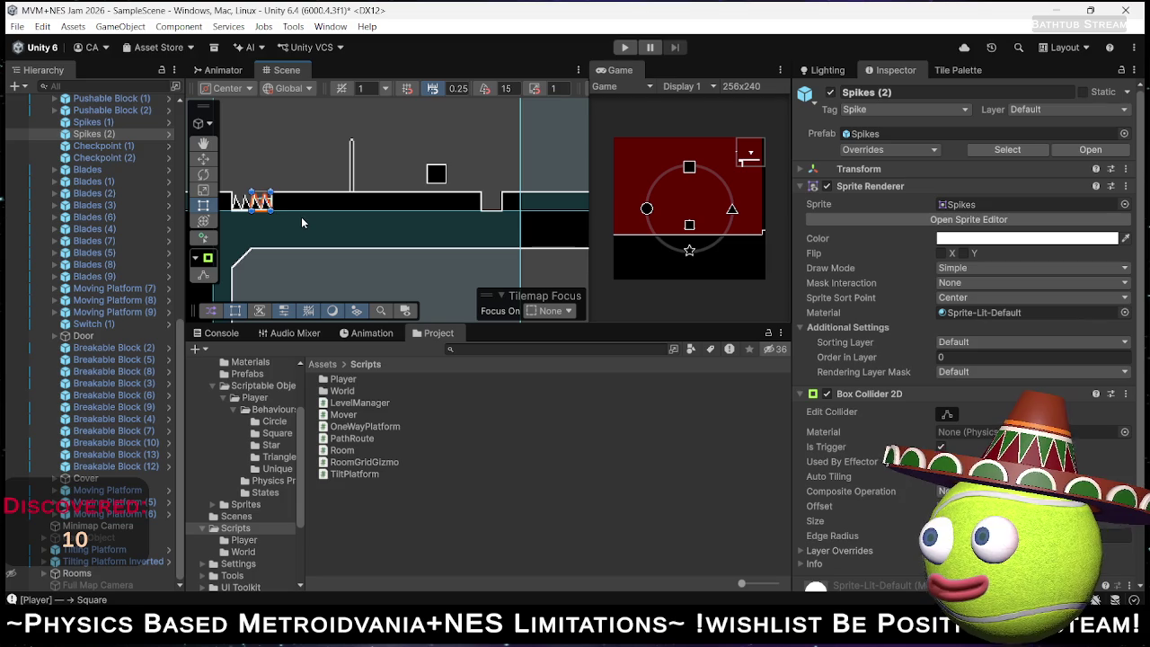
{"action": "key", "text": "ctrl+d"}
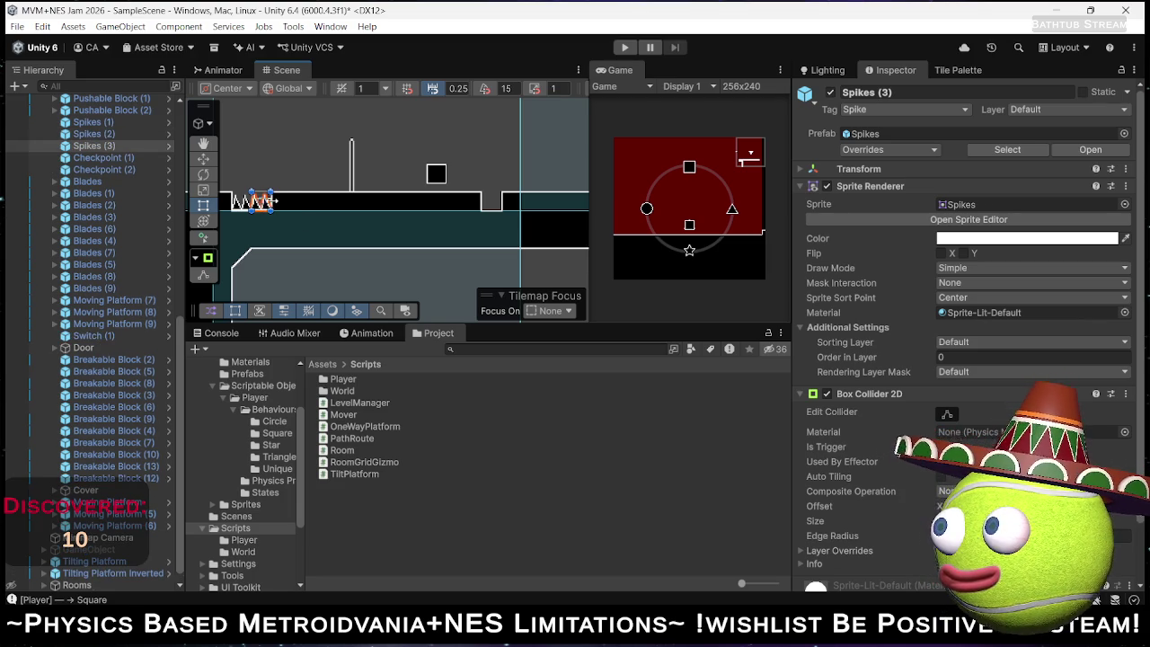
{"action": "left_click_drag", "start_coordinate": [264, 205], "coordinate": [494, 206]}
Nudge Spikes (3) slightly right using the Move tool's X-axis handle.
{"action": "key", "text": "w"}
{"action": "scroll", "coordinate": [492, 208], "scroll_direction": "up", "scroll_amount": 4}
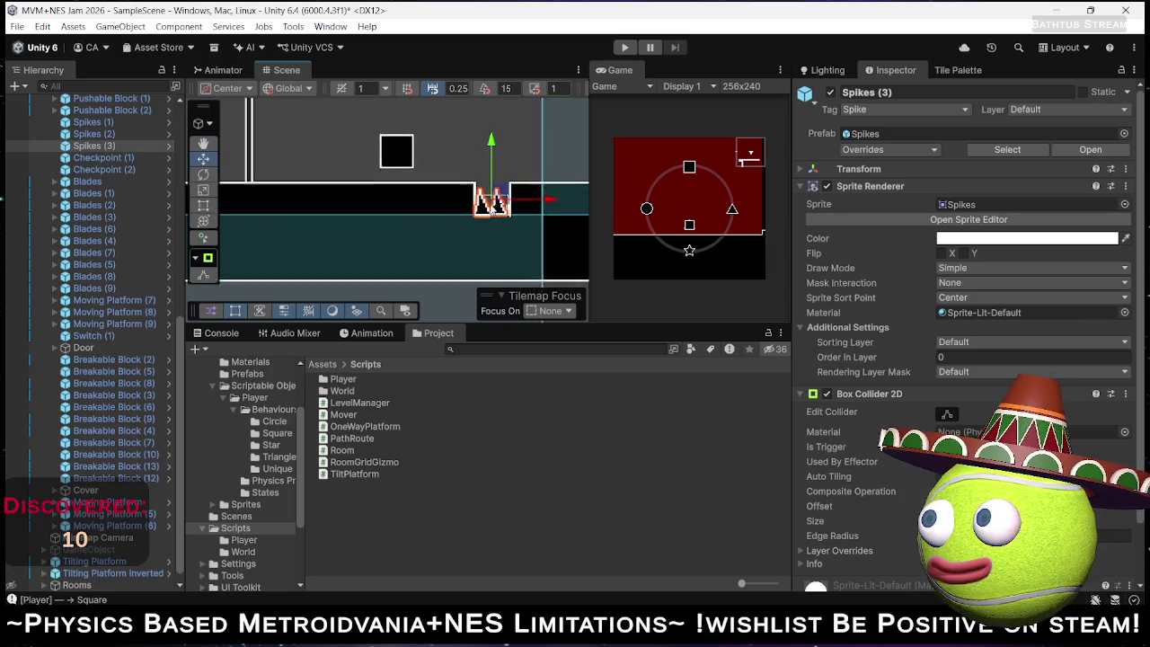
{"action": "scroll", "coordinate": [493, 210], "scroll_direction": "up", "scroll_amount": 1}
{"action": "scroll", "coordinate": [495, 207], "scroll_direction": "up", "scroll_amount": 3}
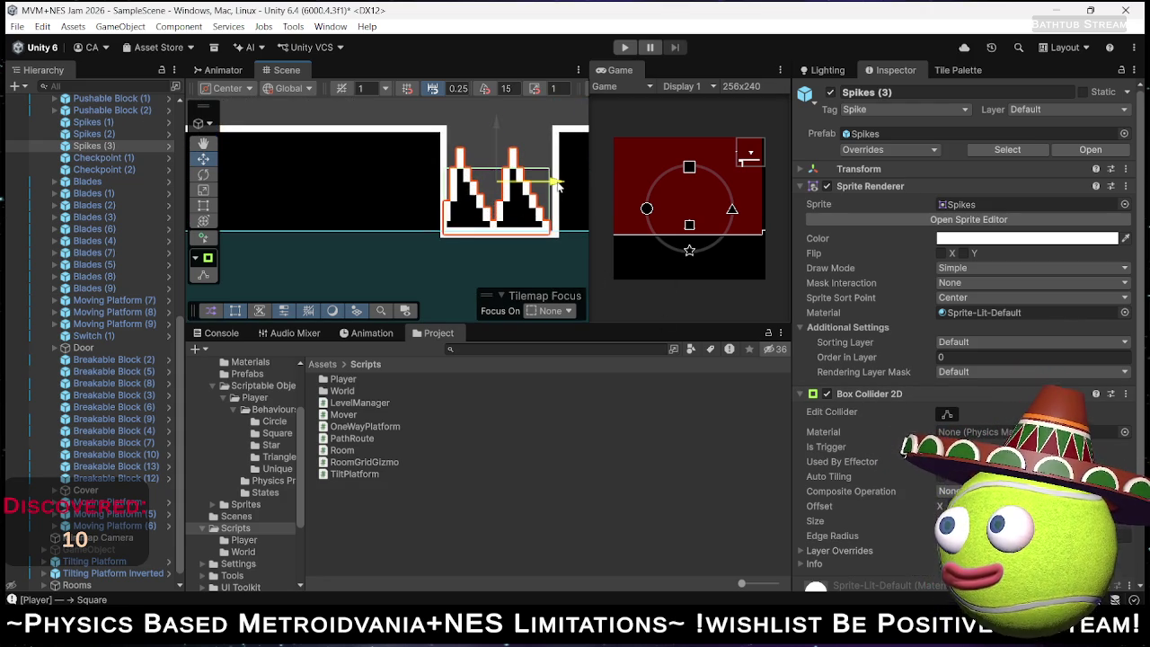
{"action": "left_click_drag", "start_coordinate": [557, 184], "coordinate": [557, 185]}
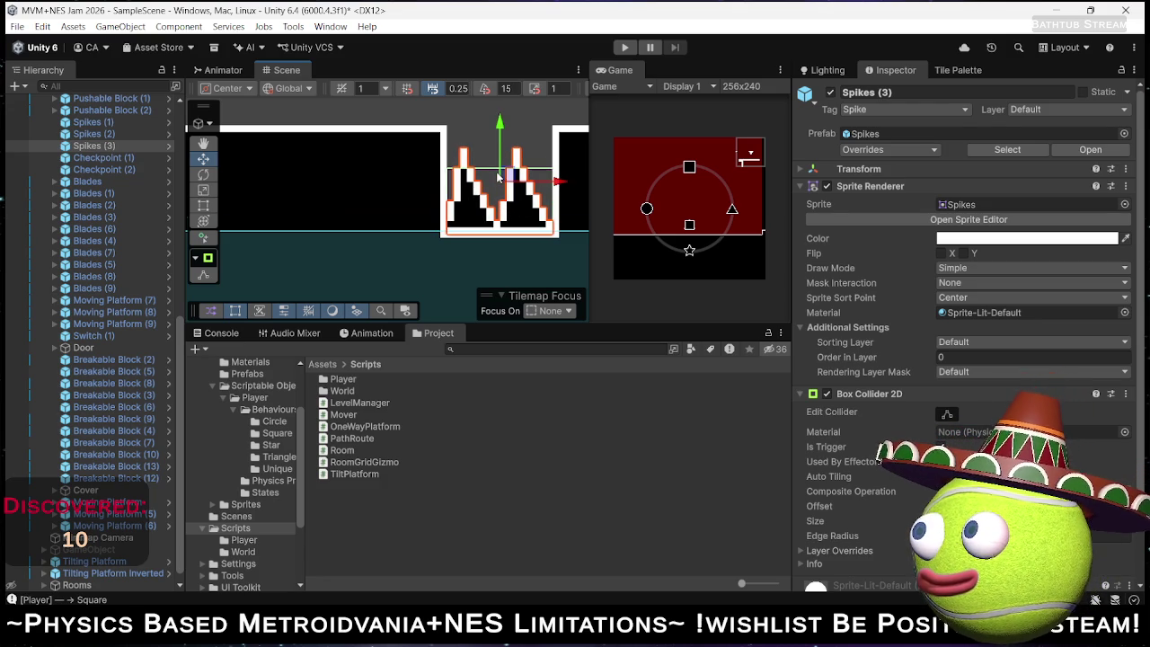
{"action": "scroll", "coordinate": [500, 180], "scroll_direction": "down", "scroll_amount": 3}
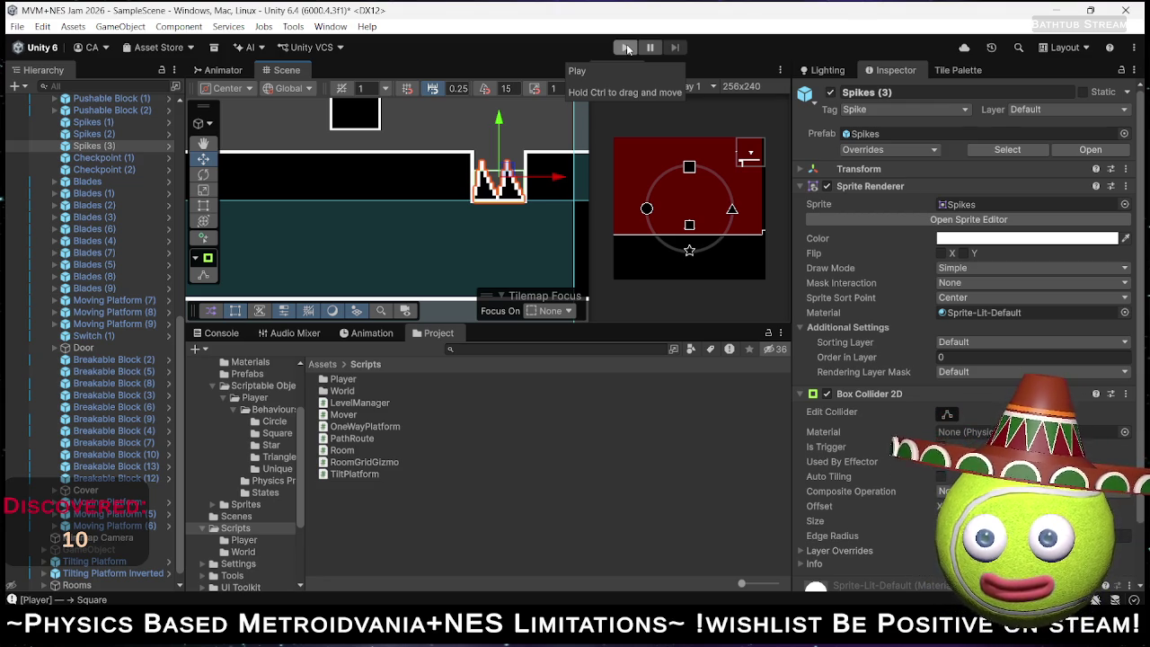
{"action": "scroll", "coordinate": [438, 146], "scroll_direction": "down", "scroll_amount": 3}
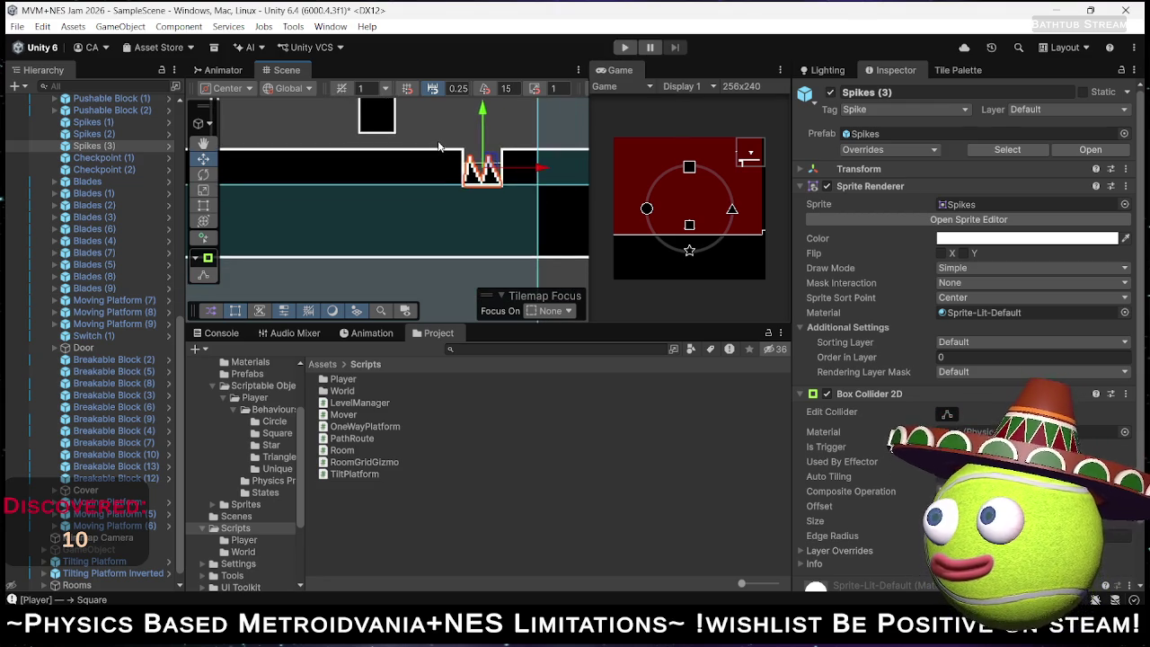
{"action": "left_click_drag", "start_coordinate": [438, 153], "coordinate": [444, 239]}
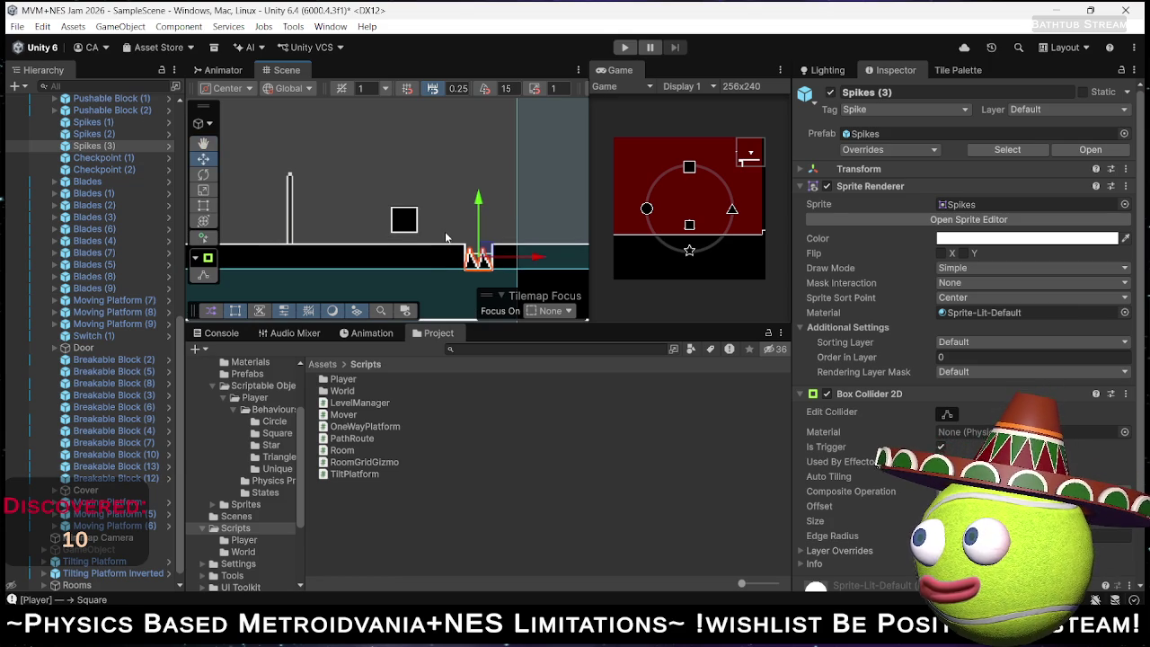
{"action": "scroll", "coordinate": [447, 234], "scroll_direction": "down", "scroll_amount": 2}
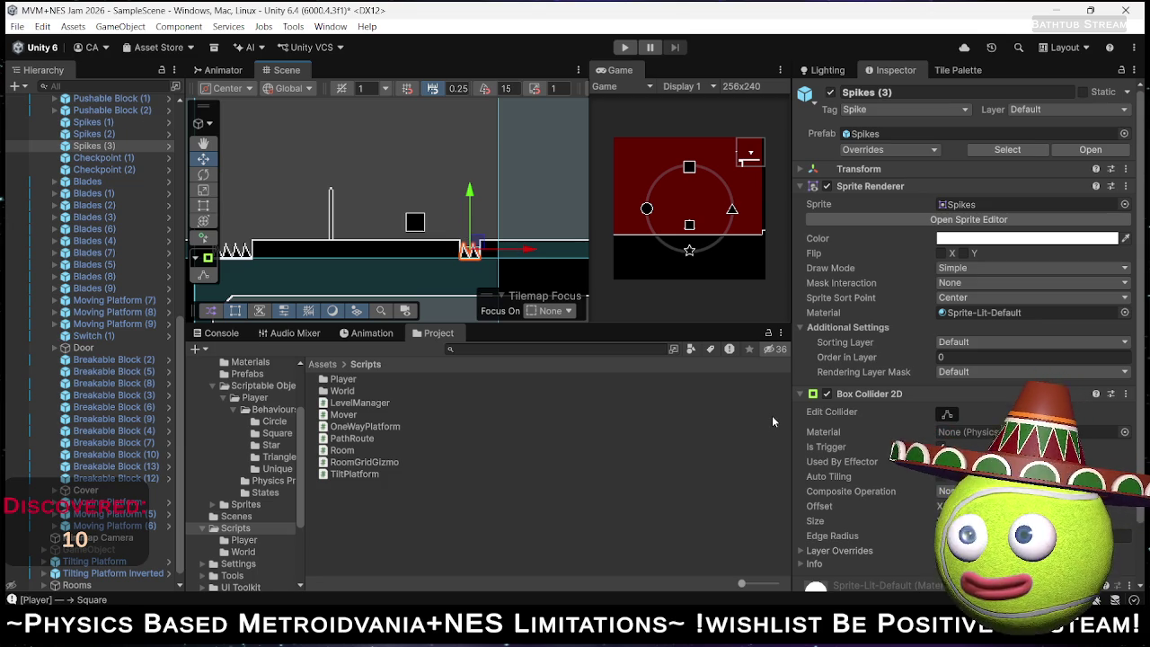
{"action": "scroll", "coordinate": [876, 422], "scroll_direction": "down", "scroll_amount": 2}
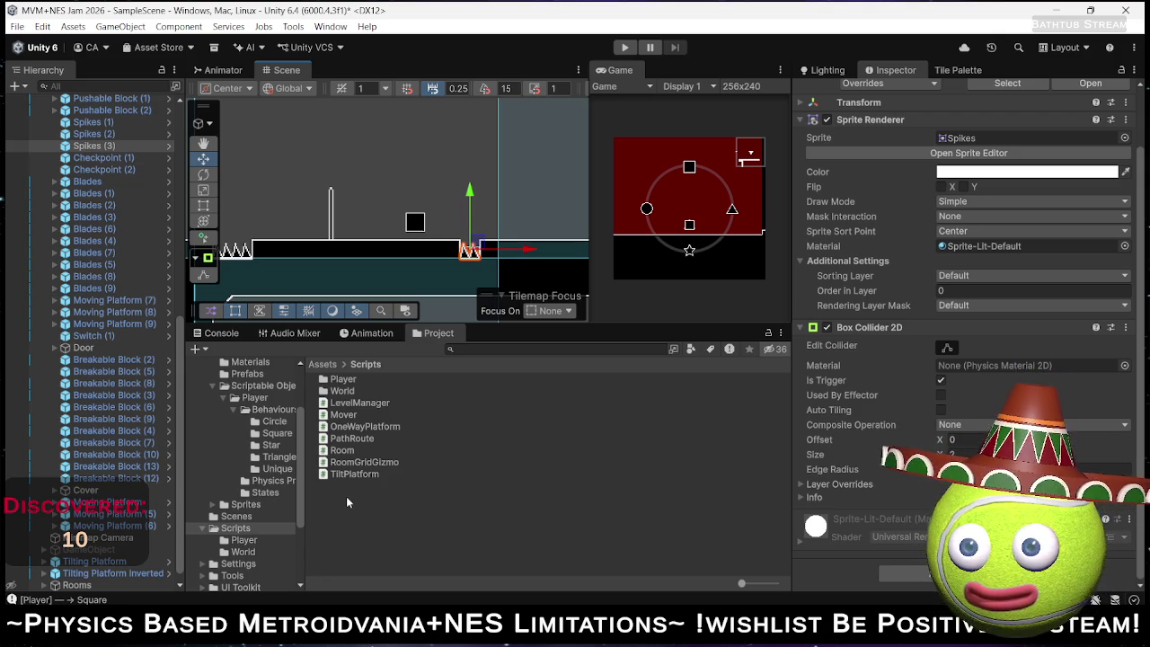
{"action": "right_click", "coordinate": [345, 495]}
Create a new MonoBehaviour script in Assets > Scripts and begin typing its name.
{"action": "mouse_move", "coordinate": [539, 102]}
{"action": "left_click", "coordinate": [625, 131]}
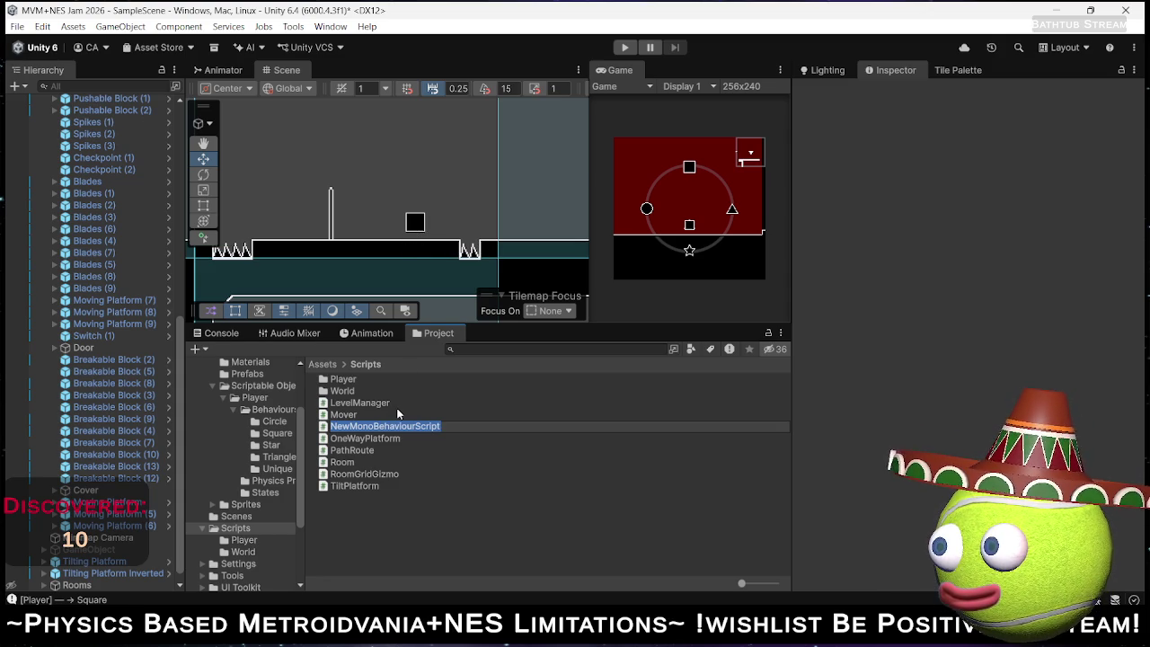
{"action": "type", "text": "Return"}
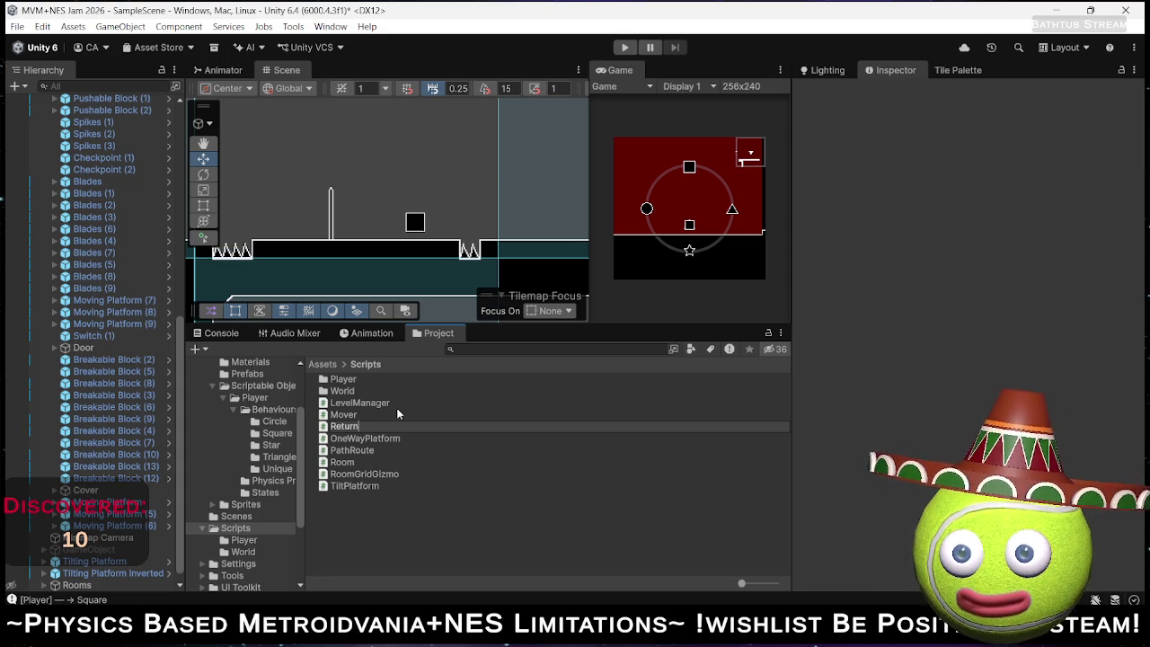
{"action": "type", "text": "AfterT"}
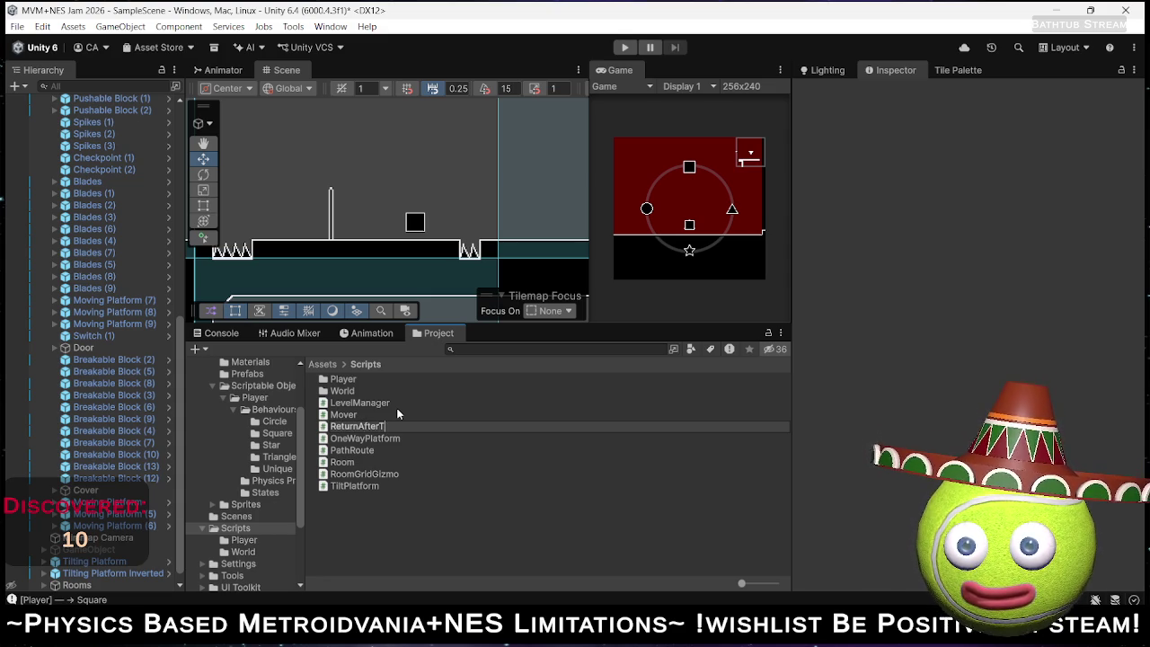
{"action": "type", "text": "ime"}
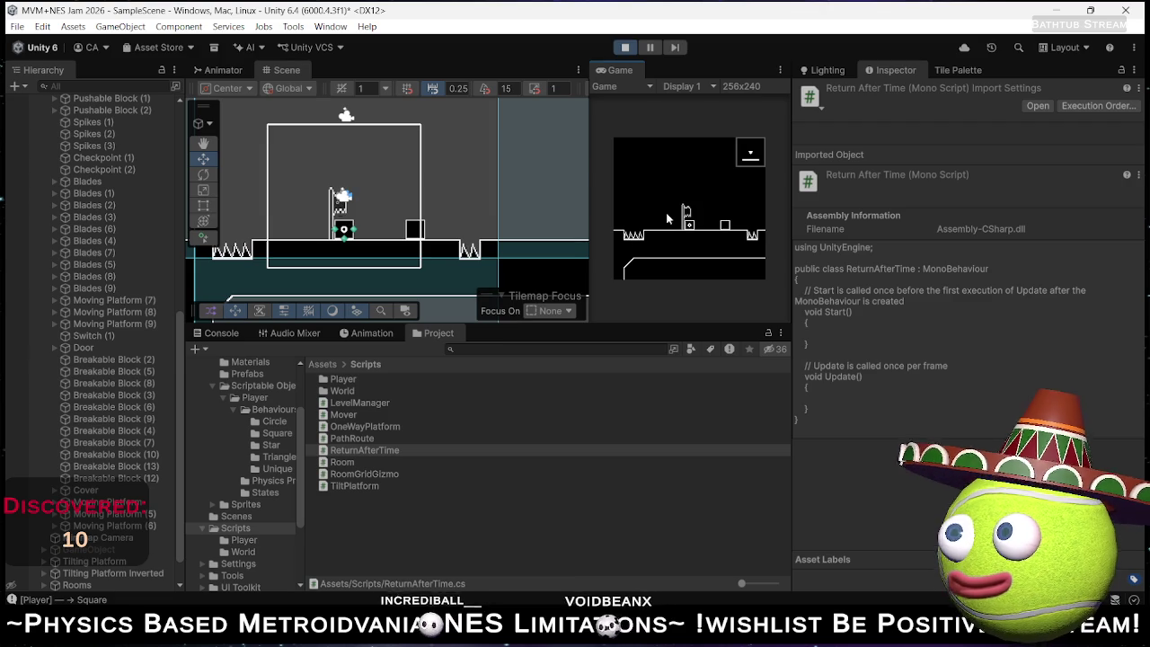
Drive the player square right past the checkpoint with the Right arrow, then stop play mode.
{"action": "key", "text": "Right"}
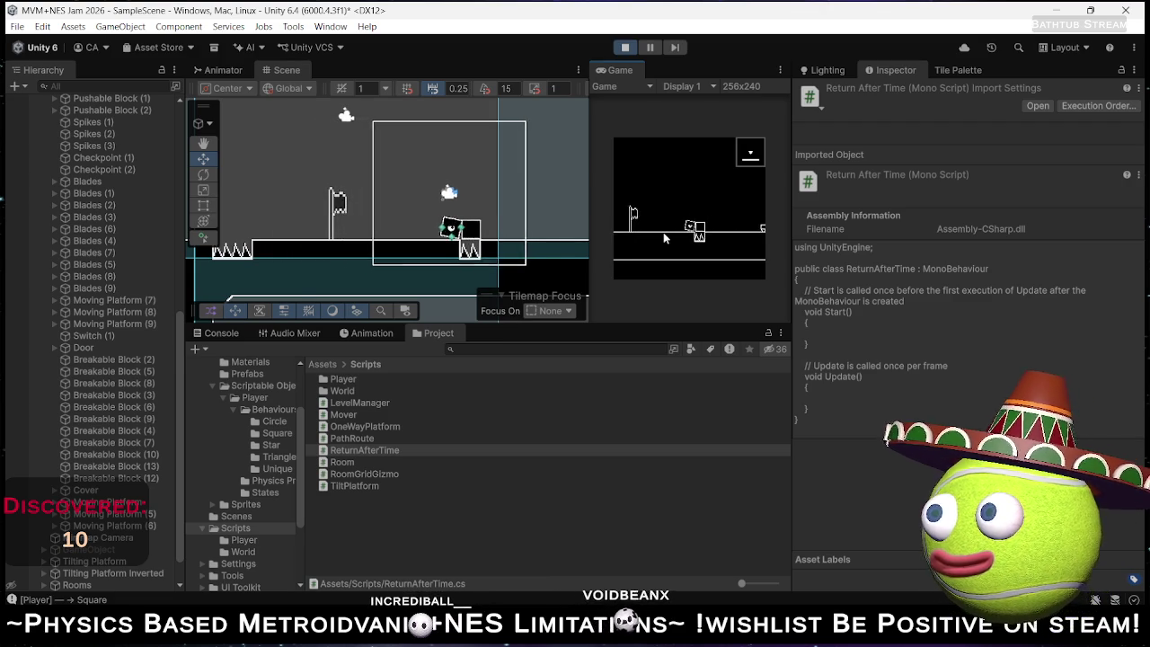
{"action": "key", "text": "Right"}
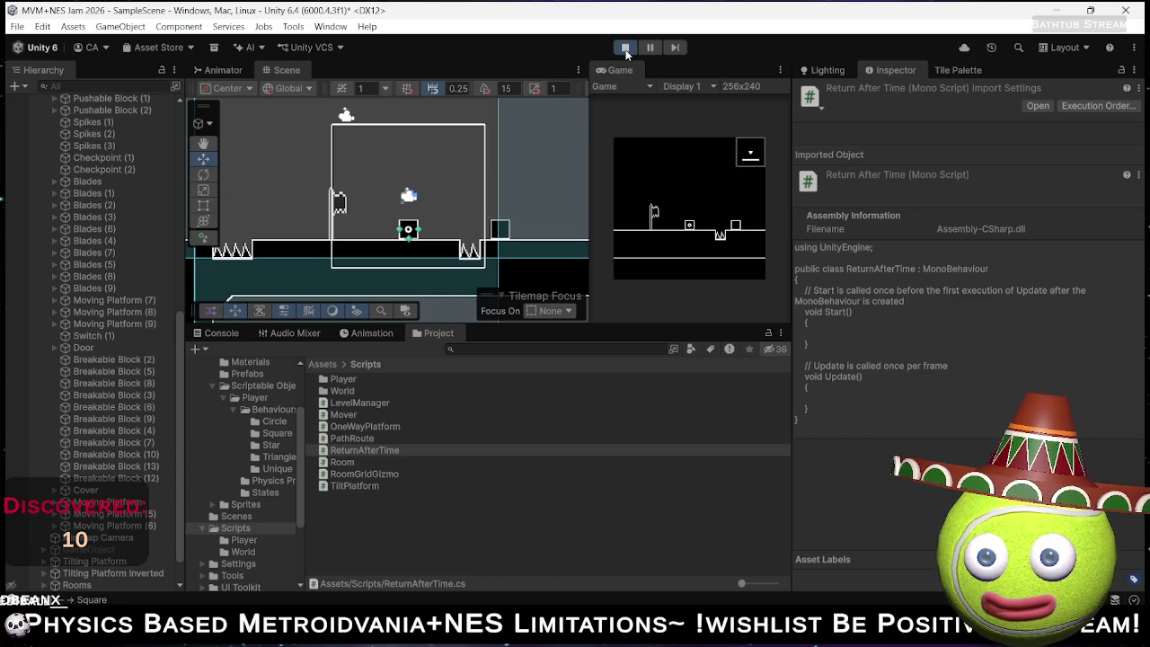
{"action": "left_click", "coordinate": [625, 49]}
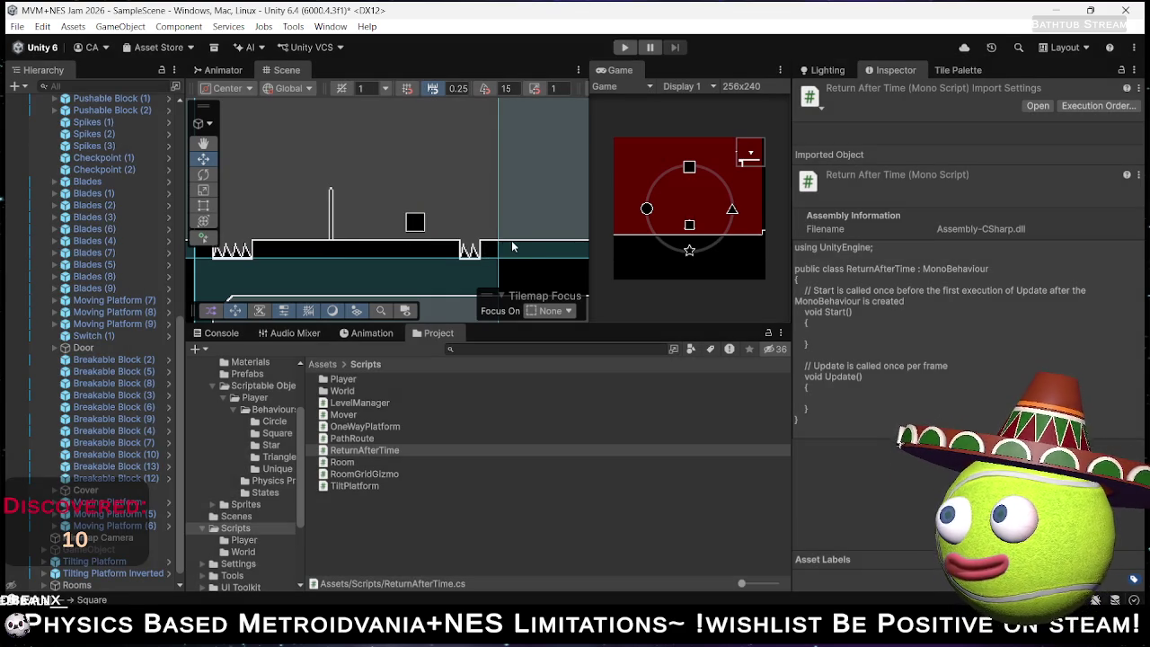
Select Pushable Block (1), confirm its Mass of 50, and inspect its Sprite child.
{"action": "scroll", "coordinate": [454, 205], "scroll_direction": "down", "scroll_amount": 1}
{"action": "left_click_drag", "start_coordinate": [461, 204], "coordinate": [364, 207]}
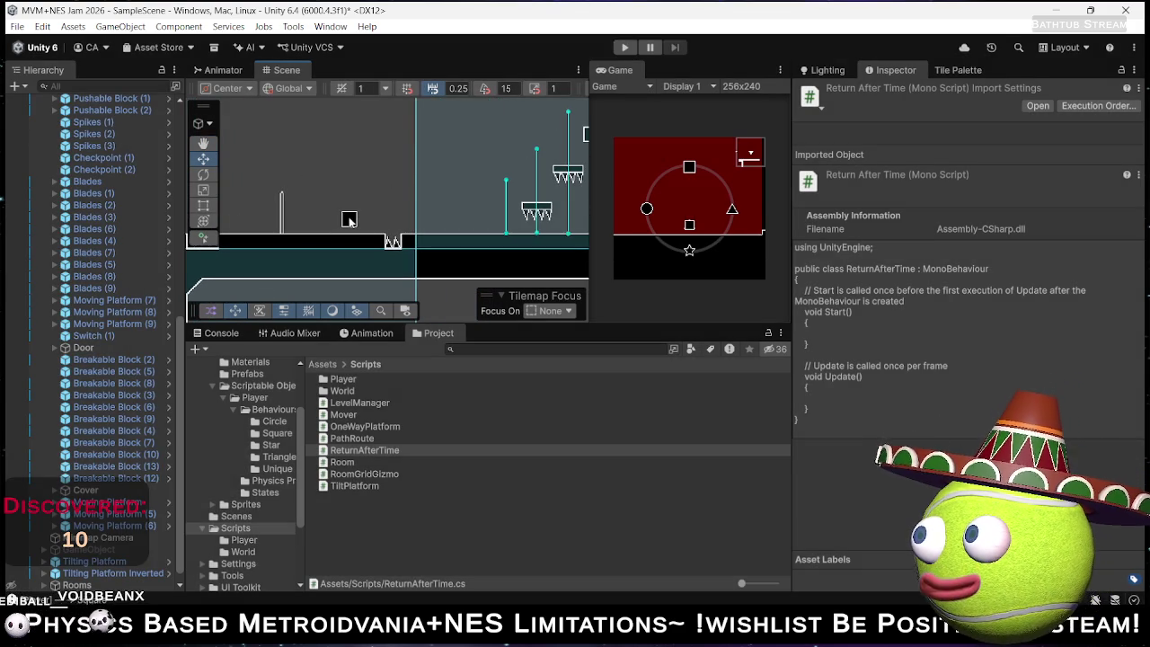
{"action": "left_click", "coordinate": [349, 220]}
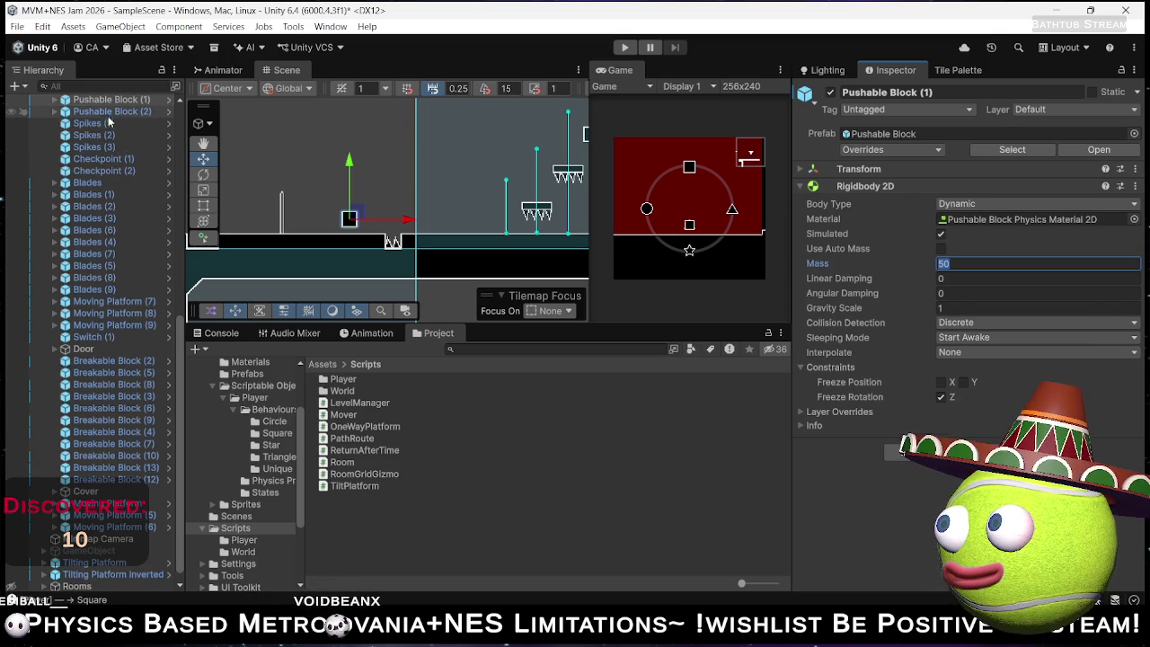
{"action": "left_click", "coordinate": [57, 105]}
{"action": "left_click", "coordinate": [55, 100]}
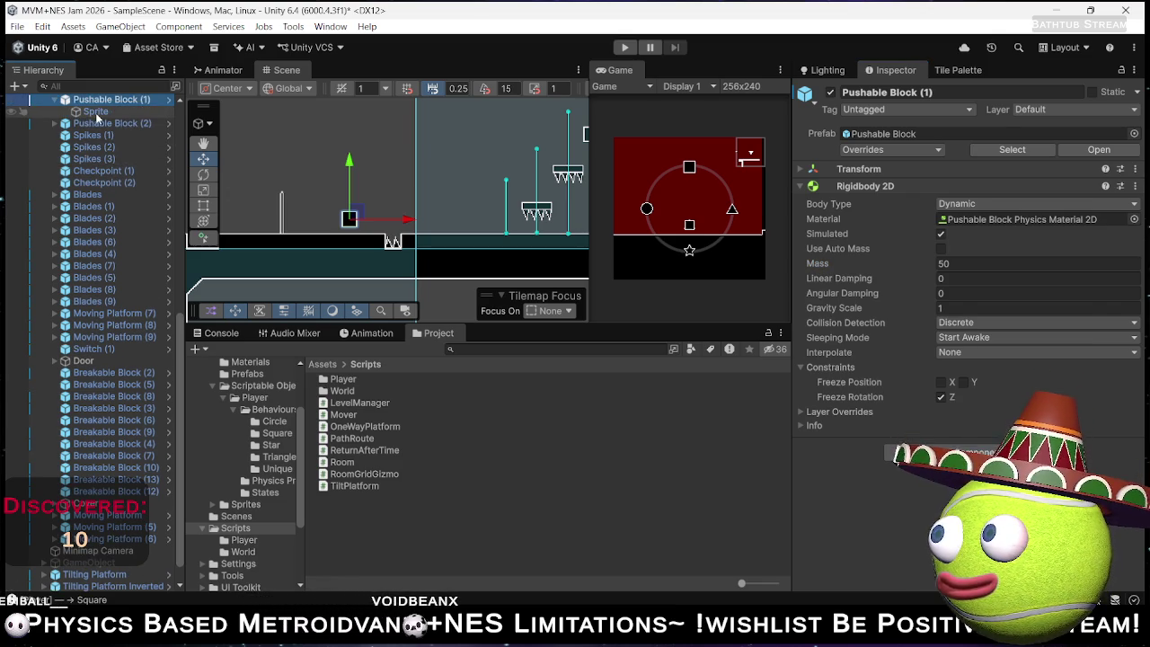
{"action": "left_click", "coordinate": [96, 113]}
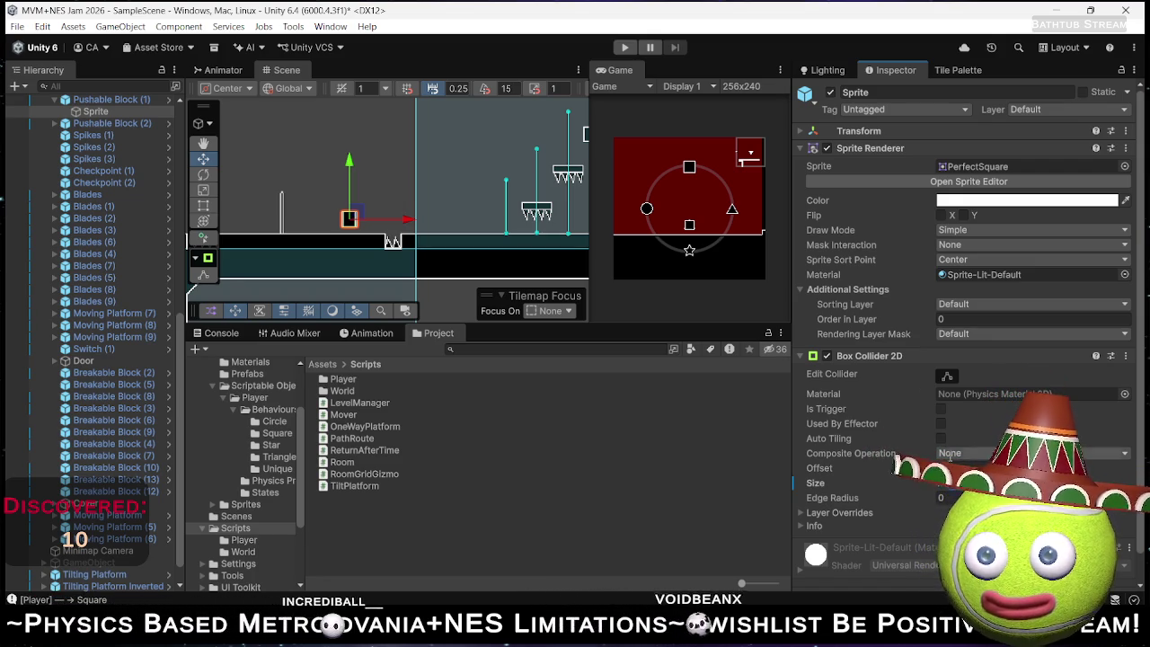
Run the scene, walk the player right past the spikes, then stop with Ctrl+P.
{"action": "left_click", "coordinate": [624, 48]}
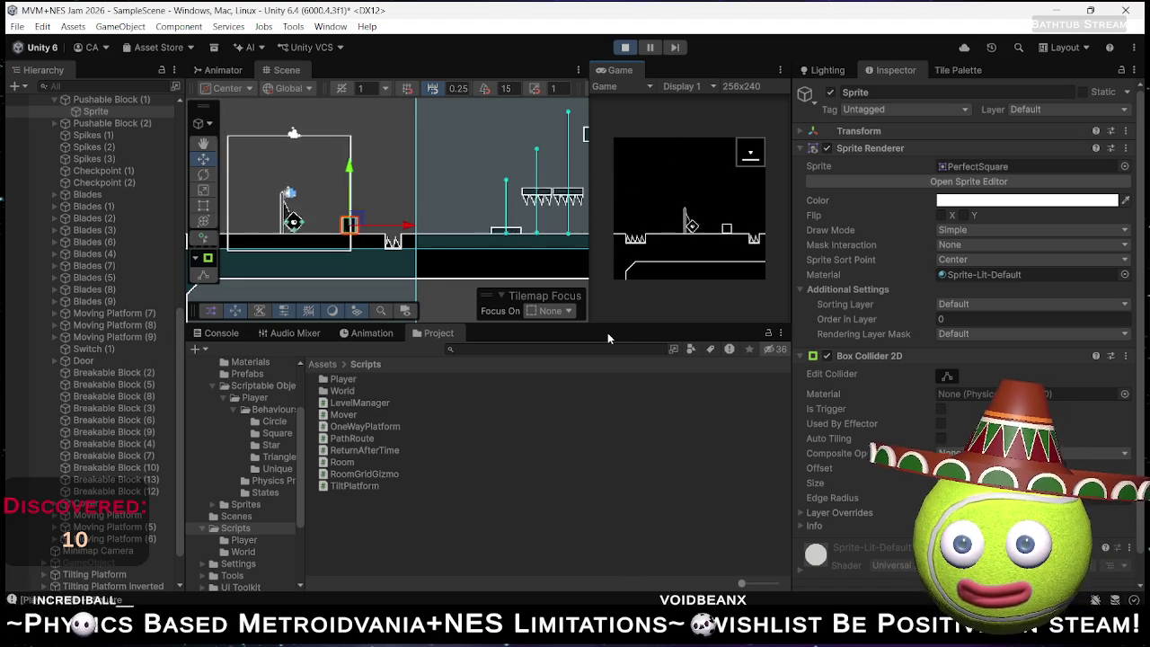
{"action": "key", "text": "Right"}
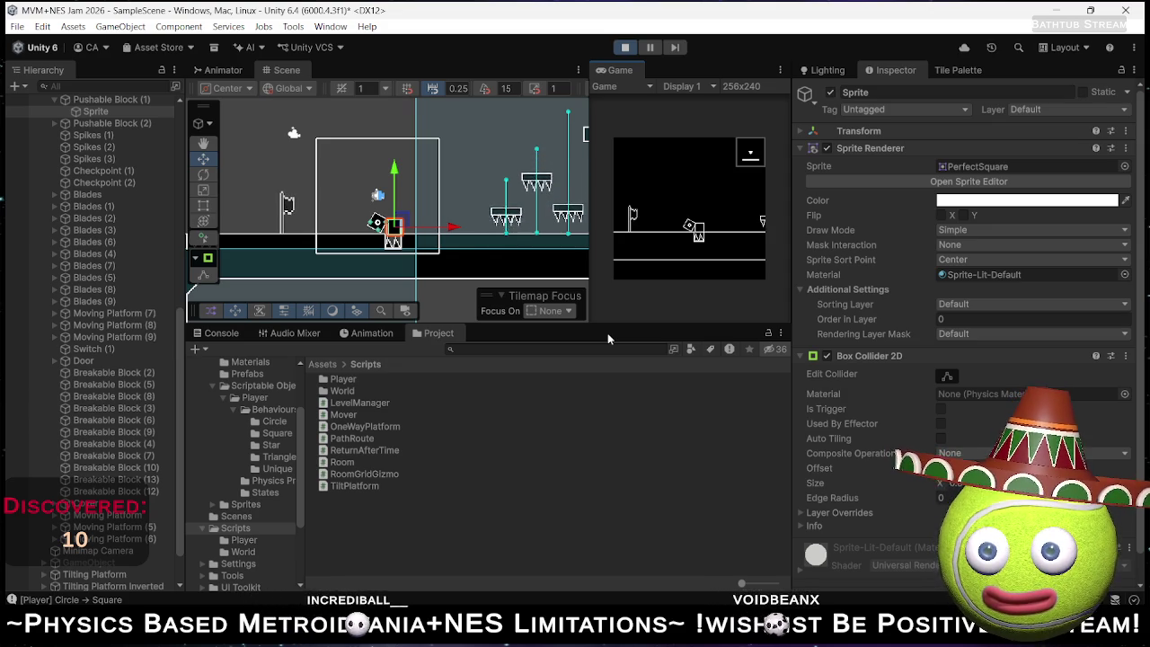
{"action": "key", "text": "Right"}
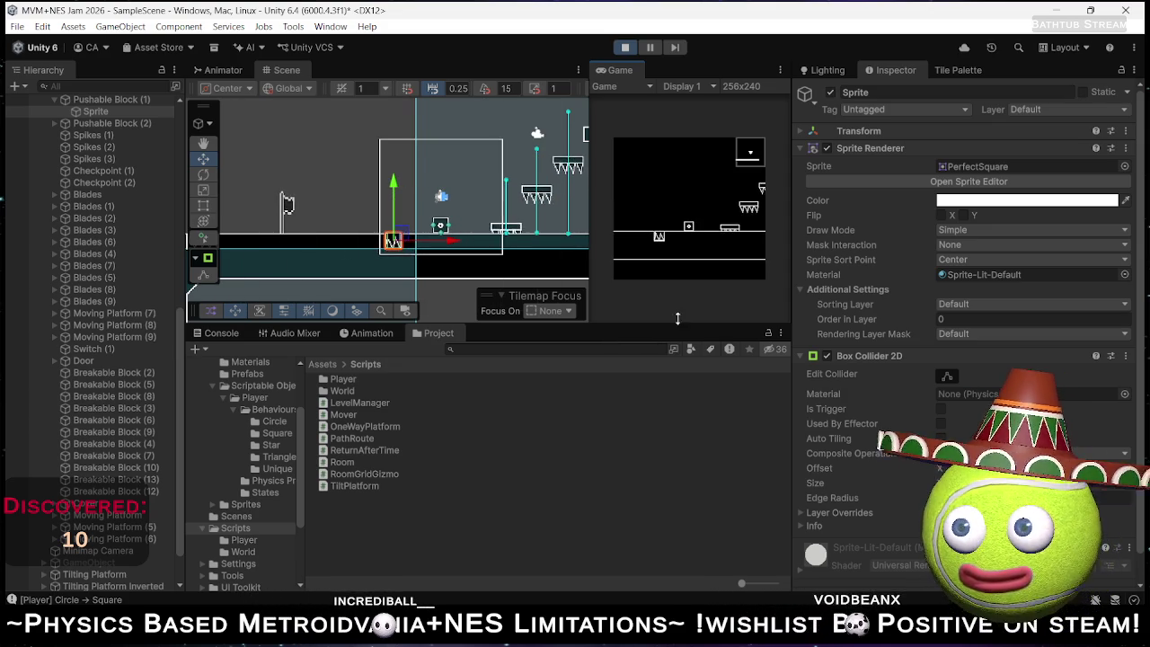
{"action": "key", "text": "ctrl+p"}
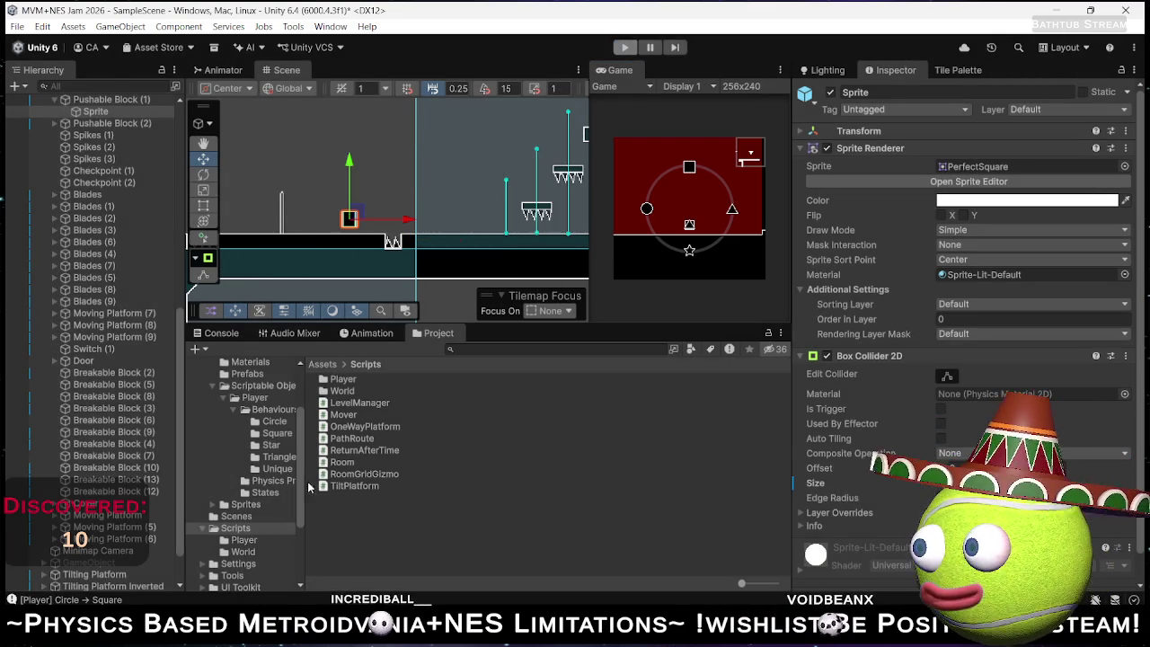
Set the Sprite Renderer Order in Layer of Spikes (3) to -7, then run the scene again.
{"action": "left_click", "coordinate": [392, 242]}
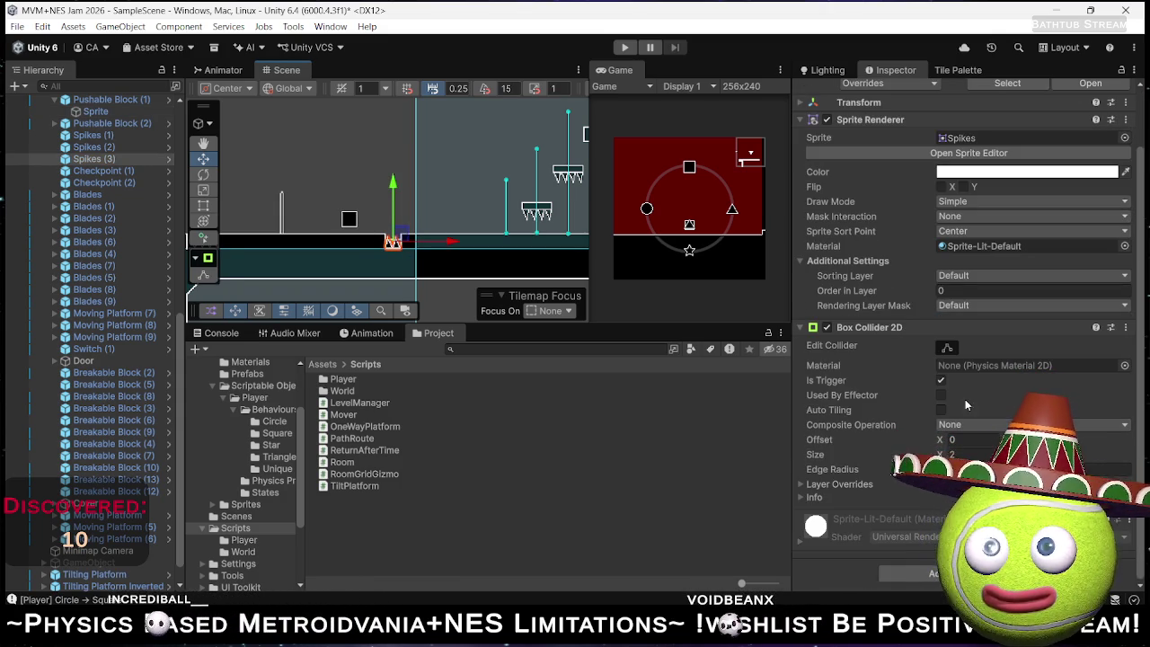
{"action": "scroll", "coordinate": [924, 254], "scroll_direction": "up", "scroll_amount": 2}
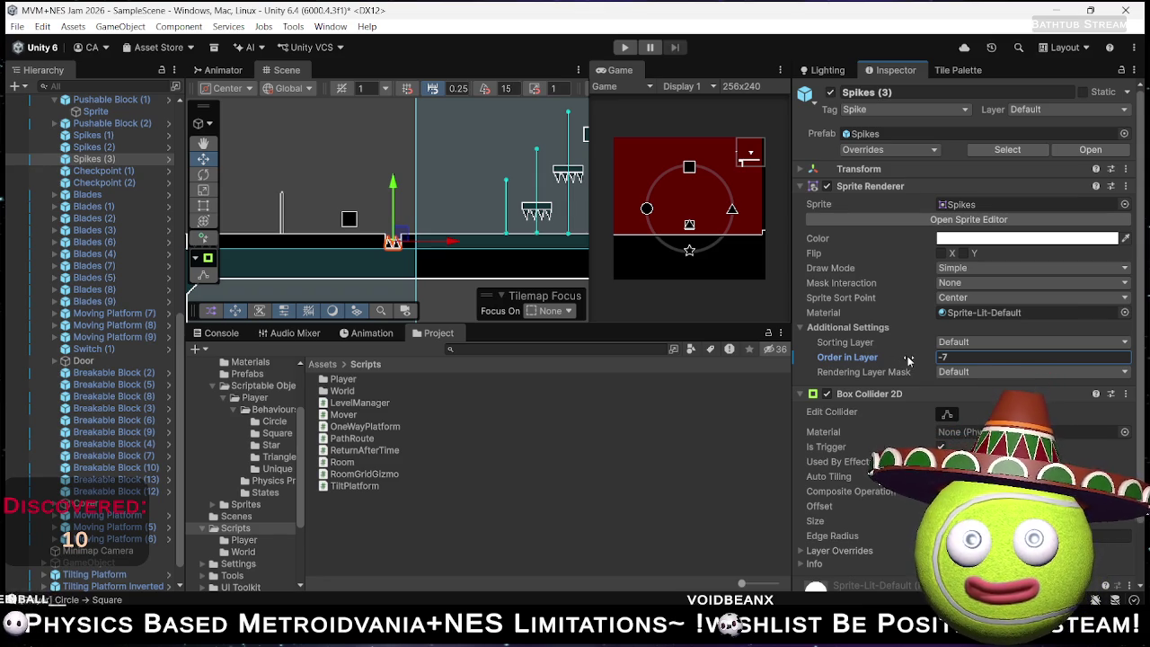
{"action": "key", "text": "ctrl+p"}
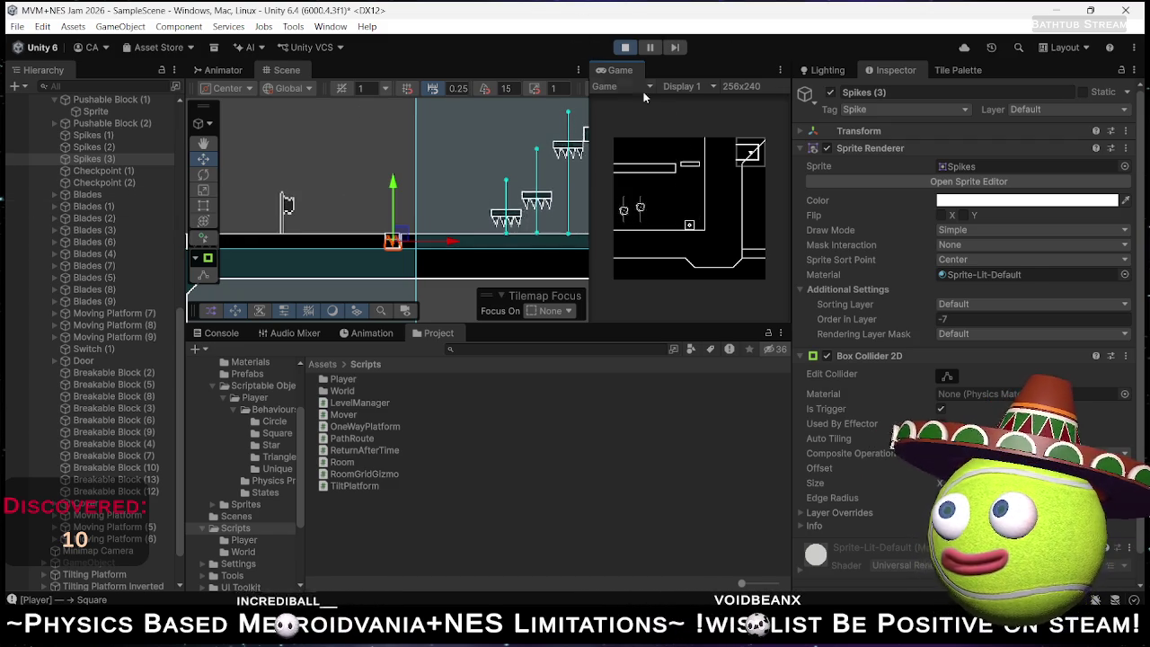
Look over Moving Platform (7) and its Platform physics, then select its Point (1) waypoint.
{"action": "mouse_move", "coordinate": [534, 129]}
{"action": "left_mouse_down"}
{"action": "mouse_move", "coordinate": [317, 180]}
{"action": "mouse_move", "coordinate": [198, 187]}
{"action": "left_mouse_up"}
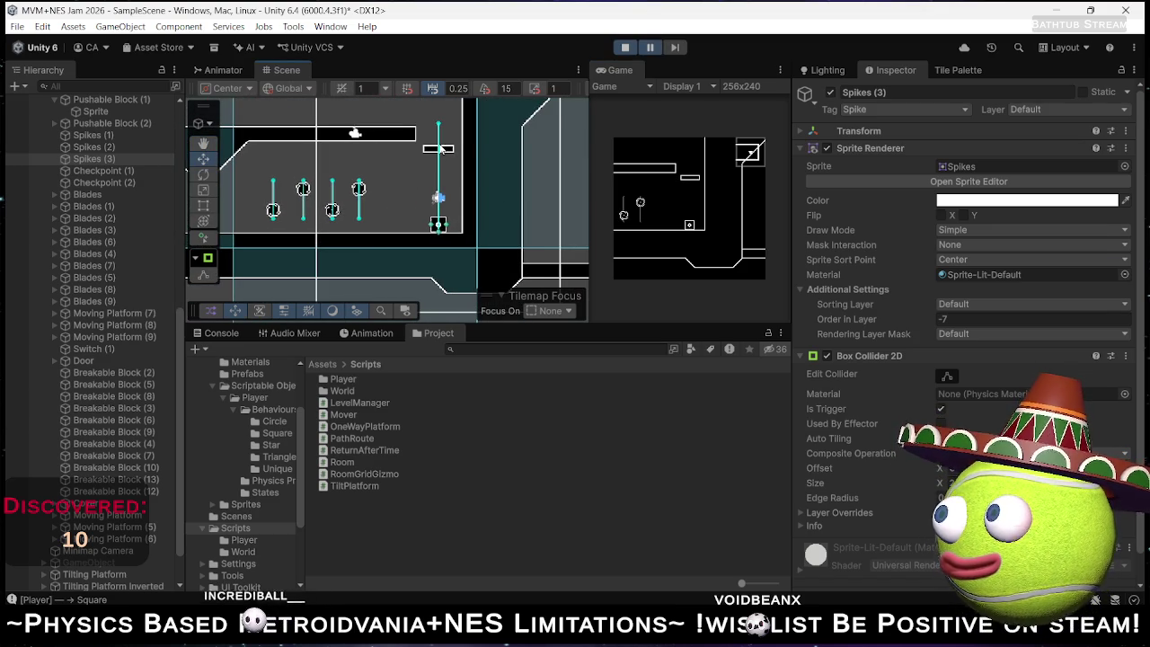
{"action": "left_click", "coordinate": [437, 148]}
{"action": "left_click", "coordinate": [100, 324]}
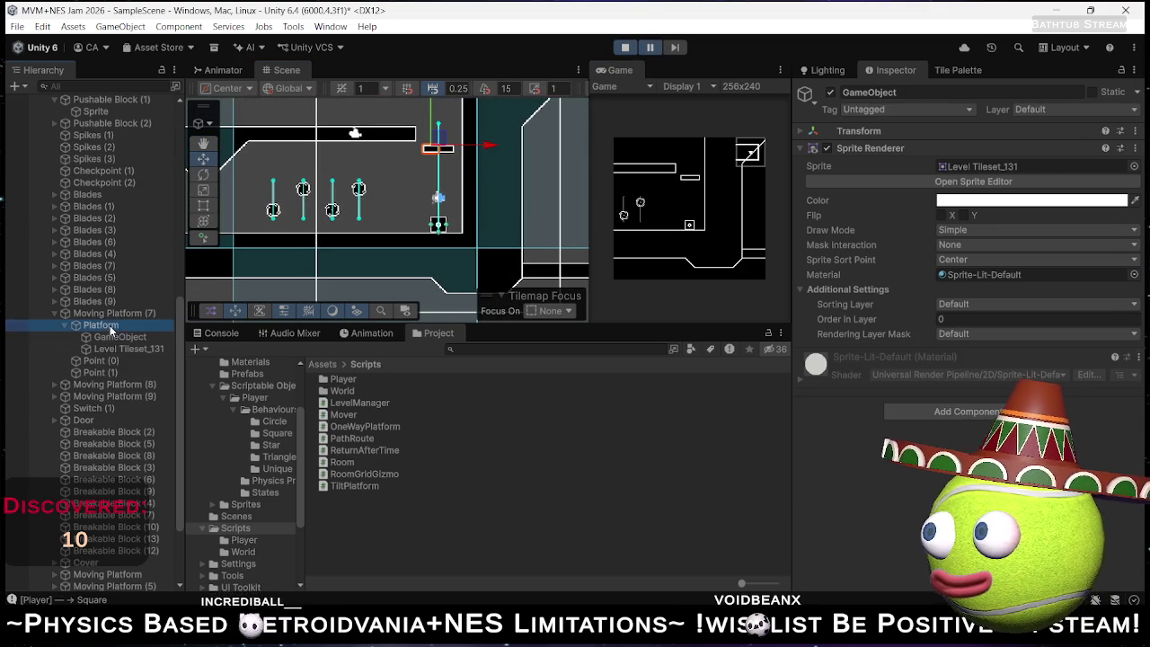
{"action": "scroll", "coordinate": [888, 383], "scroll_direction": "down", "scroll_amount": 1}
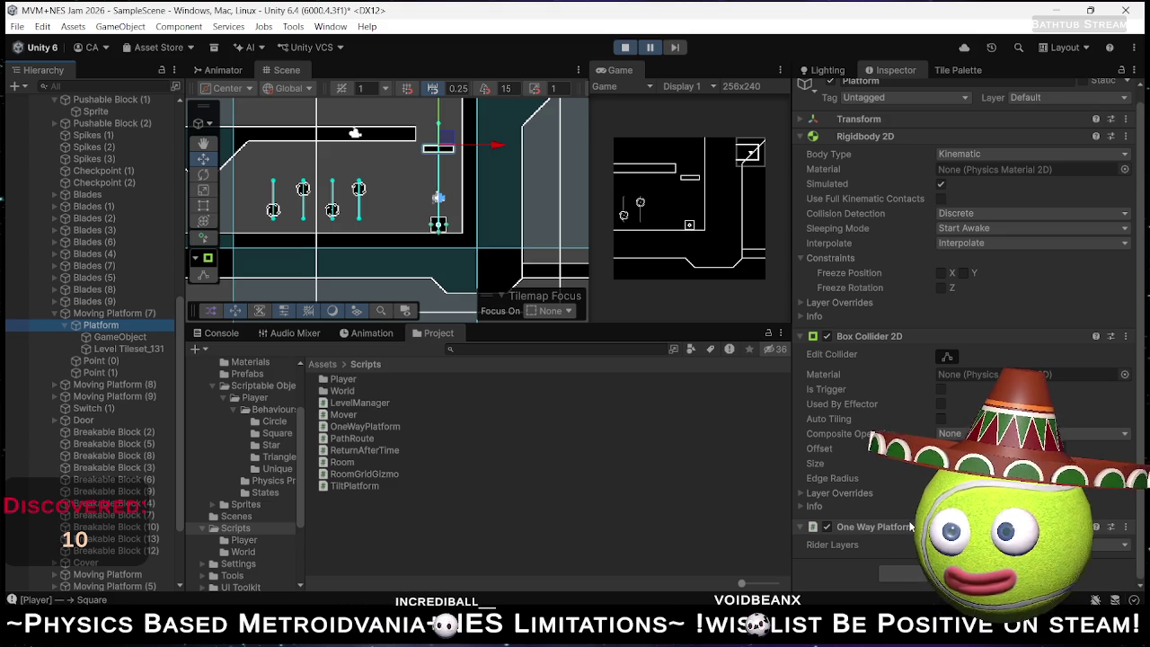
{"action": "scroll", "coordinate": [931, 442], "scroll_direction": "up", "scroll_amount": 1}
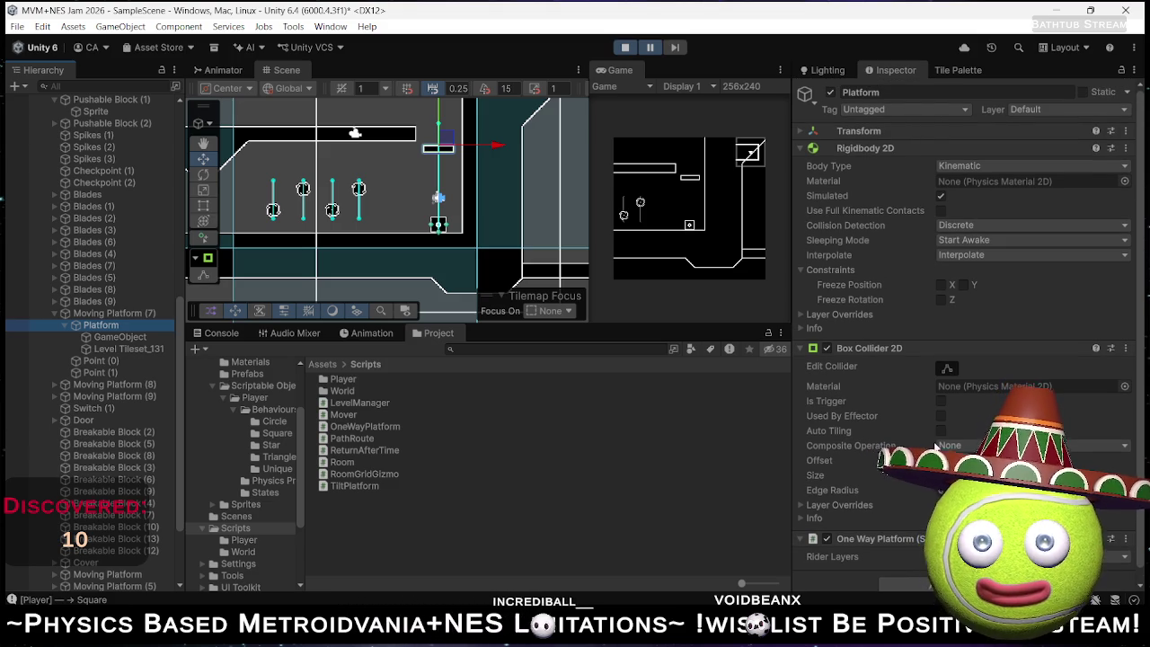
{"action": "mouse_move", "coordinate": [875, 446]}
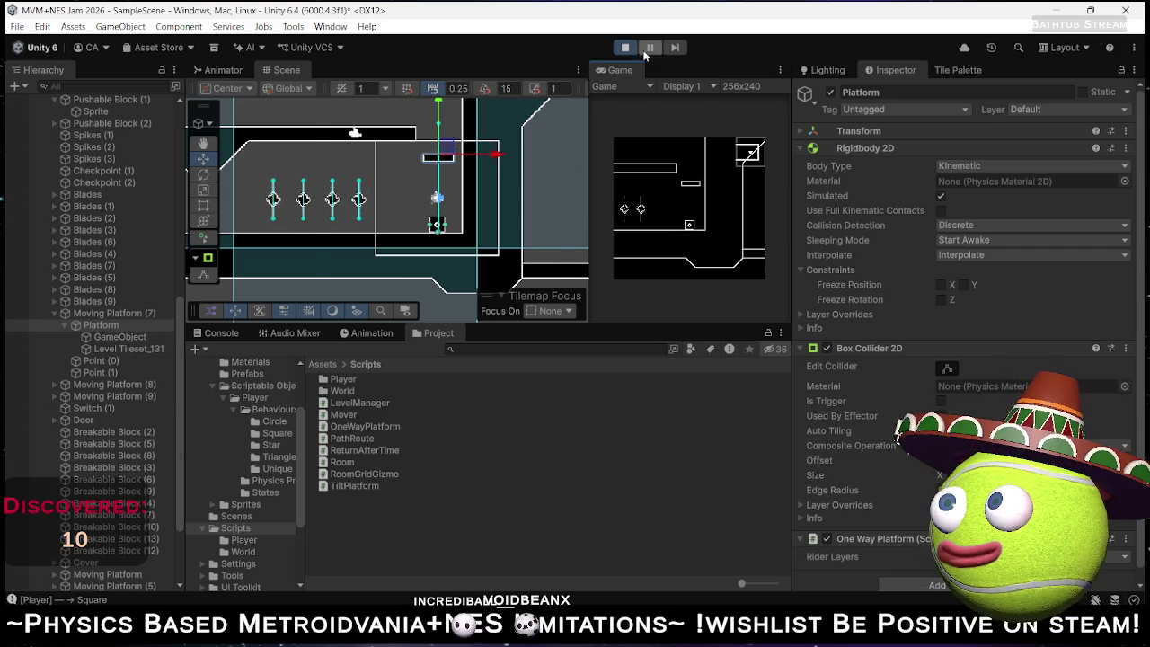
{"action": "left_click", "coordinate": [90, 372]}
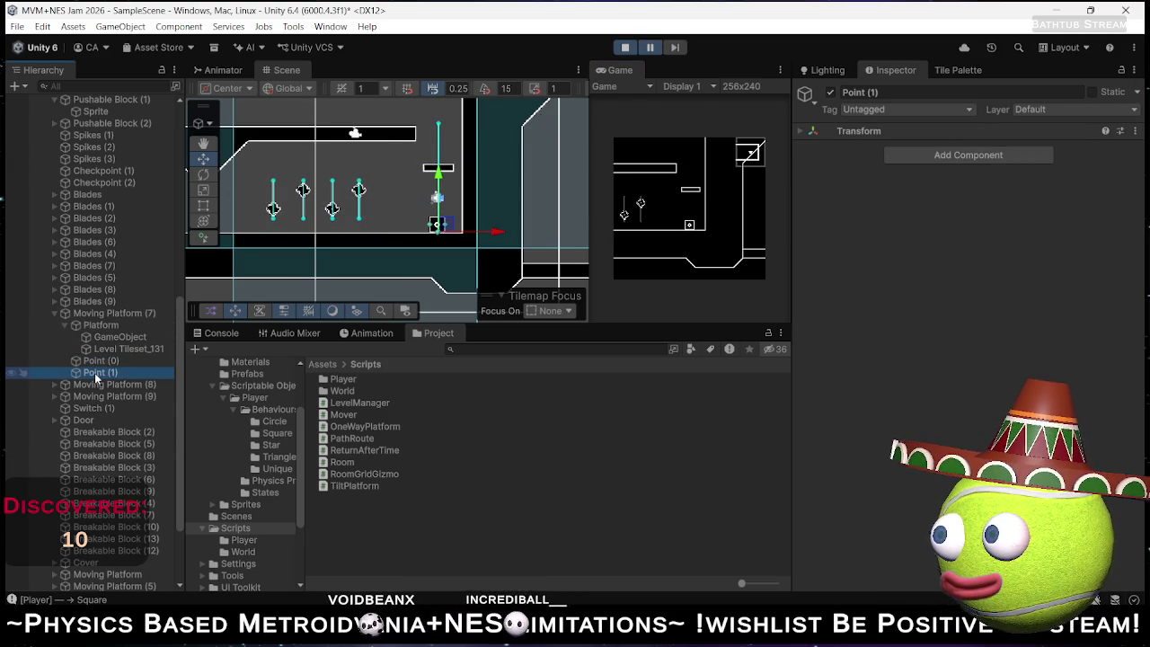
Test the moving platform and spiked blades in the Scene view, then stop the game.
{"action": "left_click", "coordinate": [438, 172]}
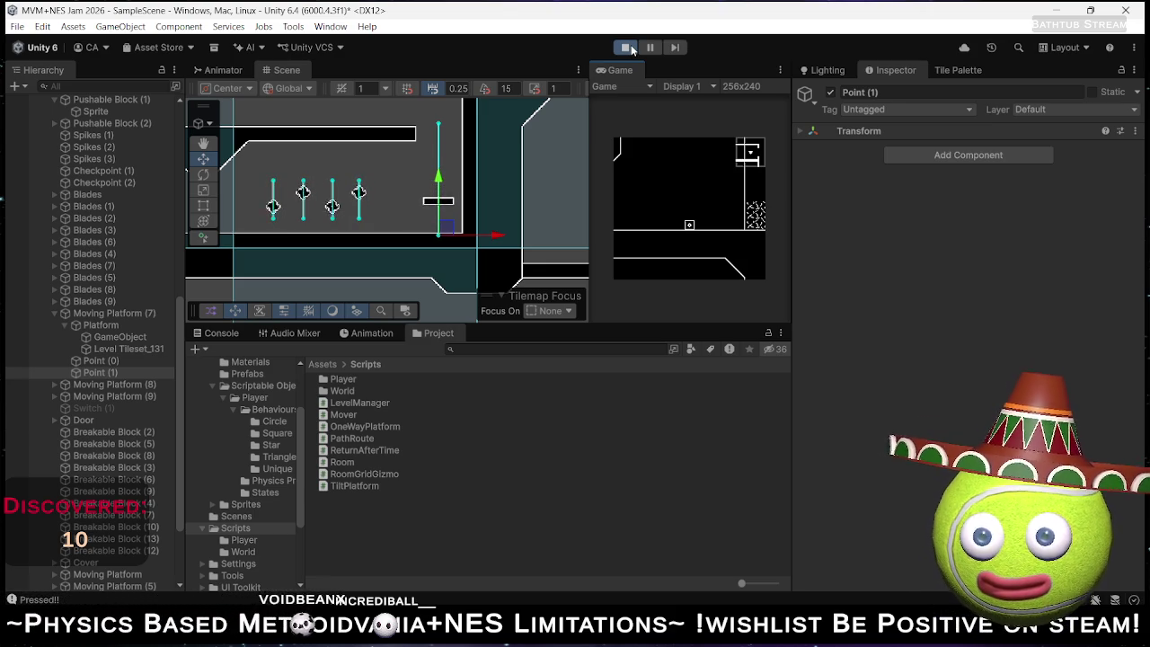
{"action": "left_click", "coordinate": [630, 49]}
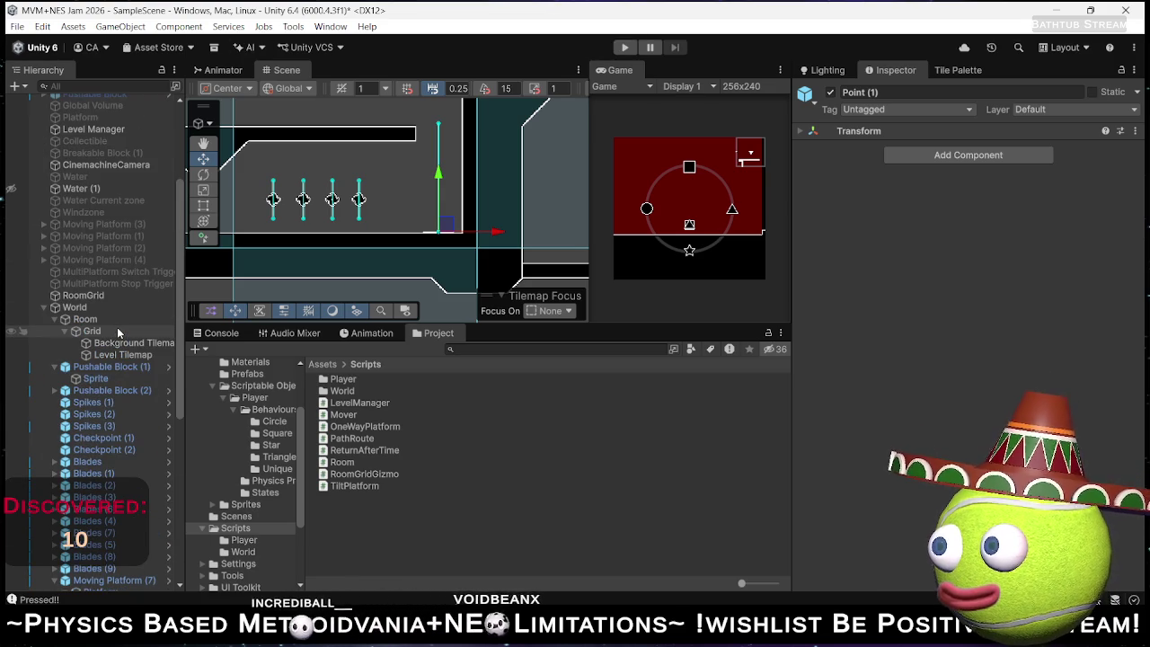
Set the Player's Square Jump Behaviour (Element 2) Jump Force to 300, then run the game.
{"action": "scroll", "coordinate": [127, 172], "scroll_direction": "up", "scroll_amount": 5}
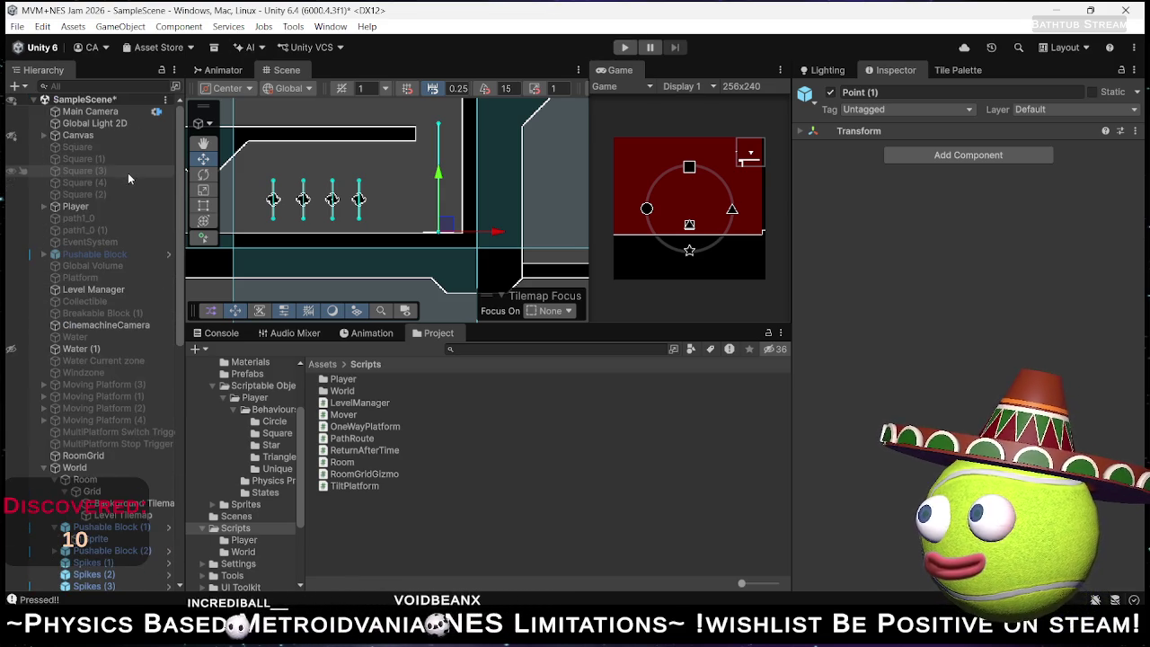
{"action": "left_click", "coordinate": [80, 206]}
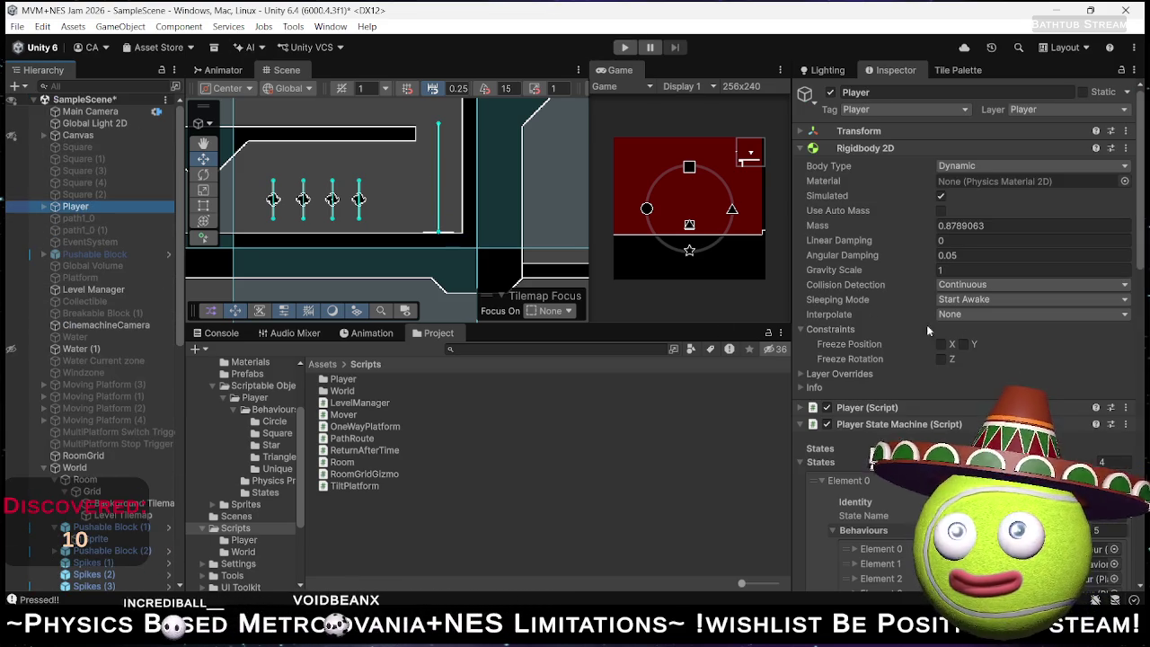
{"action": "left_click", "coordinate": [841, 148]}
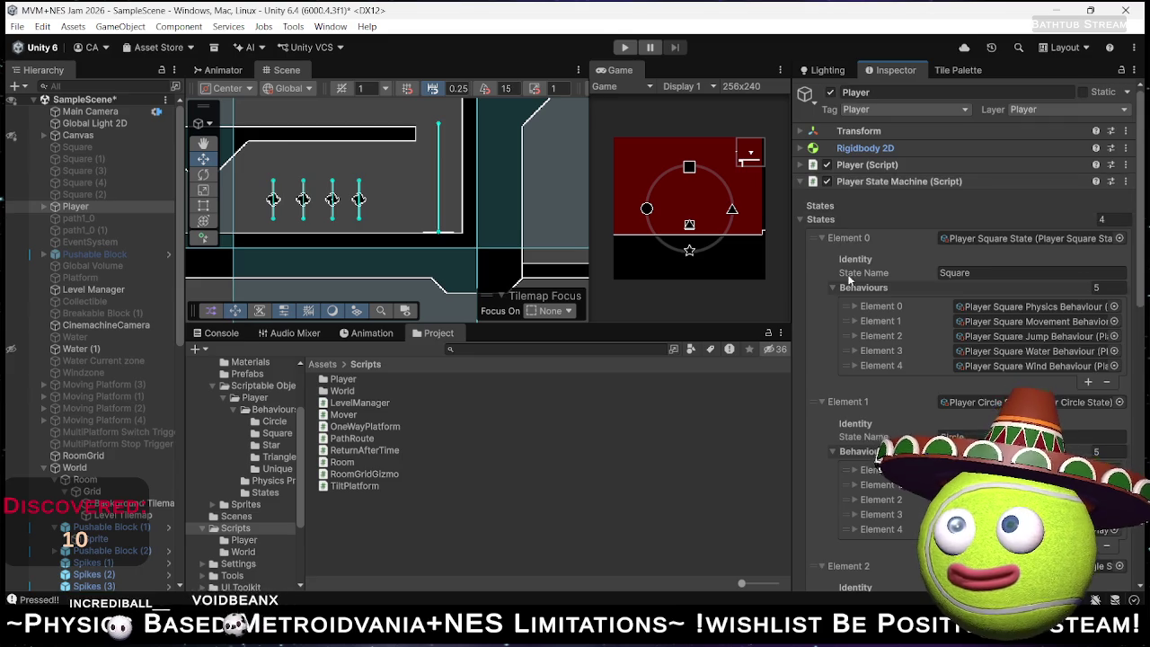
{"action": "scroll", "coordinate": [866, 297], "scroll_direction": "down", "scroll_amount": 3}
{"action": "scroll", "coordinate": [867, 299], "scroll_direction": "up", "scroll_amount": 1}
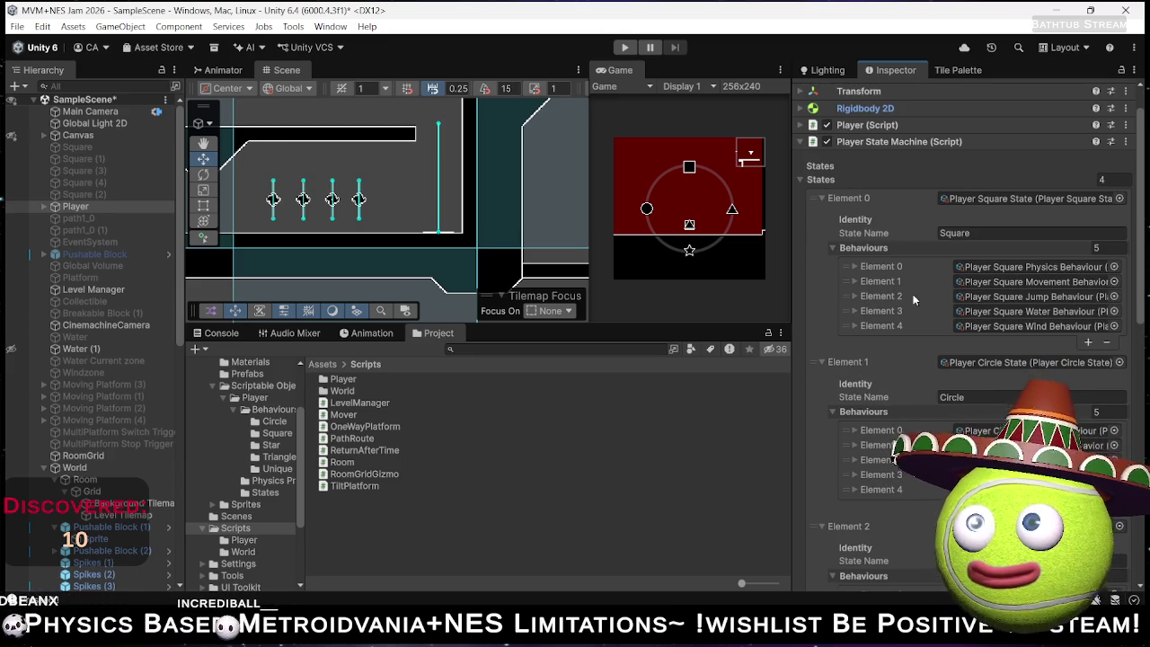
{"action": "left_click", "coordinate": [854, 295]}
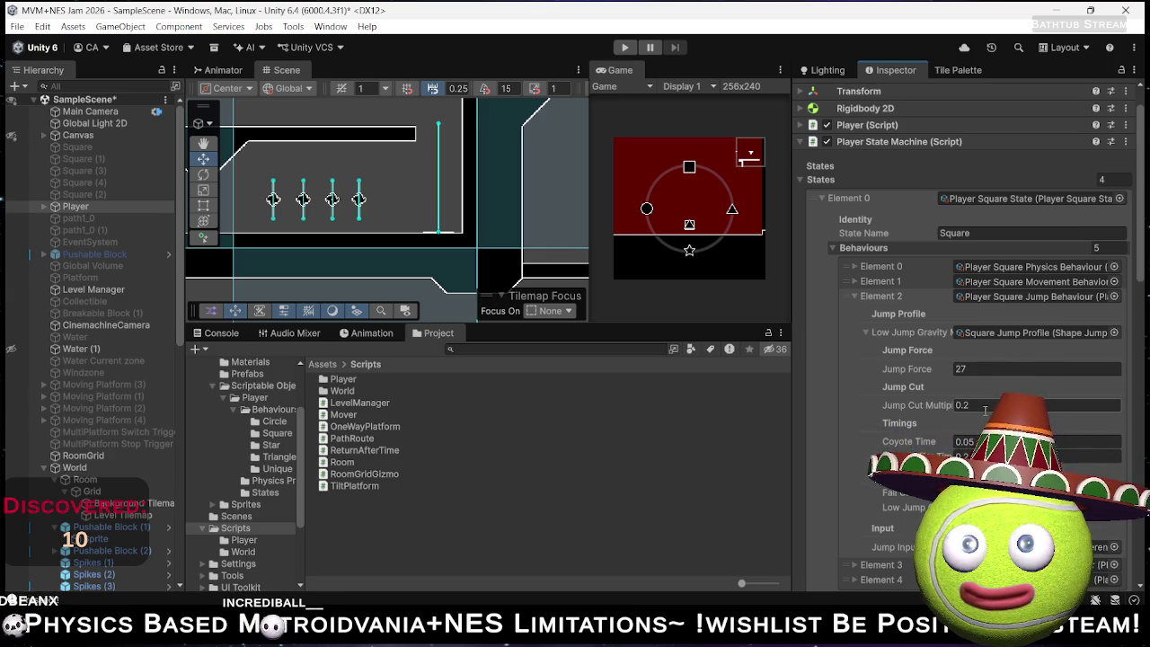
{"action": "left_click", "coordinate": [985, 369]}
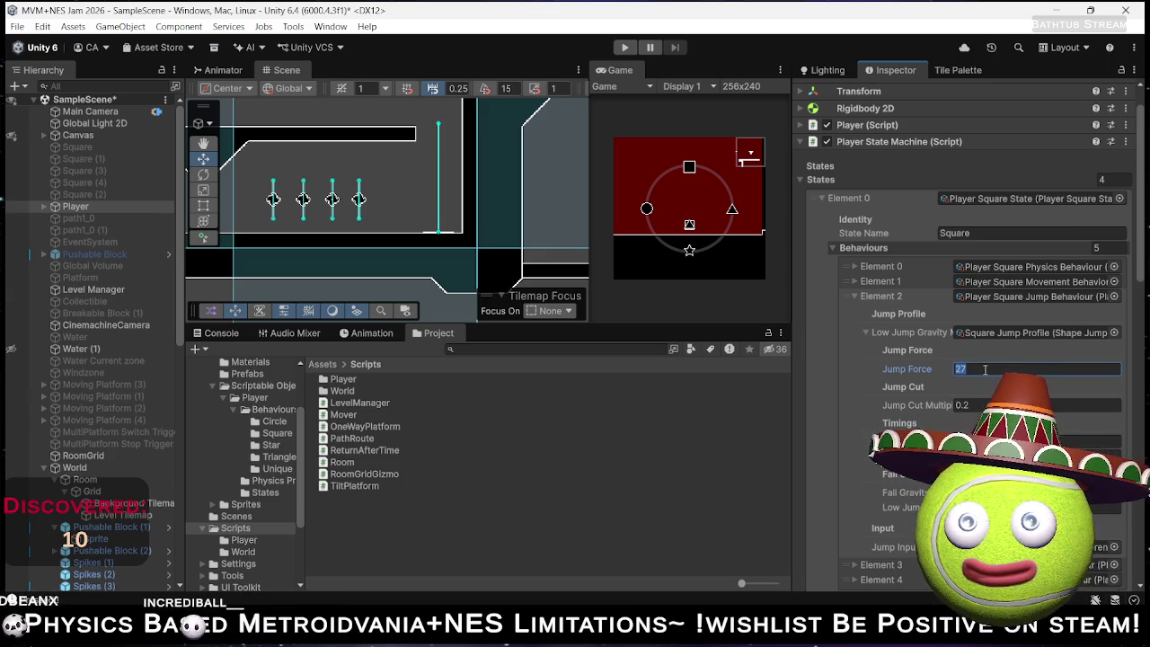
{"action": "type", "text": "279*"}
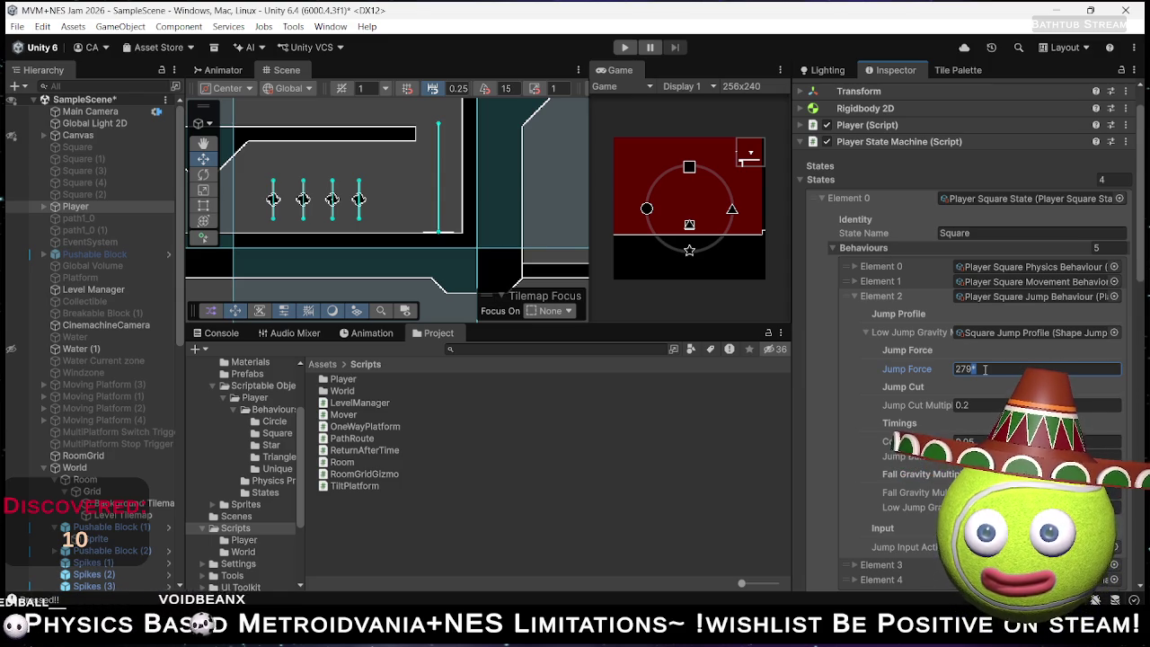
{"action": "key", "text": "ctrl+a"}
{"action": "type", "text": "300"}
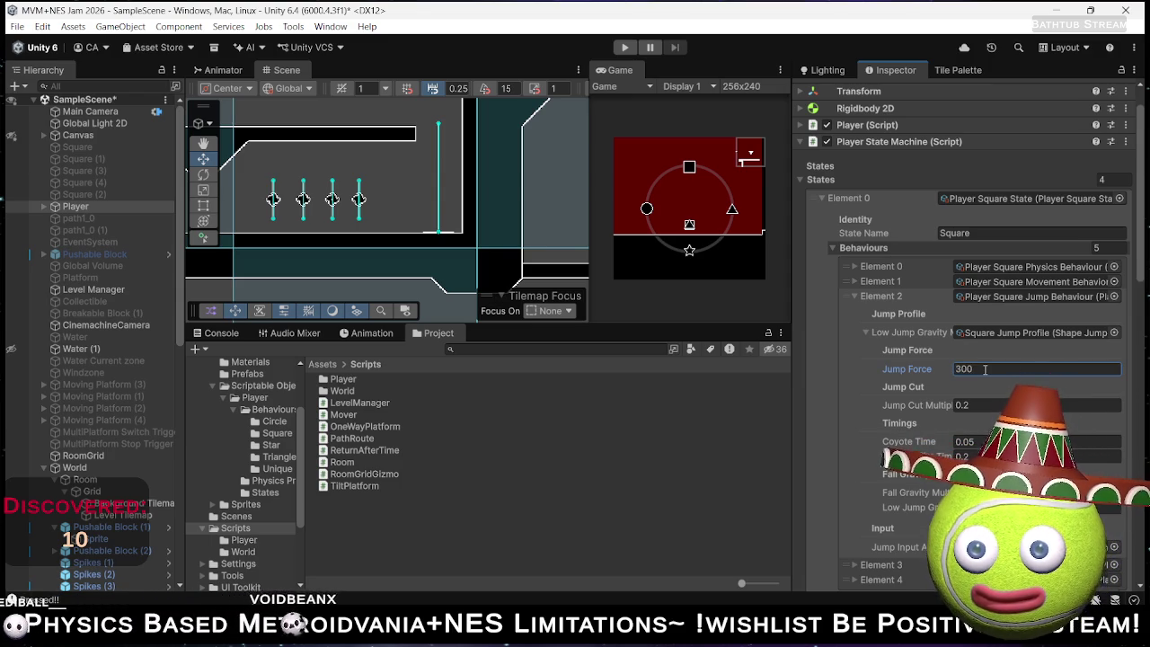
{"action": "left_click", "coordinate": [624, 50]}
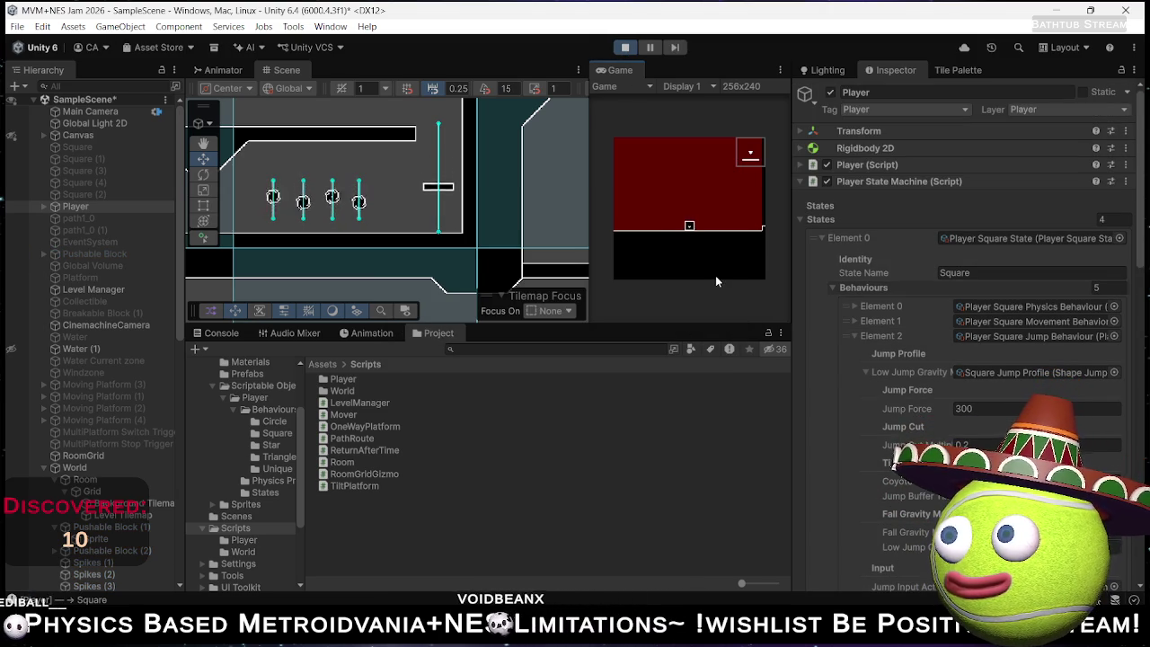
Nudge the Square's Jump Force to about 315, then enter 1000 directly.
{"action": "mouse_move", "coordinate": [906, 408]}
{"action": "left_mouse_down"}
{"action": "mouse_move", "coordinate": [934, 408]}
{"action": "mouse_move", "coordinate": [180, 411]}
{"action": "left_mouse_up"}
{"action": "scroll", "coordinate": [179, 411], "scroll_direction": "down", "scroll_amount": 10}
{"action": "left_click", "coordinate": [1048, 409]}
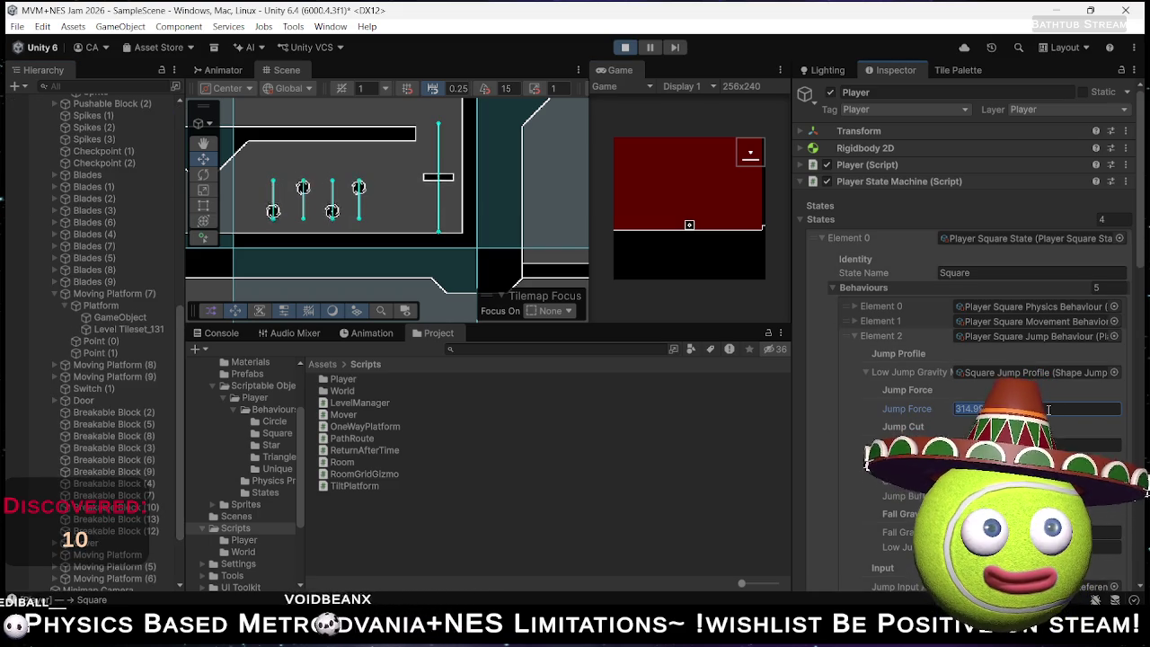
{"action": "type", "text": "1000"}
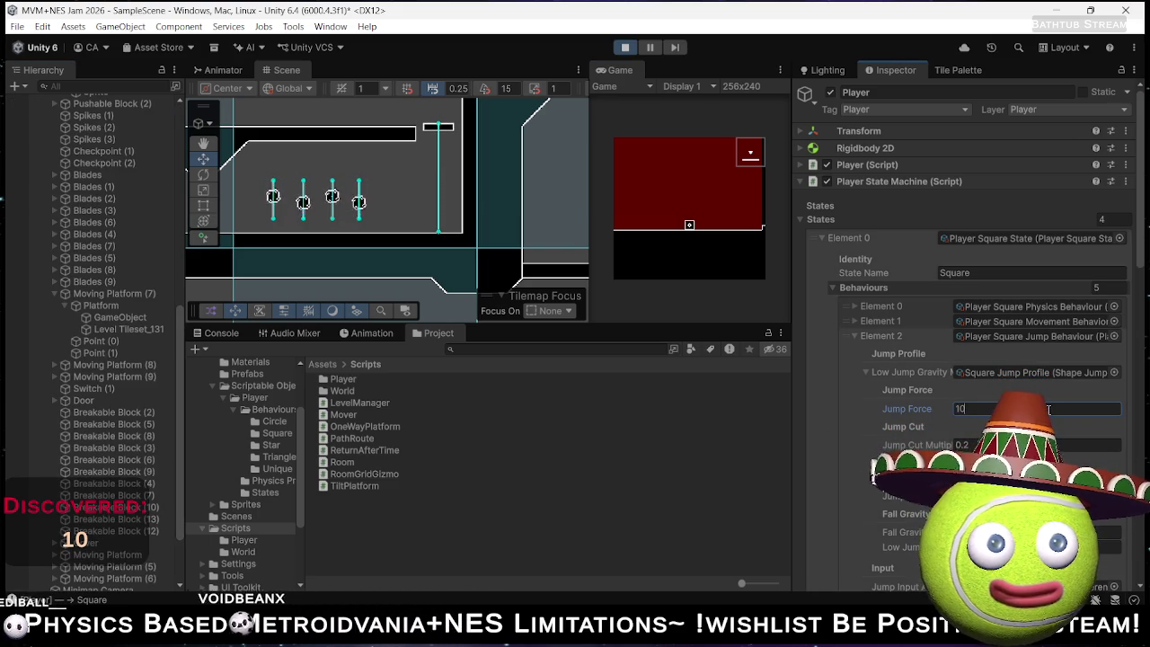
{"action": "key", "text": "Return"}
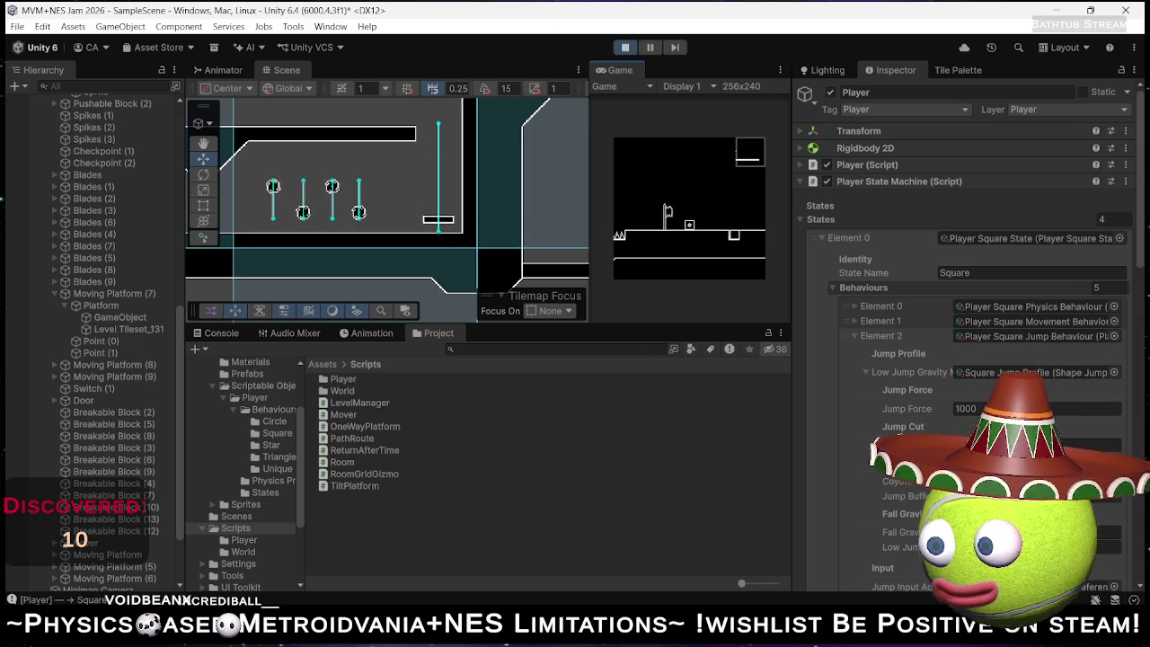
Open Notepad from Start and add an asterisk after Camera Zones on the checklist.
{"action": "key", "text": "super"}
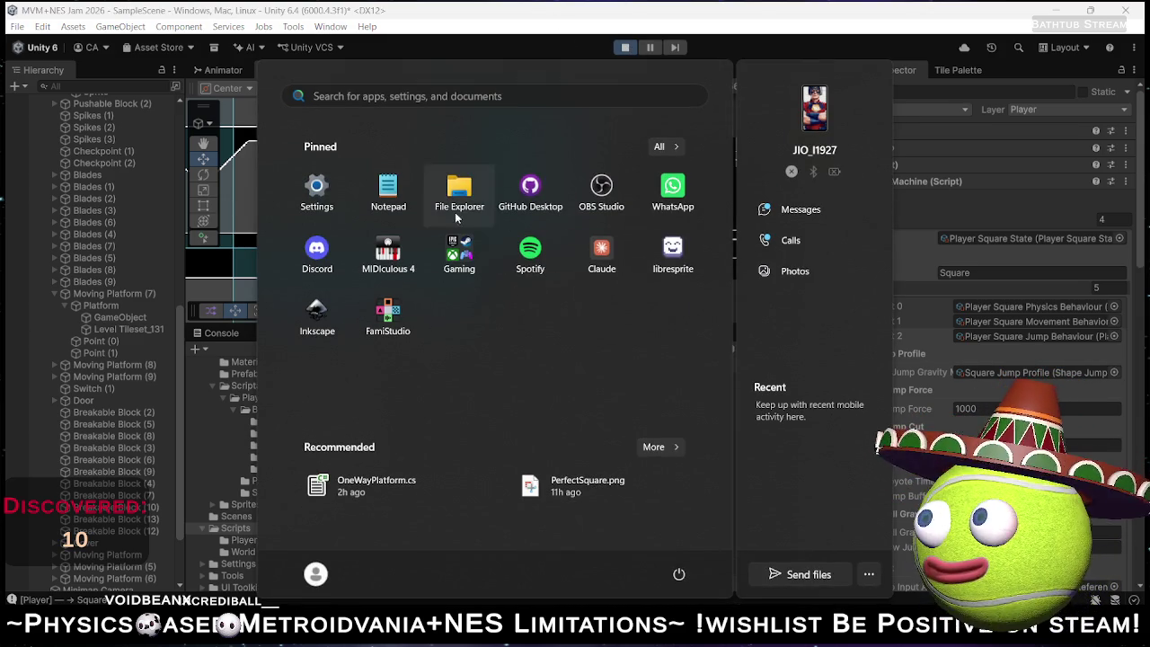
{"action": "left_click", "coordinate": [397, 198]}
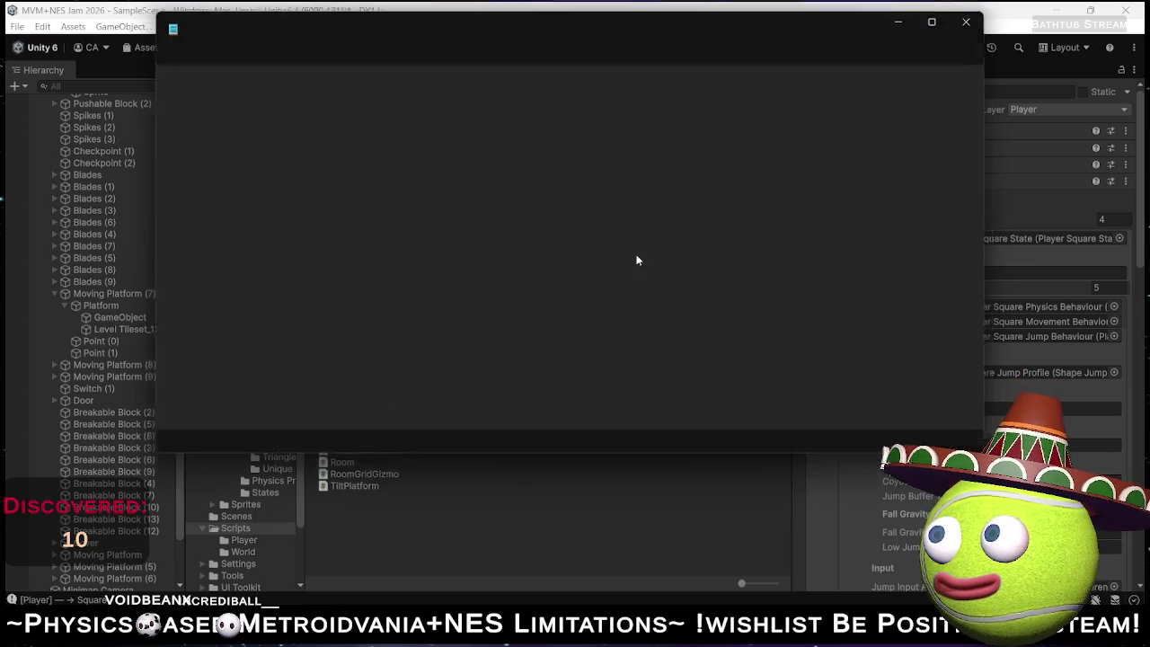
{"action": "left_click", "coordinate": [260, 289]}
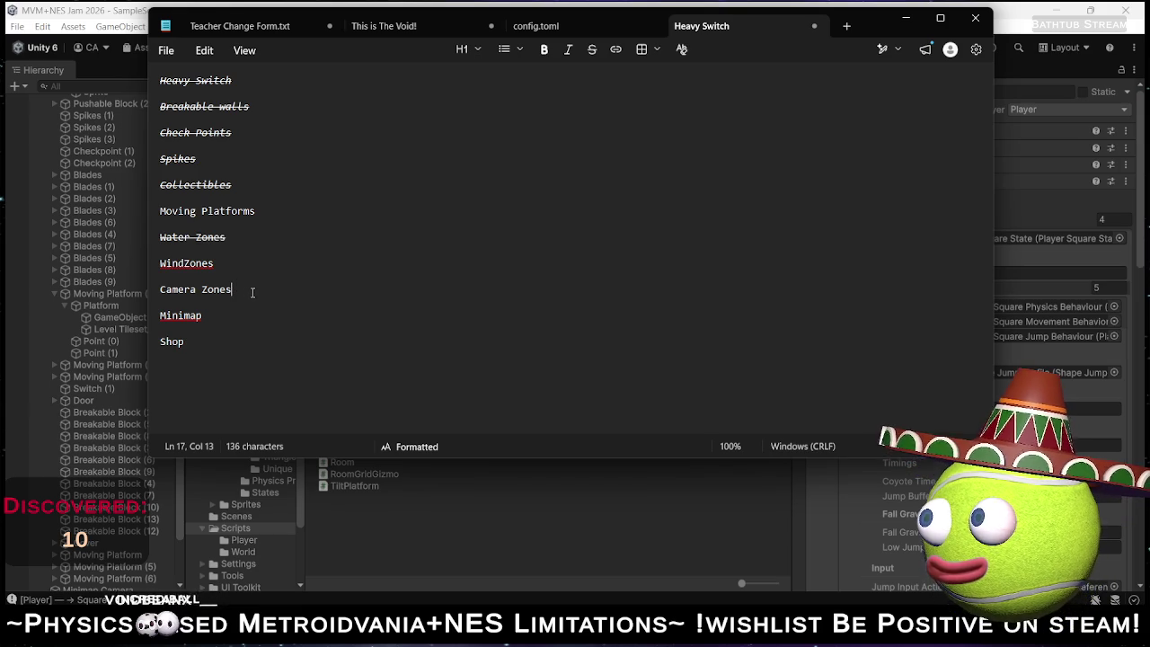
{"action": "type", "text": "*"}
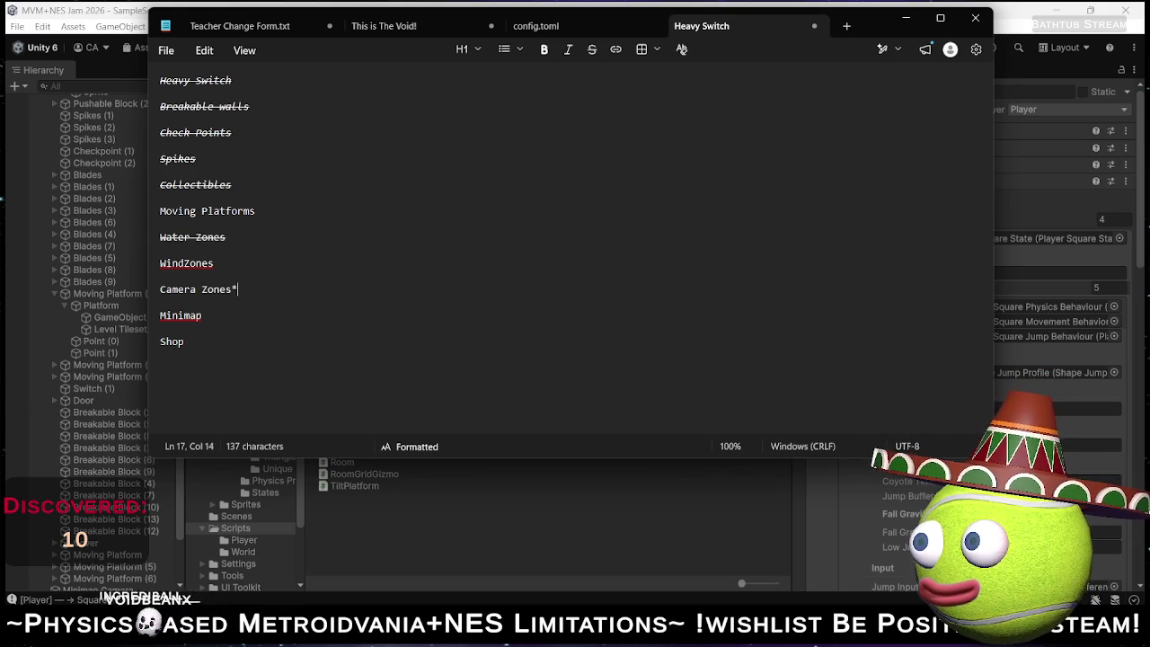
Strike through the WindZones and Moving Platforms checklist items.
{"action": "triple_click", "coordinate": [225, 313]}
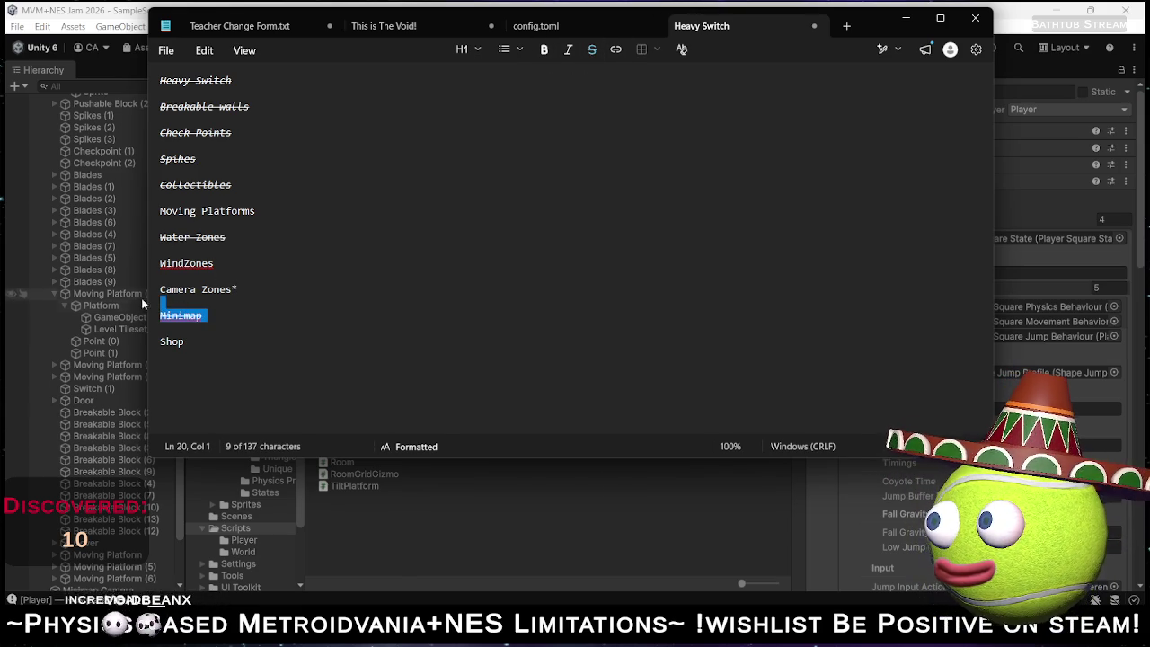
{"action": "triple_click", "coordinate": [232, 261]}
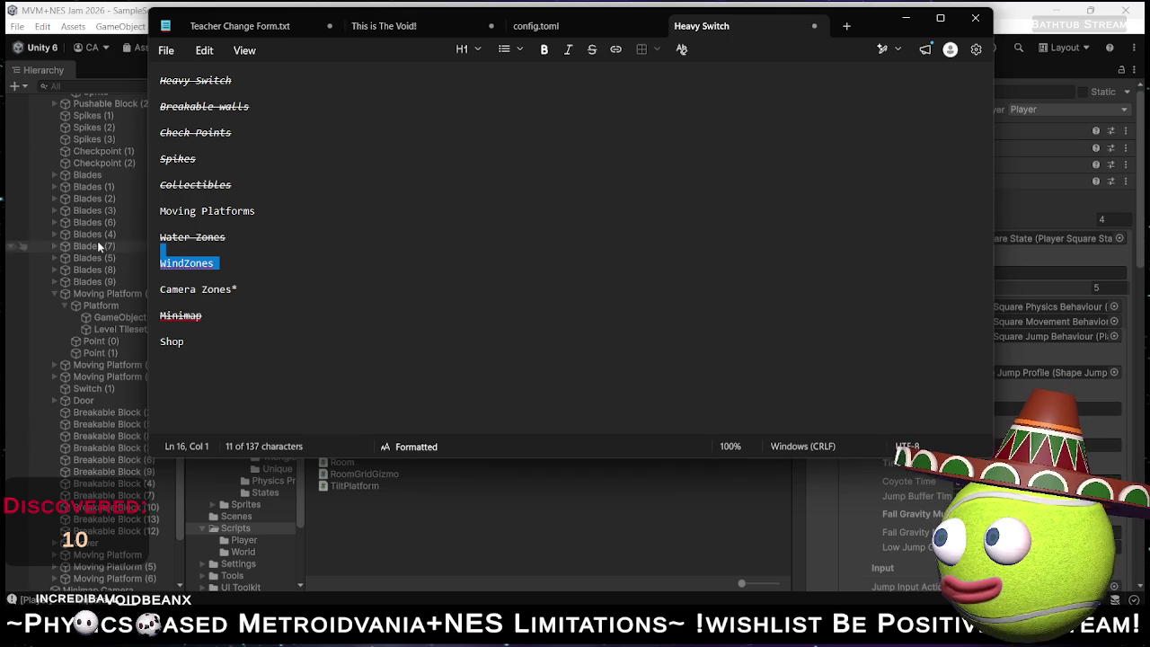
{"action": "left_click", "coordinate": [592, 49]}
{"action": "triple_click", "coordinate": [282, 210]}
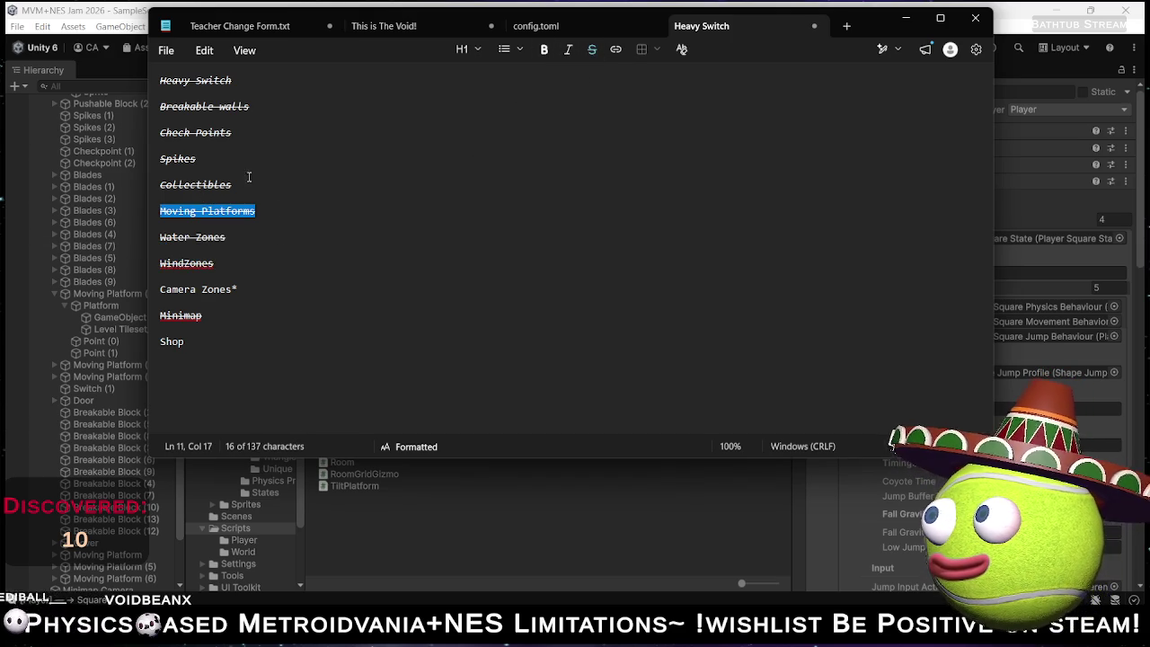
{"action": "left_click", "coordinate": [200, 342]}
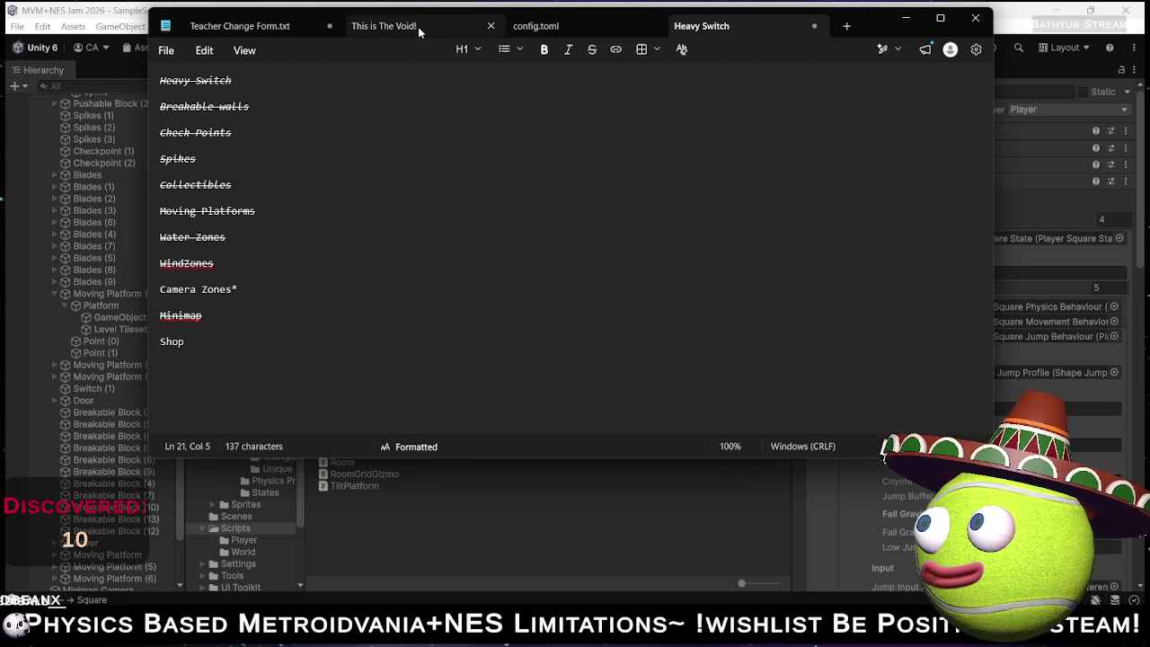
Start a new Notepad tab titled 'Player Abilities' with a Square item and a ??? item.
{"action": "left_click", "coordinate": [164, 50]}
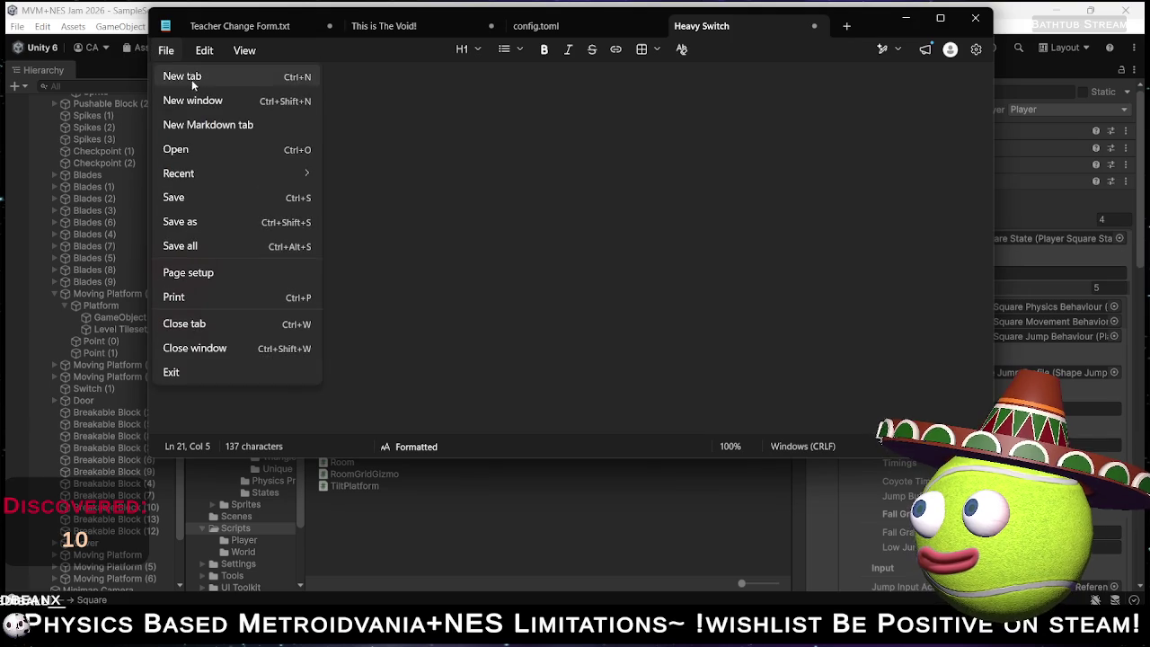
{"action": "left_click", "coordinate": [195, 79]}
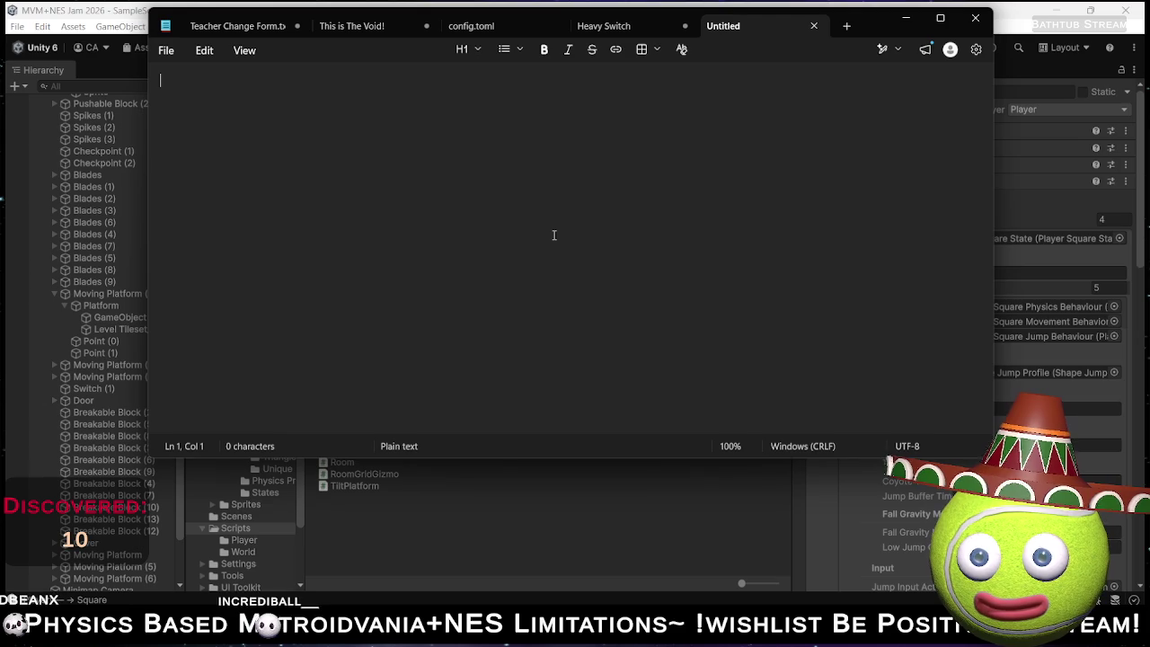
{"action": "type", "text": "Player"}
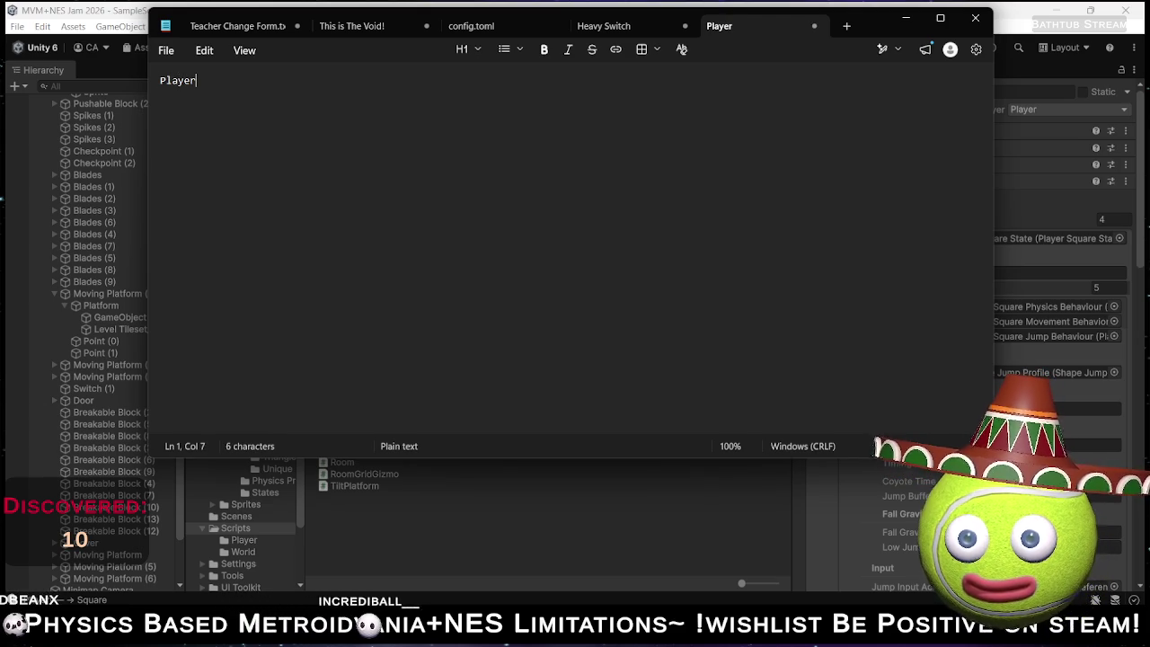
{"action": "type", "text": " Ab"}
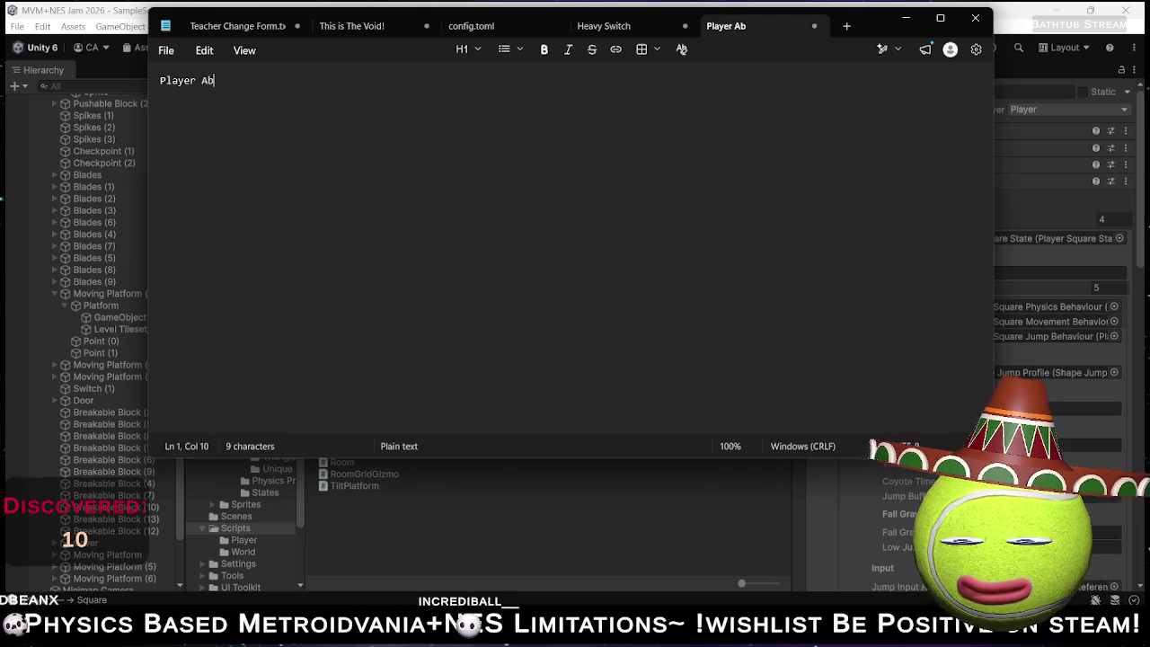
{"action": "type", "text": "ilities"}
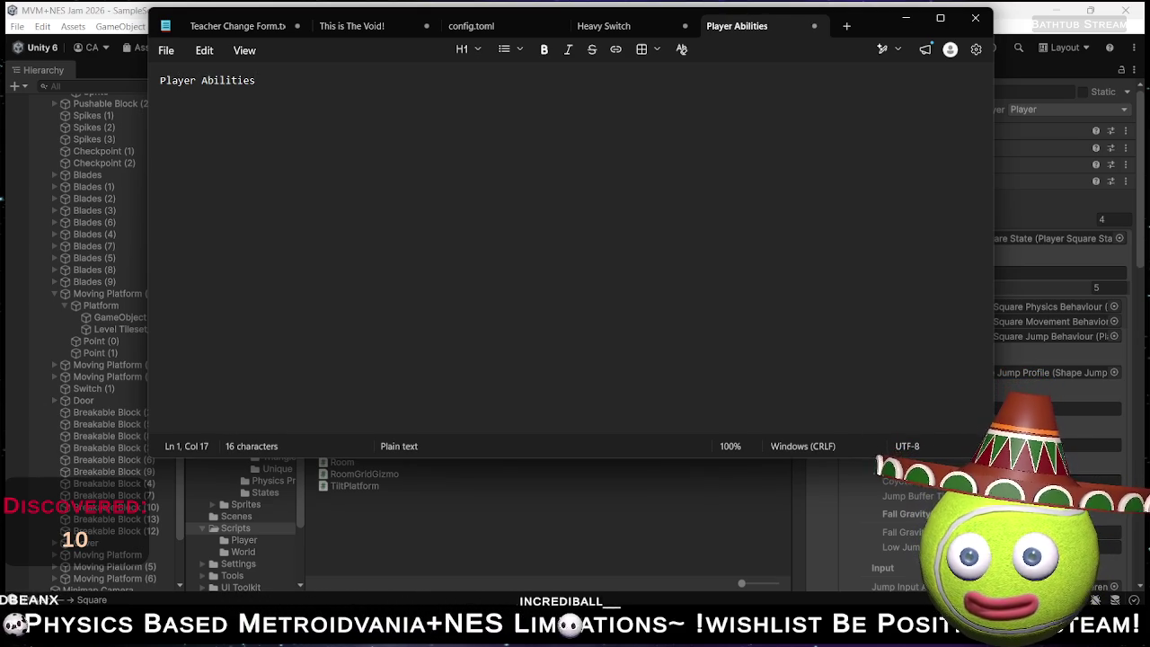
{"action": "key", "text": "Return"}
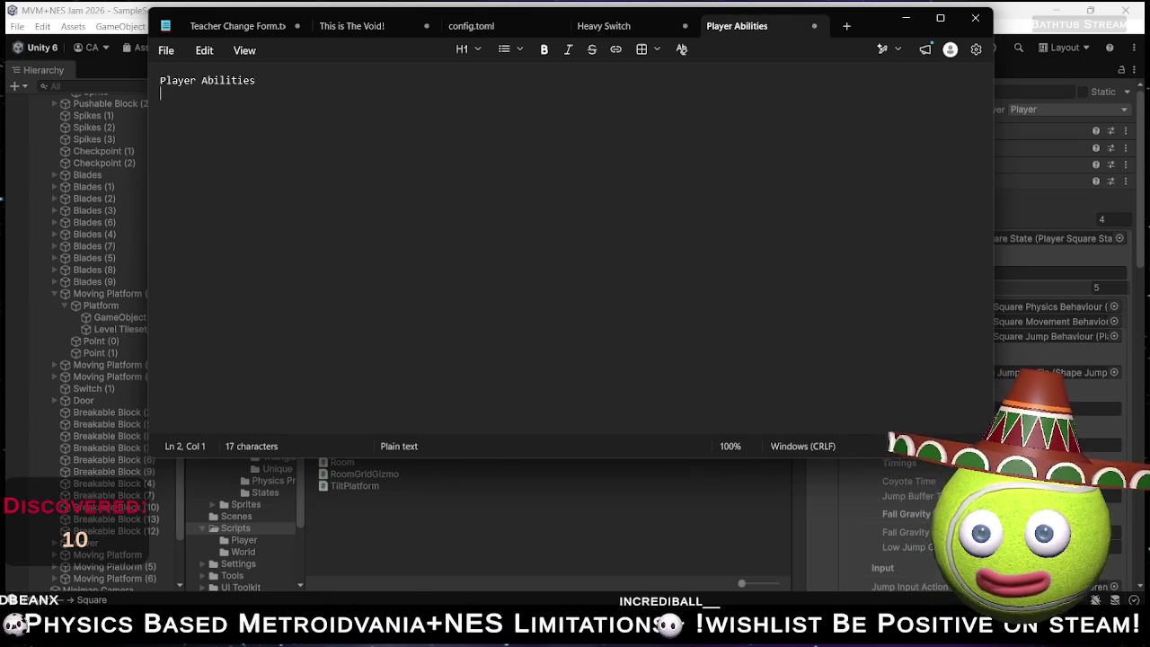
{"action": "key", "text": "Return"}
{"action": "type", "text": "1. Square"}
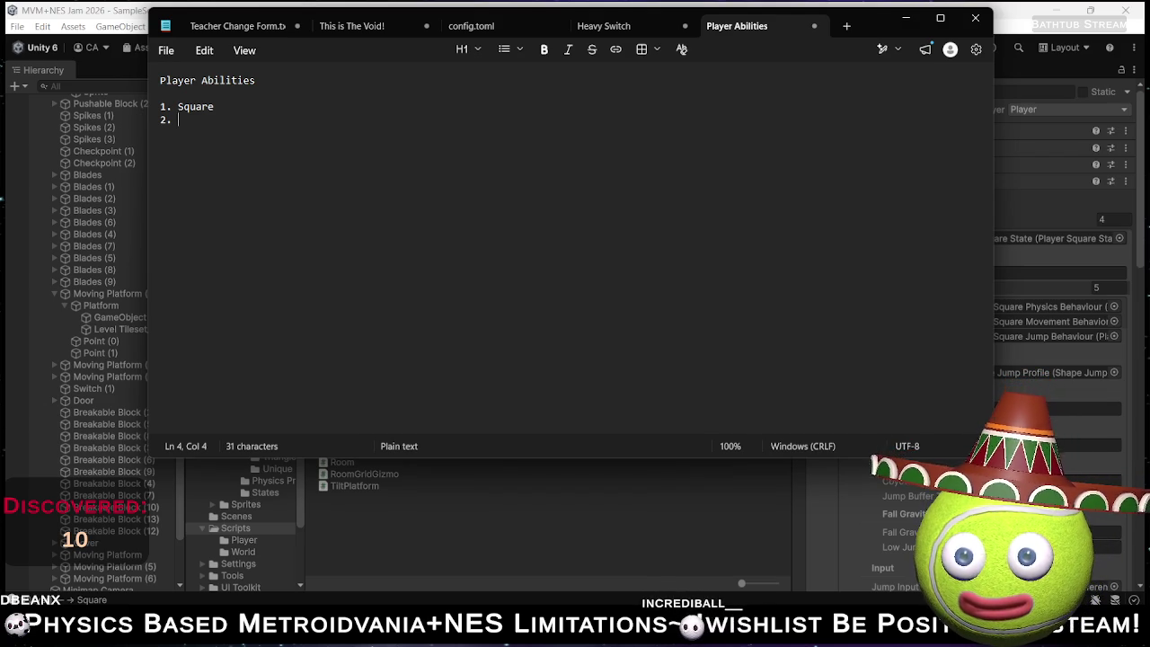
{"action": "type", "text": "???"}
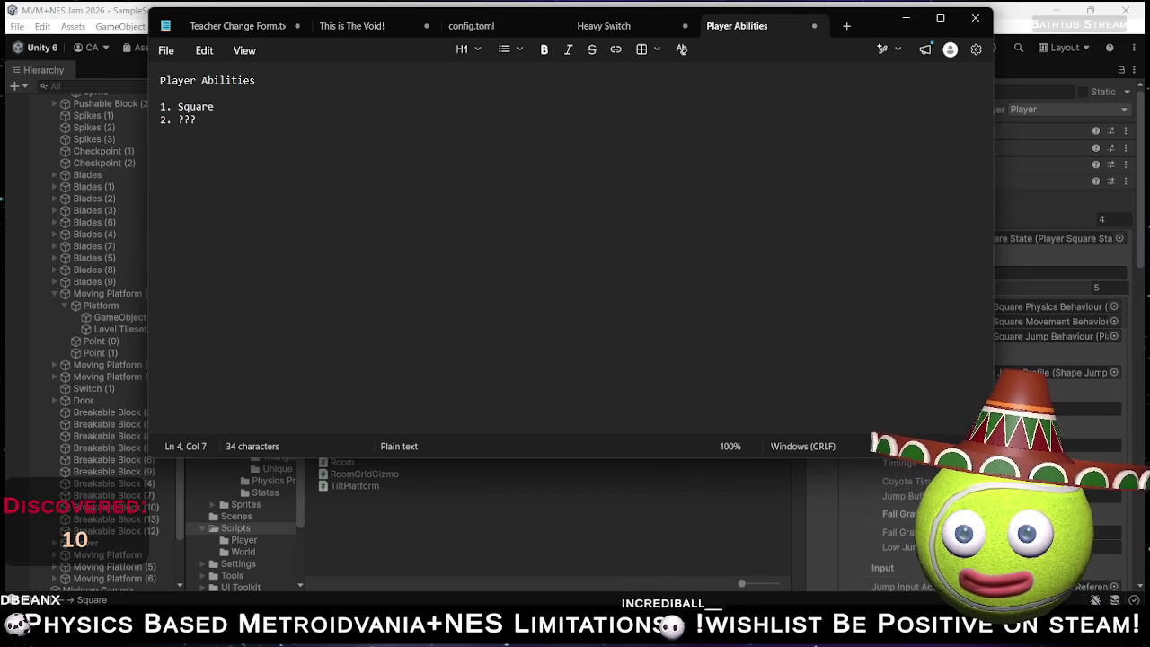
Duplicate the ??? placeholder line and renumber the copy to 3.
{"action": "key", "text": "shift+Home"}
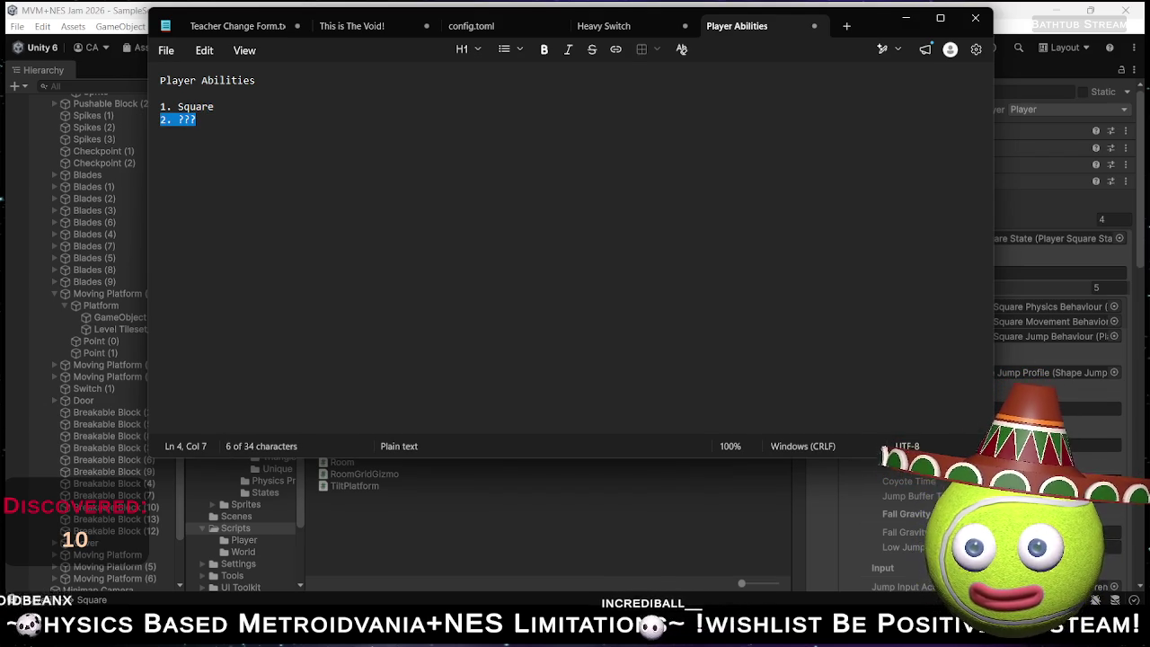
{"action": "key", "text": "Right"}
{"action": "key", "text": "Return"}
{"action": "type", "text": "2. ???"}
{"action": "left_click", "coordinate": [165, 132]}
{"action": "double_click", "coordinate": [164, 132]}
{"action": "type", "text": "3"}
{"action": "left_click", "coordinate": [196, 132]}
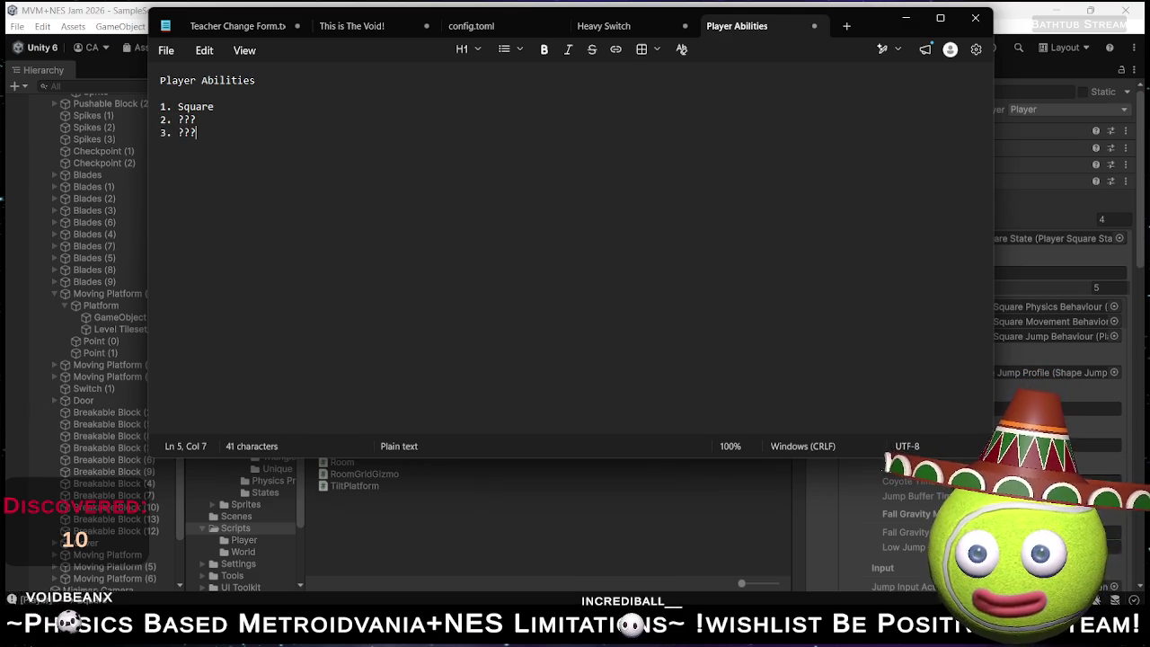
Add item 4 to the list and replace its placeholder with Star.
{"action": "key", "text": "Return"}
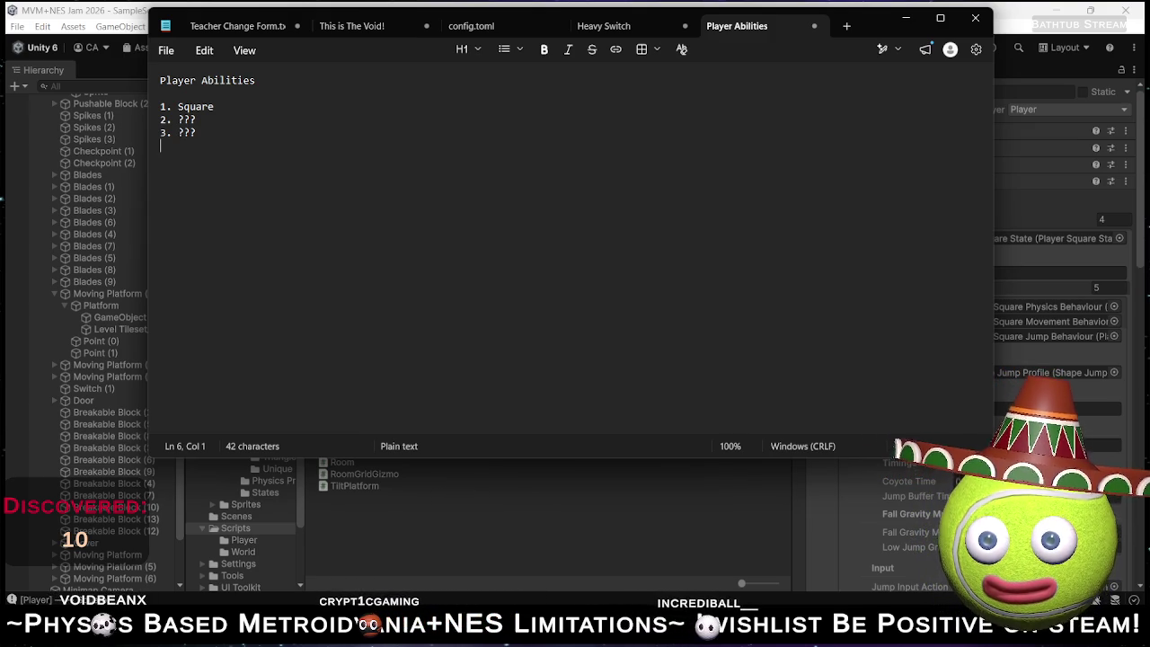
{"action": "type", "text": "2. ???"}
{"action": "key", "text": "Home"}
{"action": "key", "text": "shift+Right"}
{"action": "type", "text": "4"}
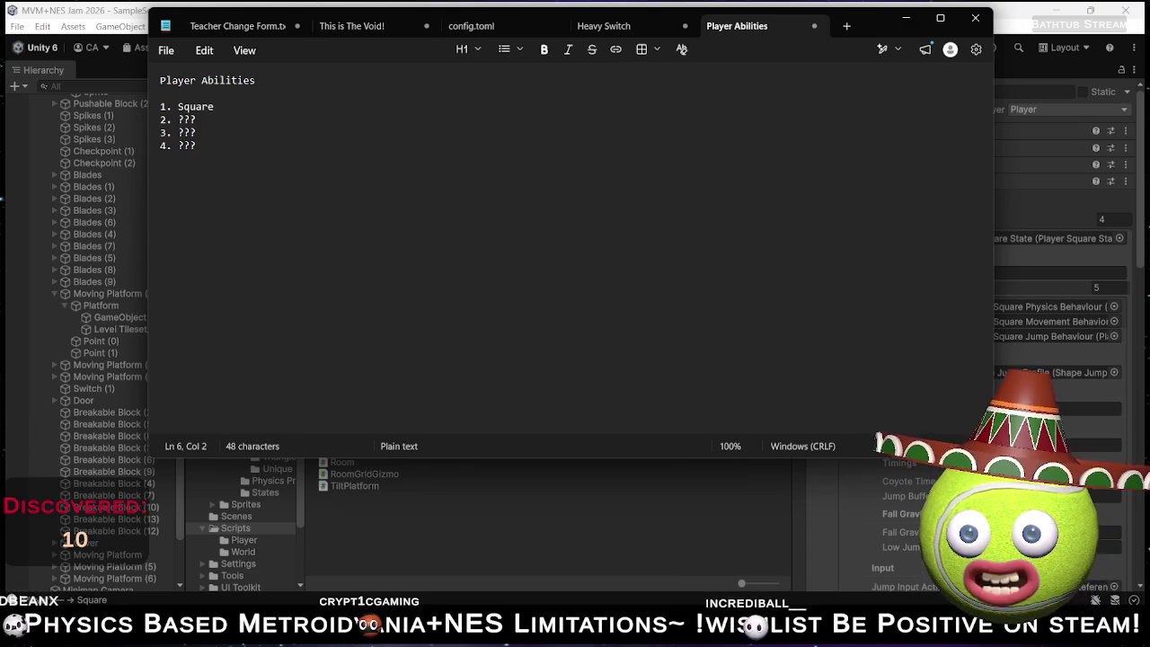
{"action": "key", "text": "Right"}
{"action": "key", "text": "Right"}
{"action": "key", "text": "shift+End"}
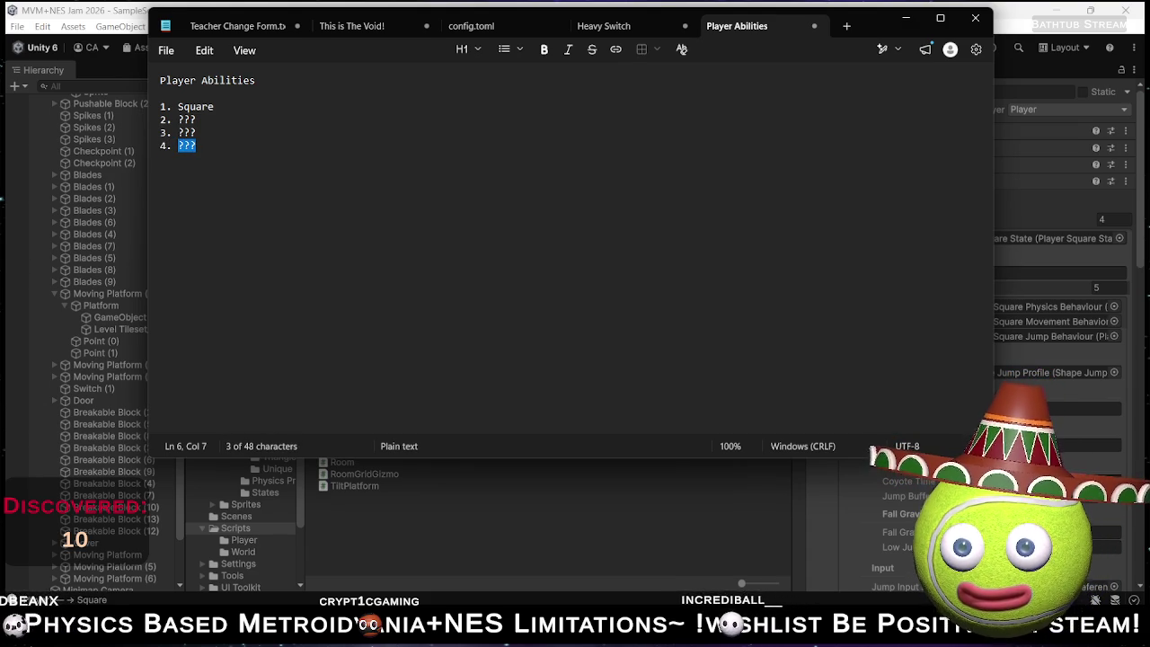
{"action": "type", "text": "Star"}
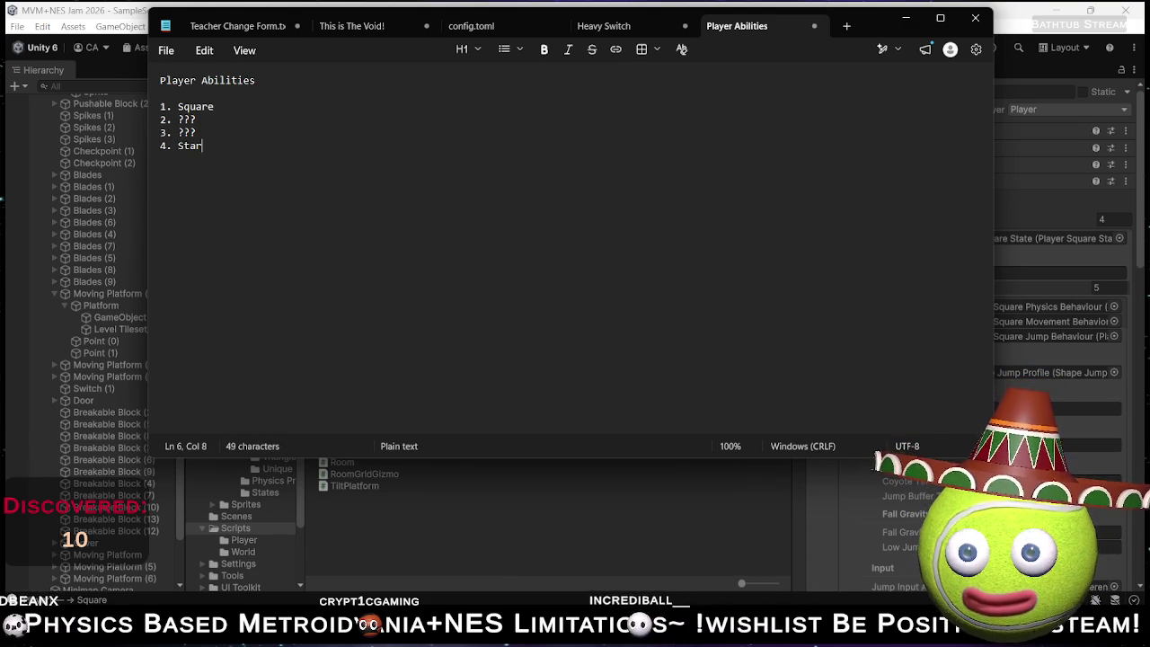
{"action": "key", "text": "Up"}
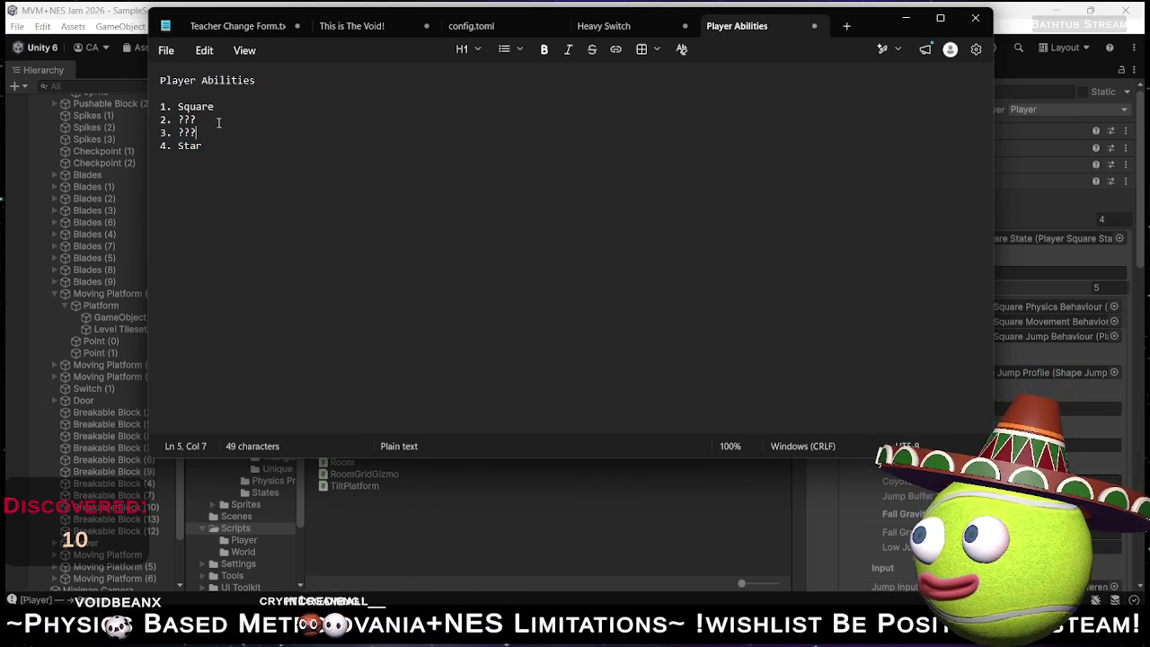
{"action": "left_click", "coordinate": [266, 148]}
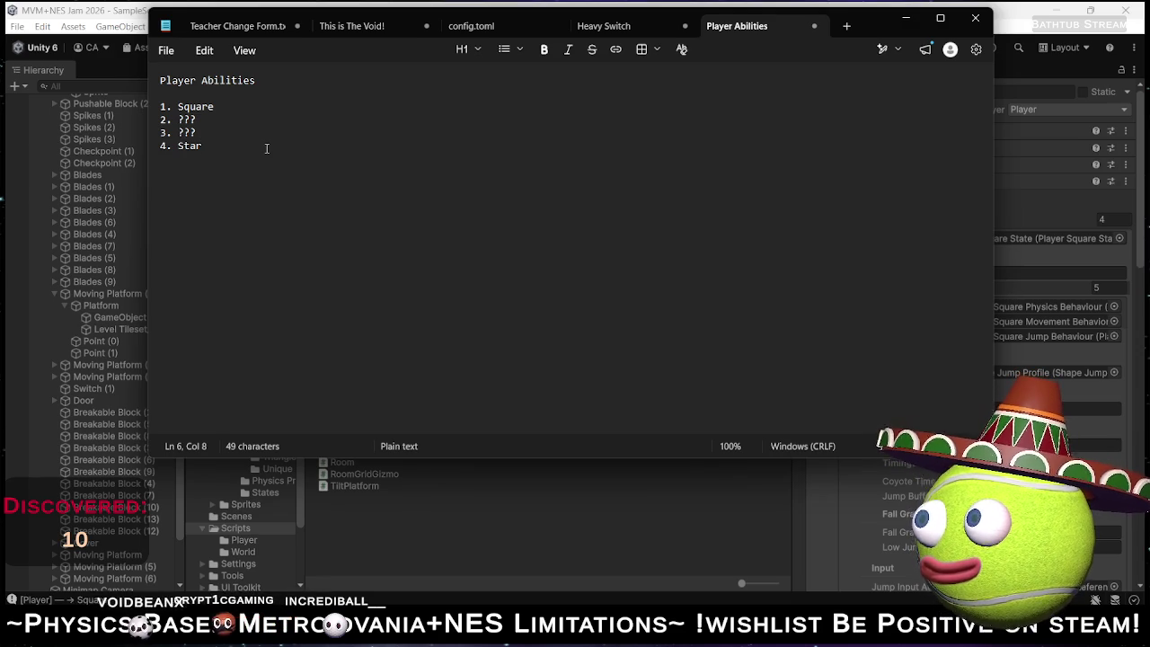
Name the third list item Triangle and the second item Circle.
{"action": "key", "text": "Return"}
{"action": "key", "text": "Return"}
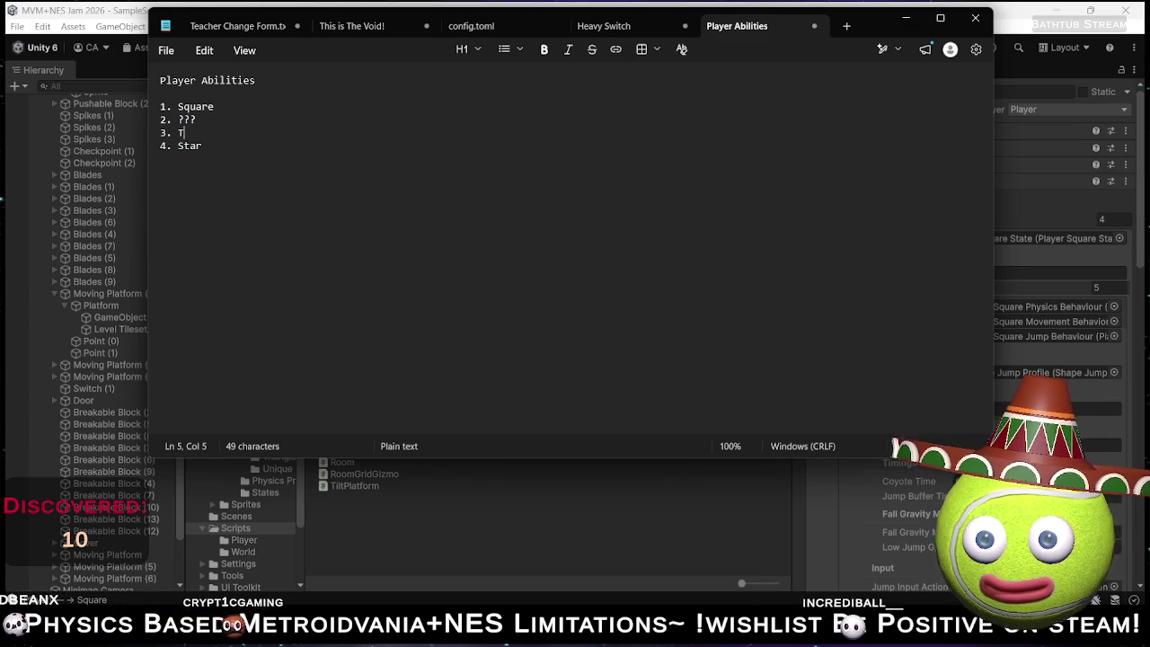
{"action": "type", "text": "ri"}
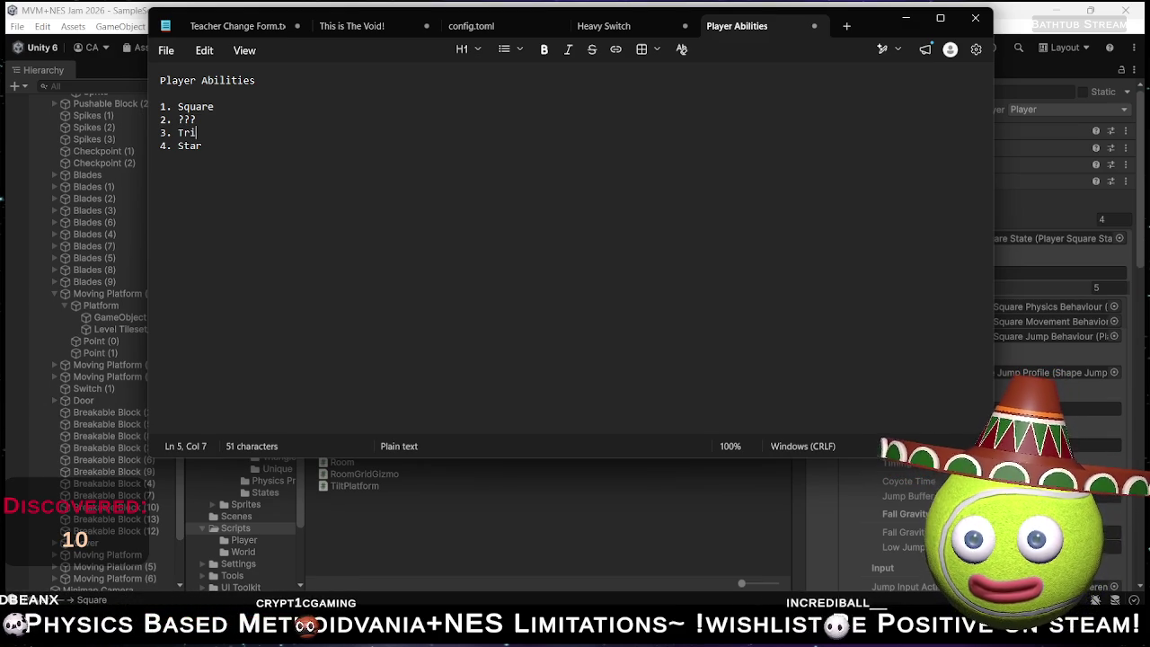
{"action": "type", "text": "angle"}
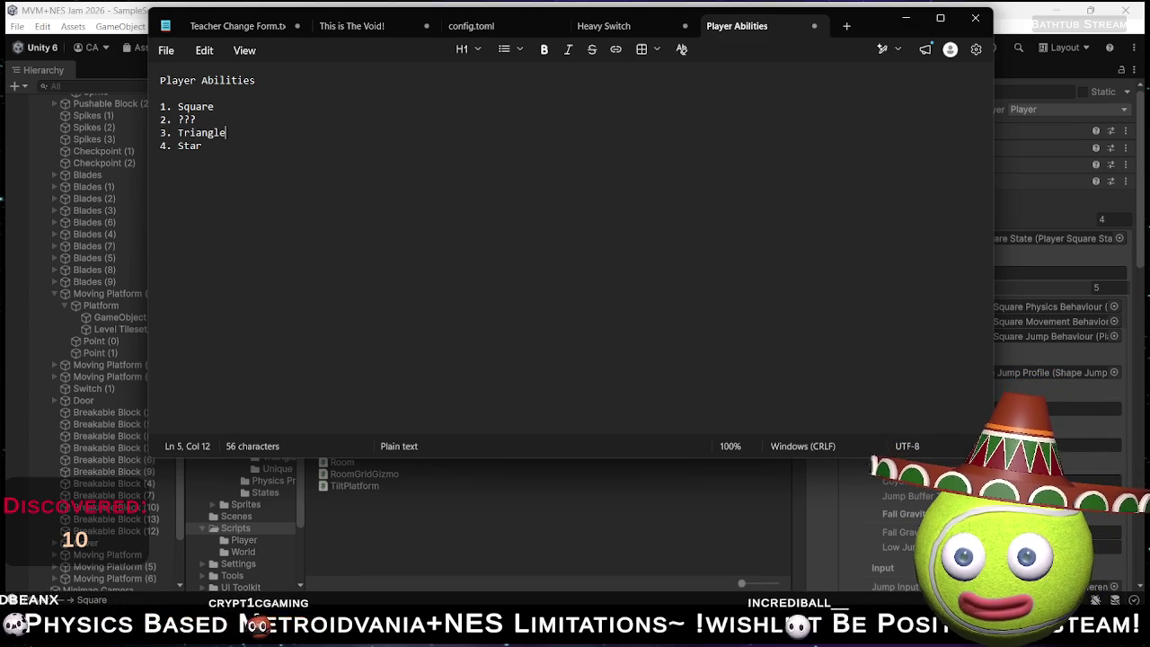
{"action": "left_click", "coordinate": [196, 120]}
{"action": "double_click", "coordinate": [186, 119]}
{"action": "type", "text": "Circle"}
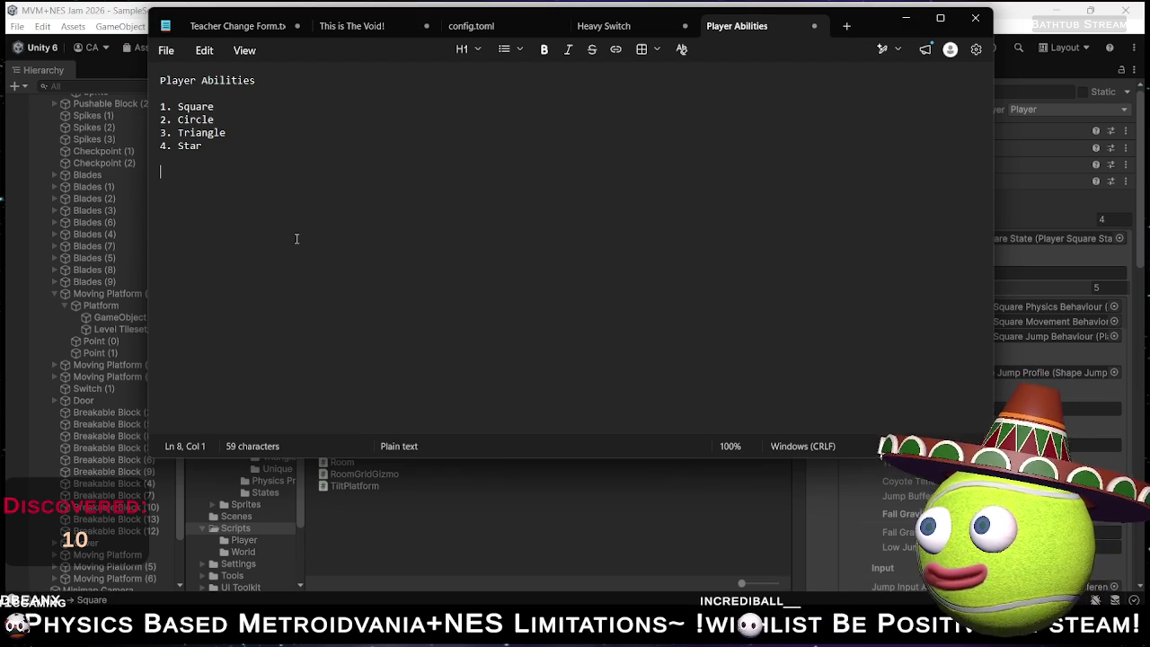
Add a Square entry below the list, select it, and switch to the browser.
{"action": "type", "text": "Square"}
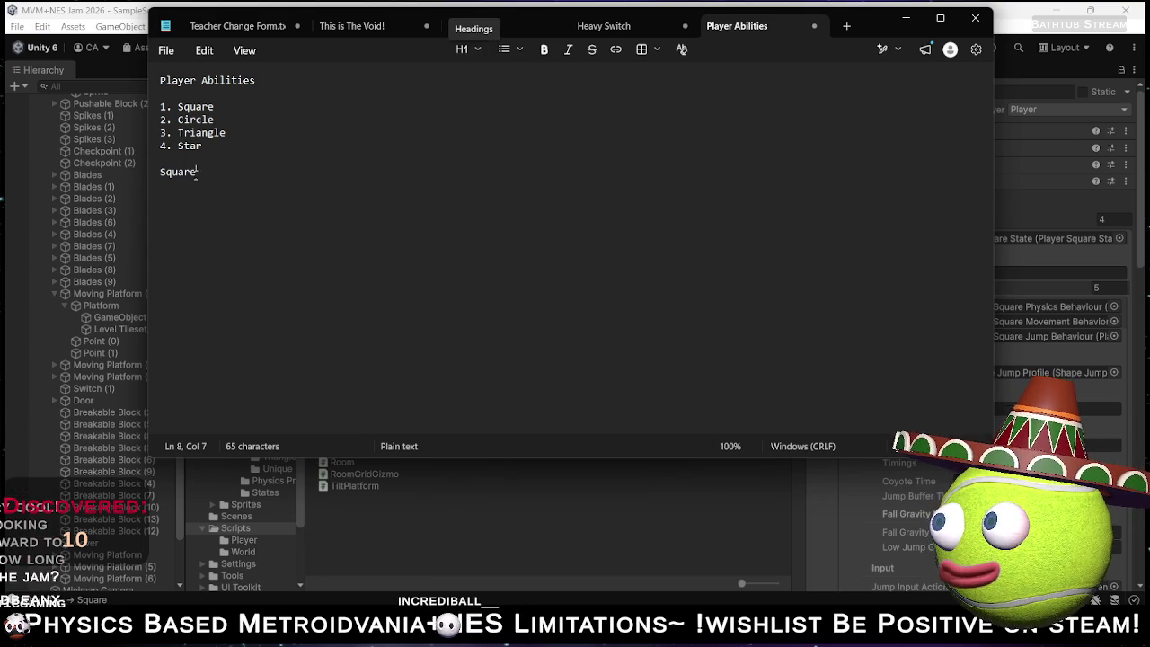
{"action": "left_click_drag", "start_coordinate": [197, 172], "coordinate": [153, 172]}
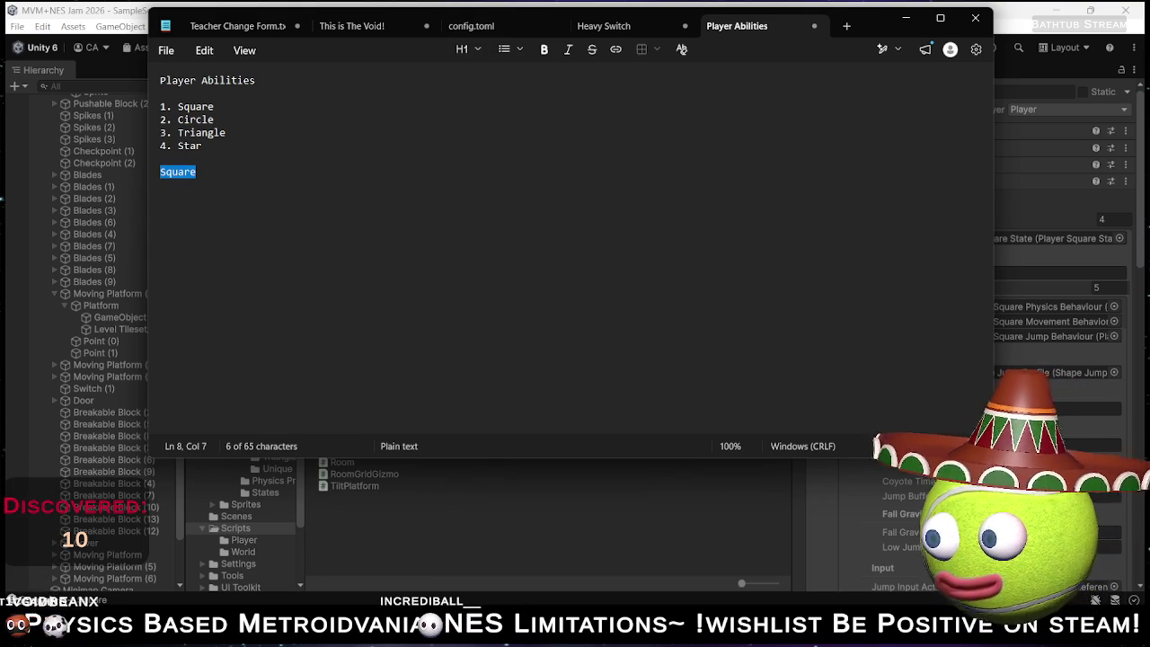
{"action": "left_click", "coordinate": [593, 539]}
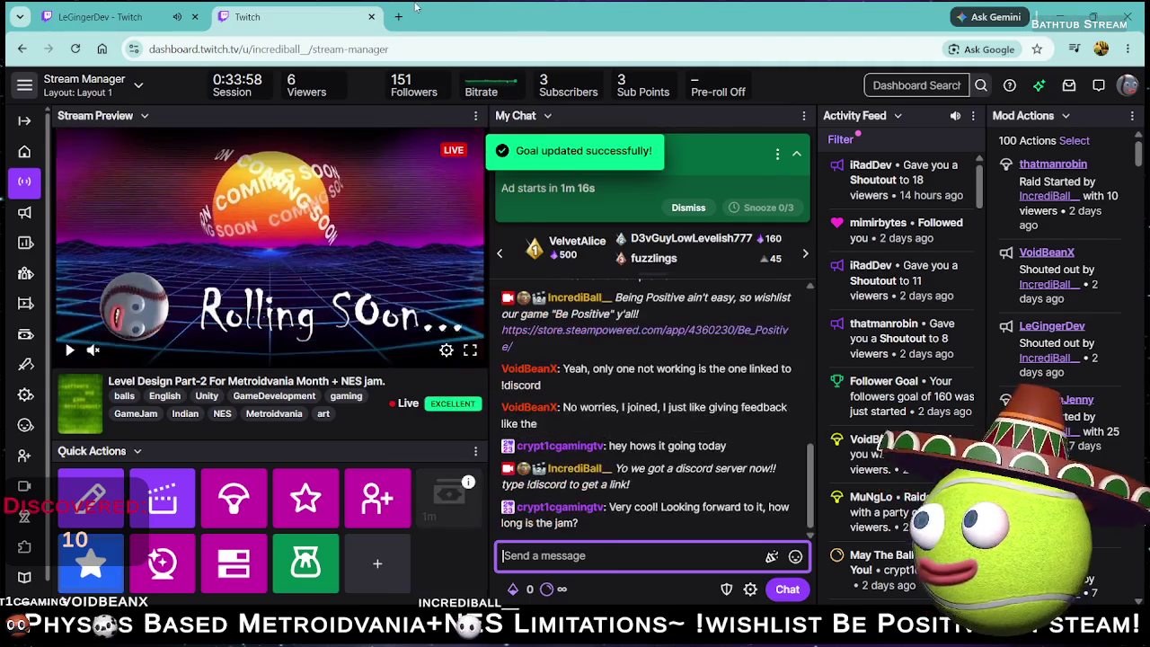
Open the itch.io Metroidvania Month 32 jam page in a new tab and scroll through its details.
{"action": "left_click", "coordinate": [396, 16]}
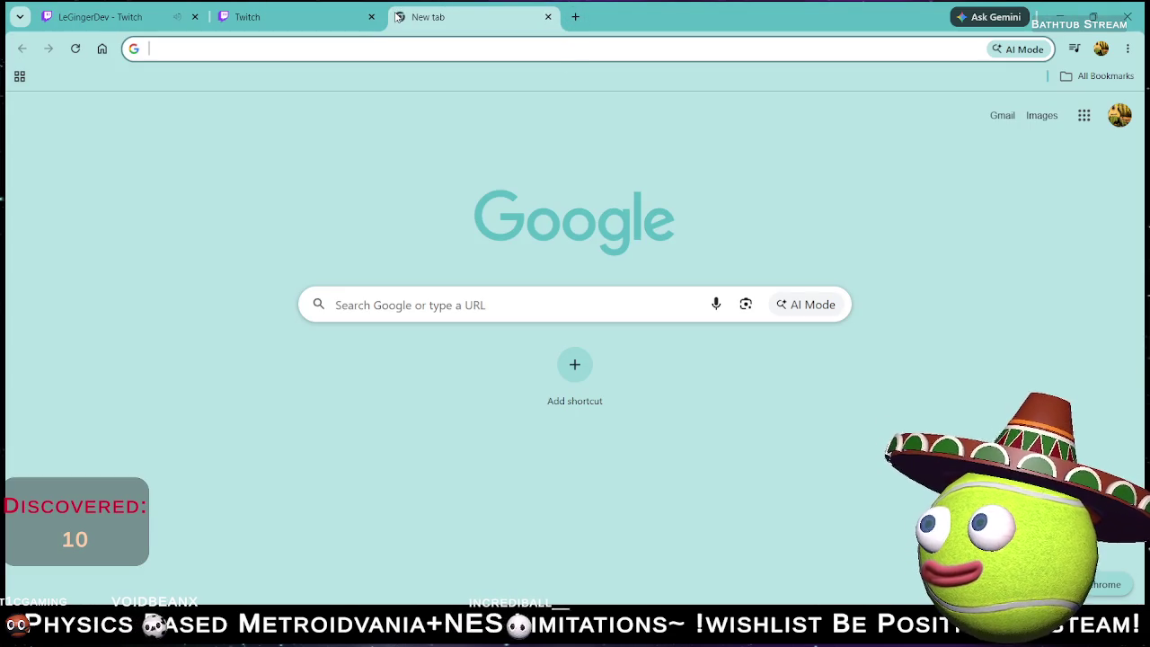
{"action": "type", "text": "met"}
{"action": "key", "text": "BackSpace"}
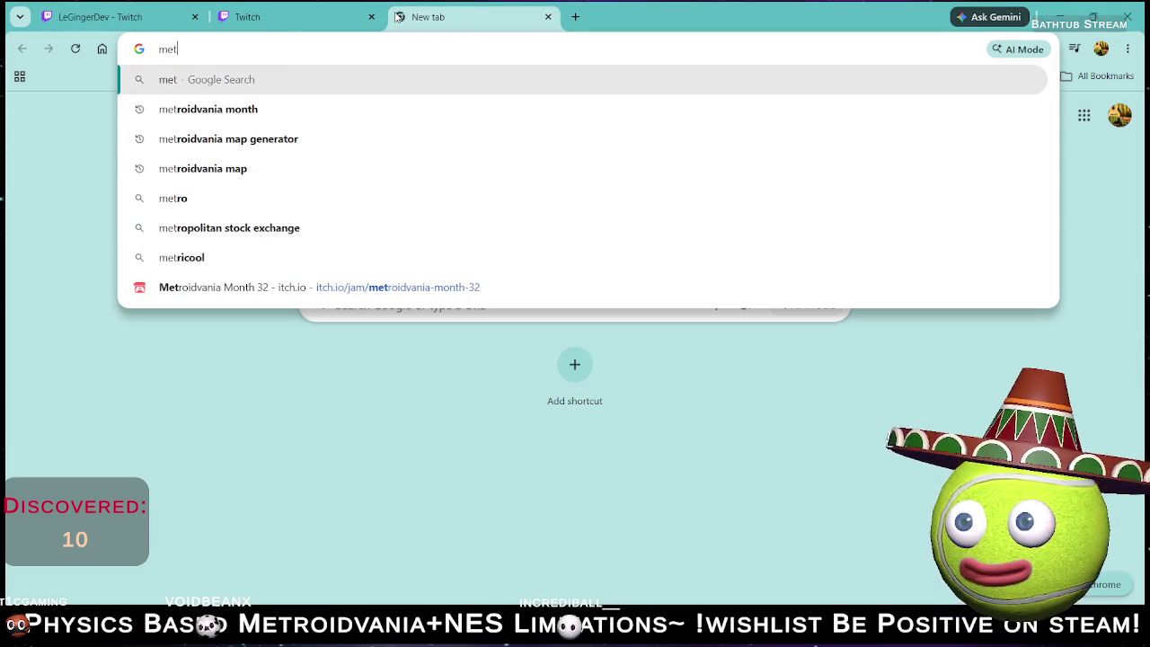
{"action": "key", "text": "Up"}
{"action": "key", "text": "Return"}
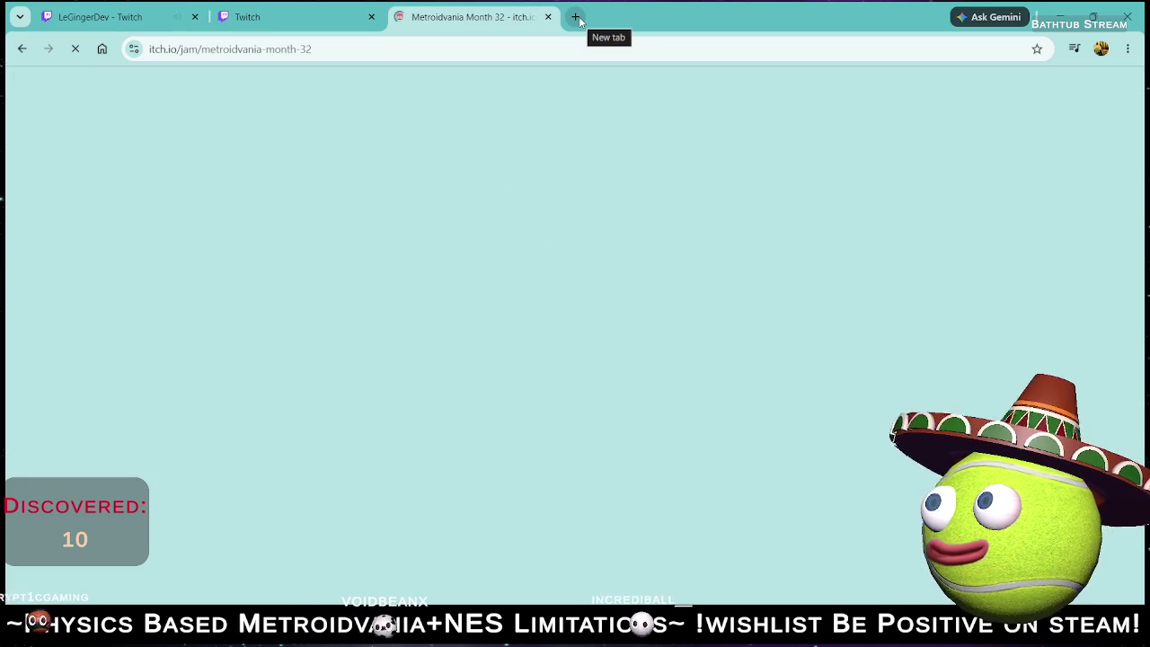
{"action": "scroll", "coordinate": [492, 410], "scroll_direction": "down", "scroll_amount": 2}
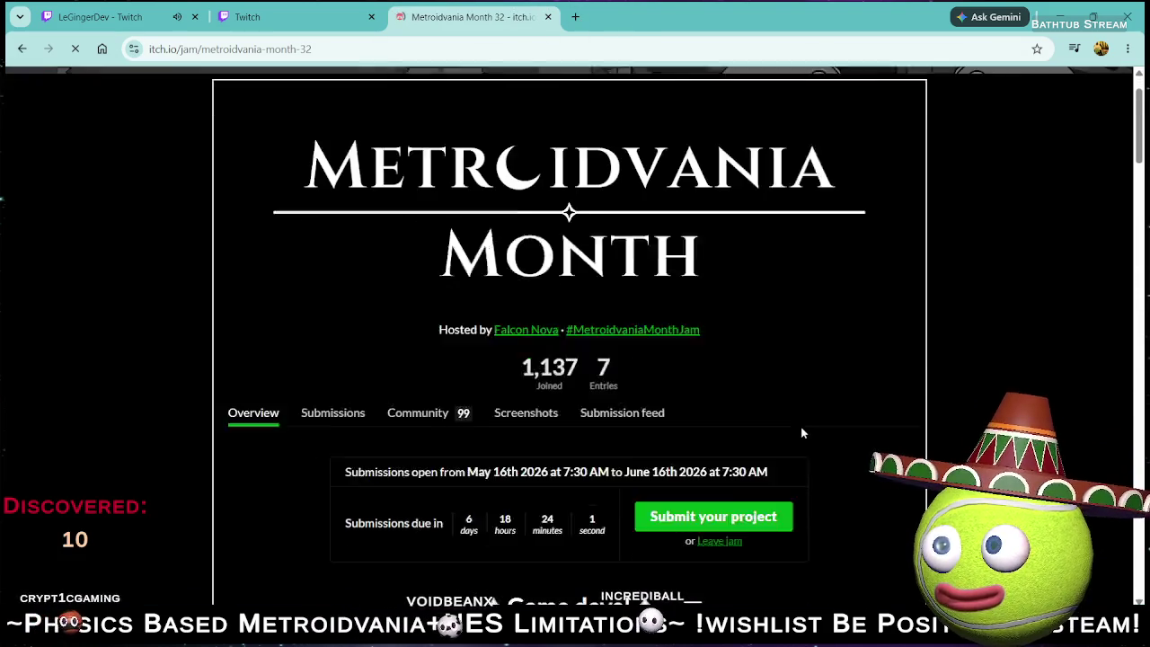
{"action": "scroll", "coordinate": [491, 411], "scroll_direction": "down", "scroll_amount": 2}
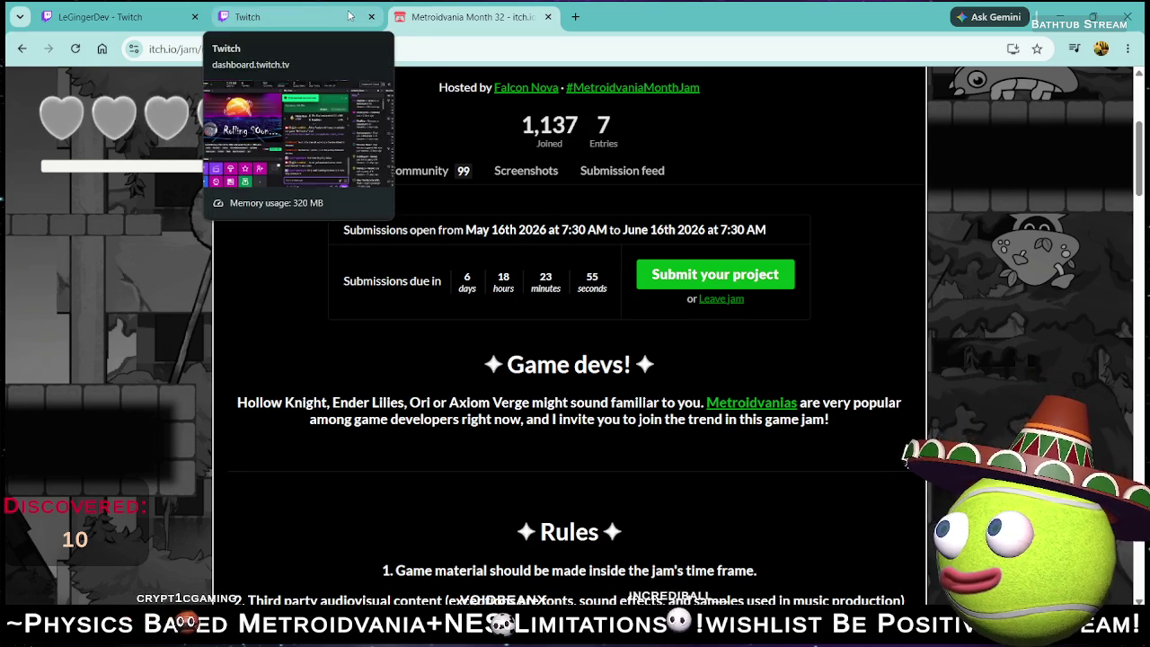
Add a dash after Square in the Player Abilities notes, then return to the browser.
{"action": "left_click", "coordinate": [1126, 16]}
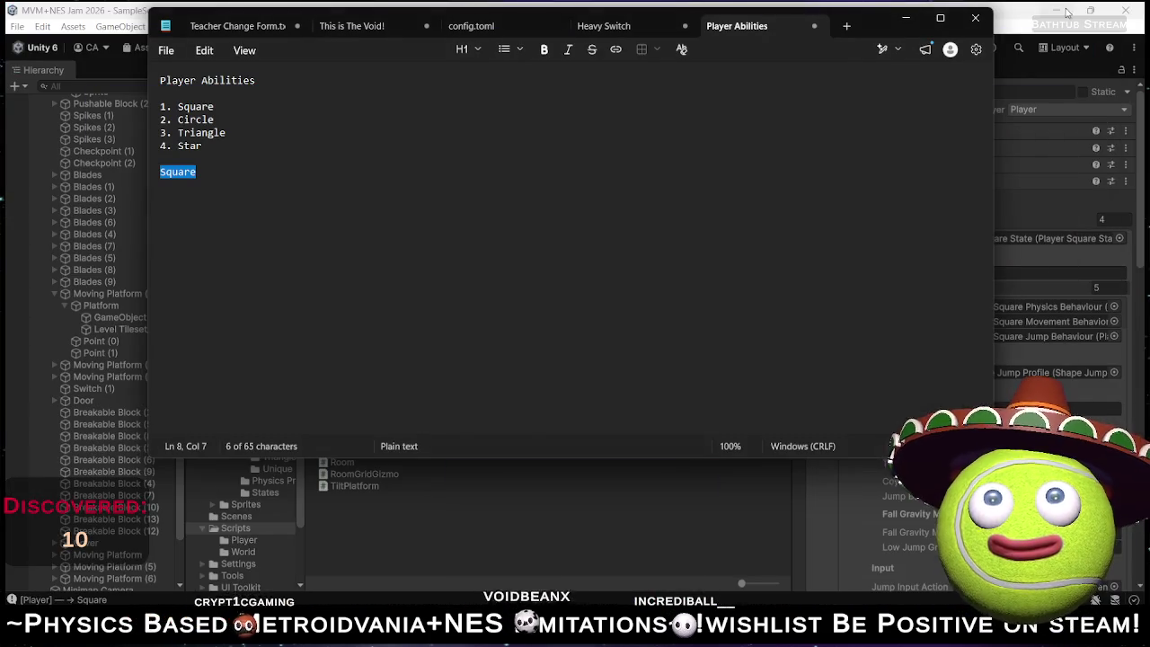
{"action": "left_click", "coordinate": [297, 200]}
{"action": "type", "text": "-"}
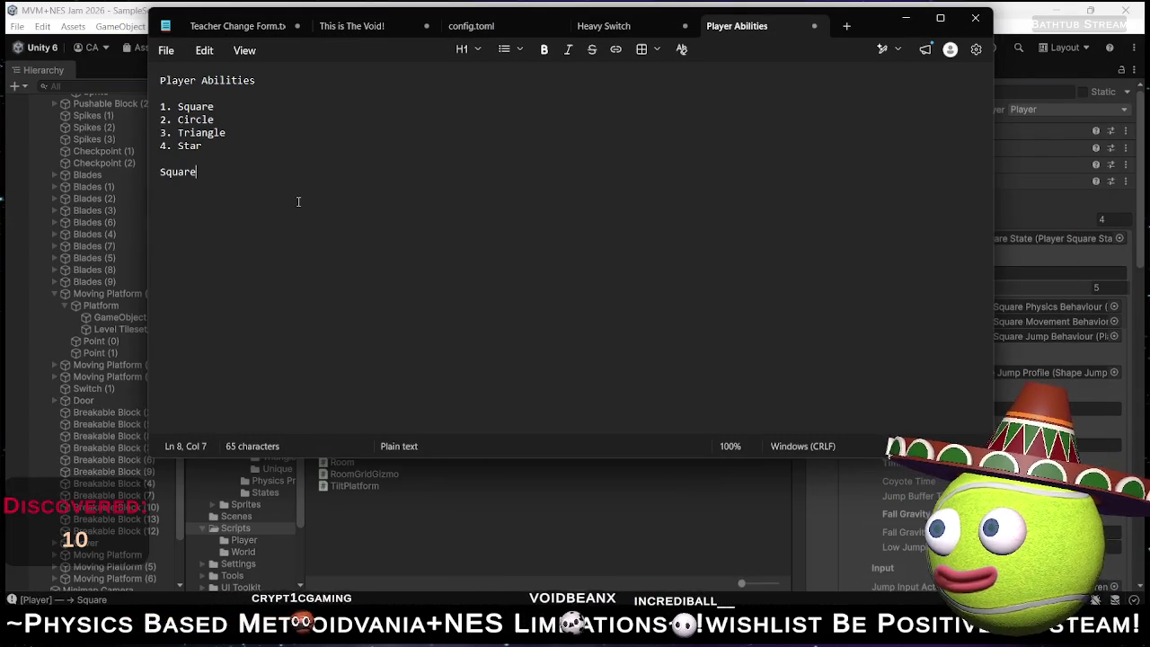
{"action": "key", "text": "alt+Tab"}
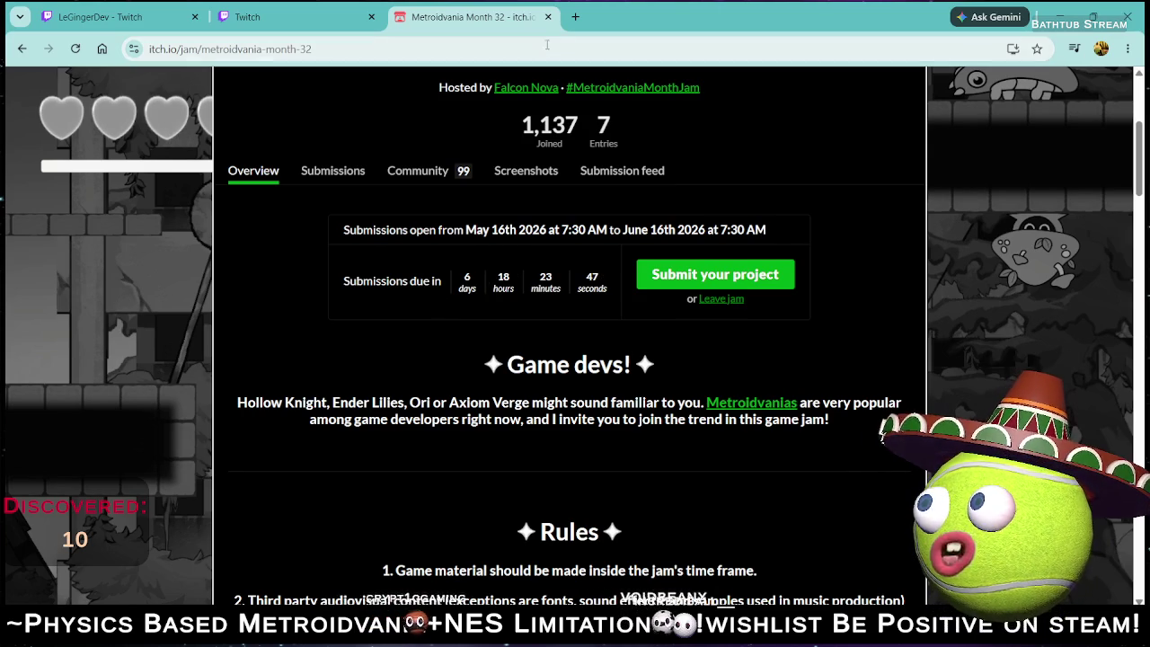
{"action": "left_click", "coordinate": [575, 17]}
Open the NES Jam 2026 itch.io page and highlight its rule about creating assets during the jam.
{"action": "type", "text": "nes"}
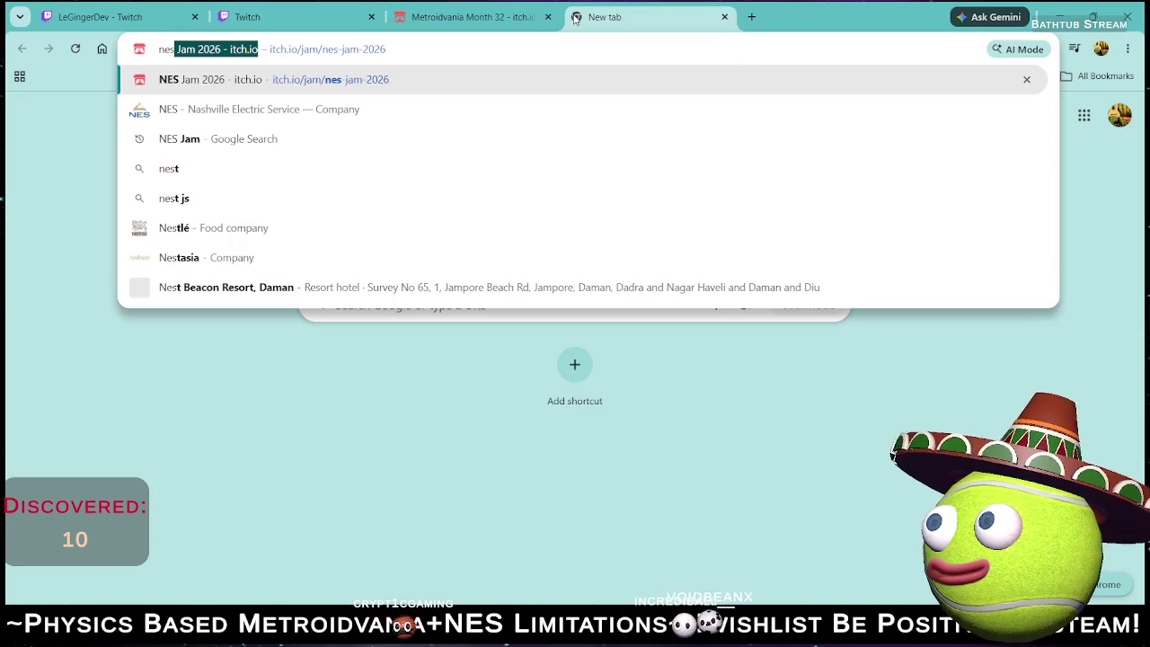
{"action": "key", "text": "Return"}
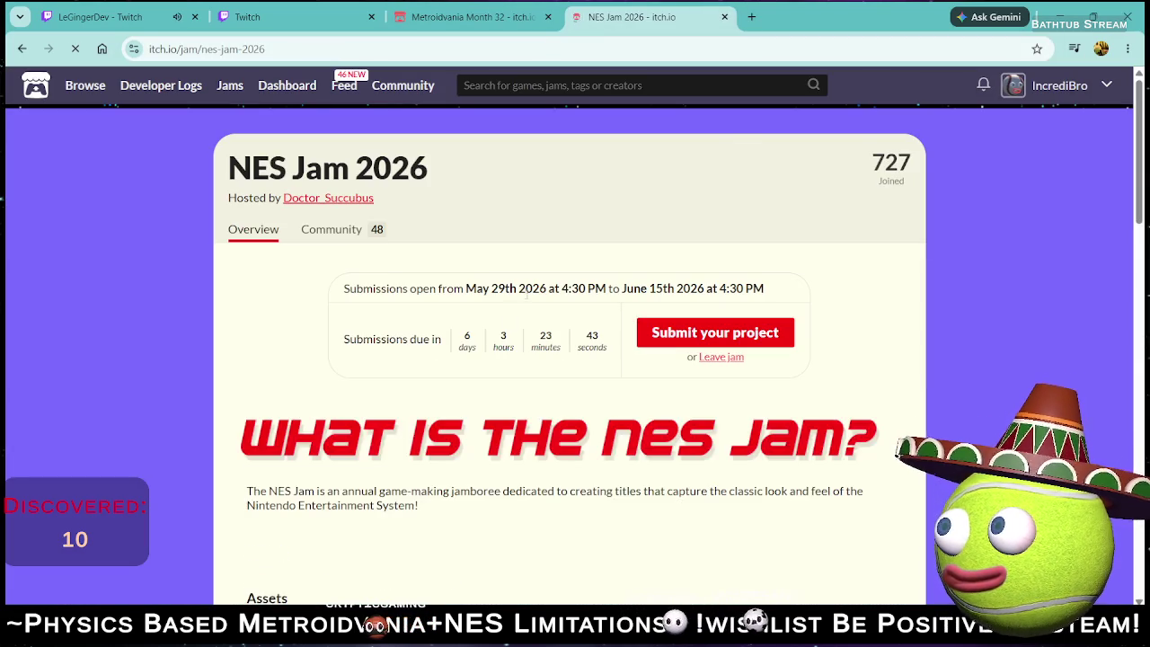
{"action": "scroll", "coordinate": [543, 398], "scroll_direction": "down", "scroll_amount": 2}
{"action": "scroll", "coordinate": [543, 399], "scroll_direction": "down", "scroll_amount": 1}
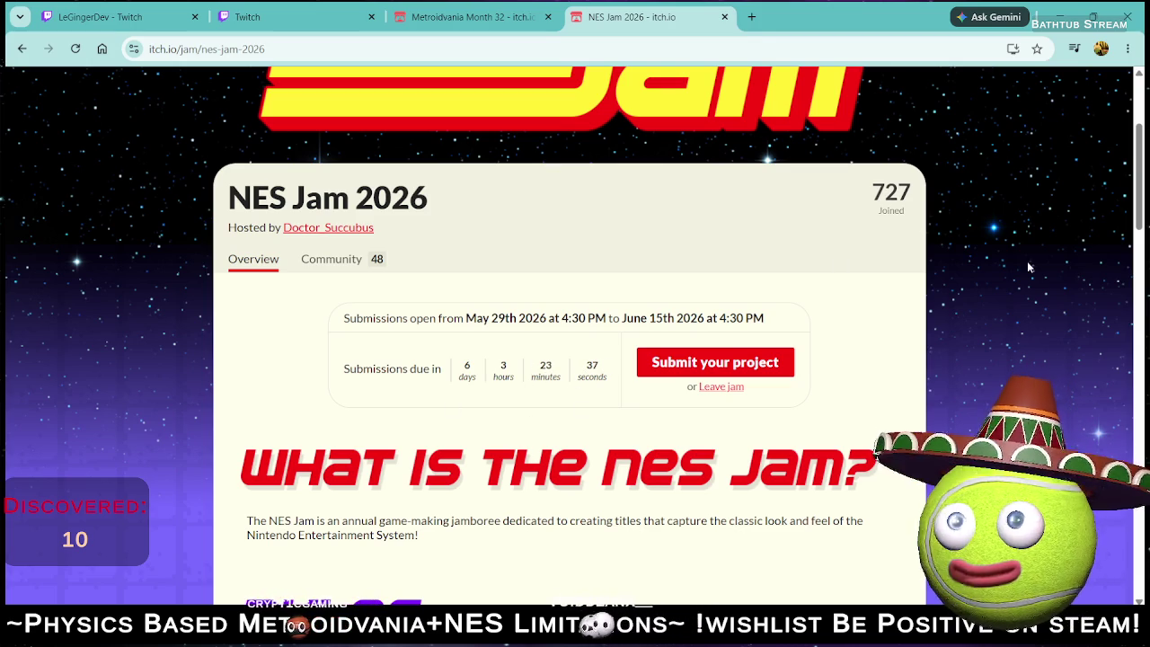
{"action": "scroll", "coordinate": [421, 315], "scroll_direction": "down", "scroll_amount": 5}
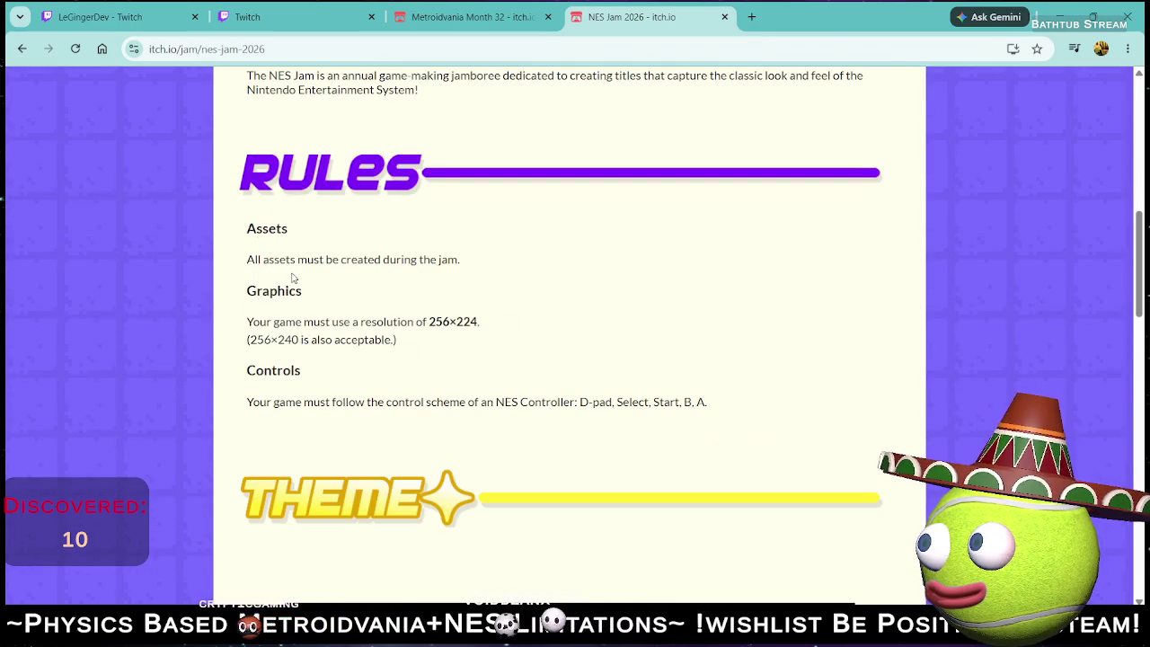
{"action": "left_click_drag", "start_coordinate": [274, 259], "coordinate": [407, 258]}
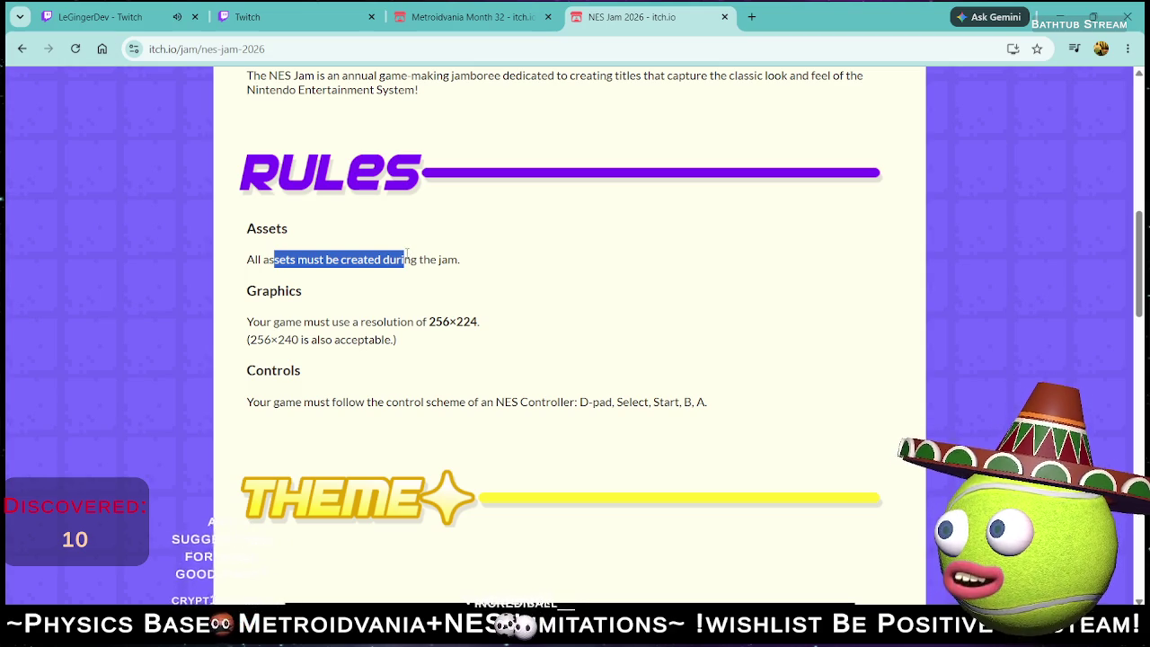
{"action": "scroll", "coordinate": [421, 259], "scroll_direction": "up", "scroll_amount": 10}
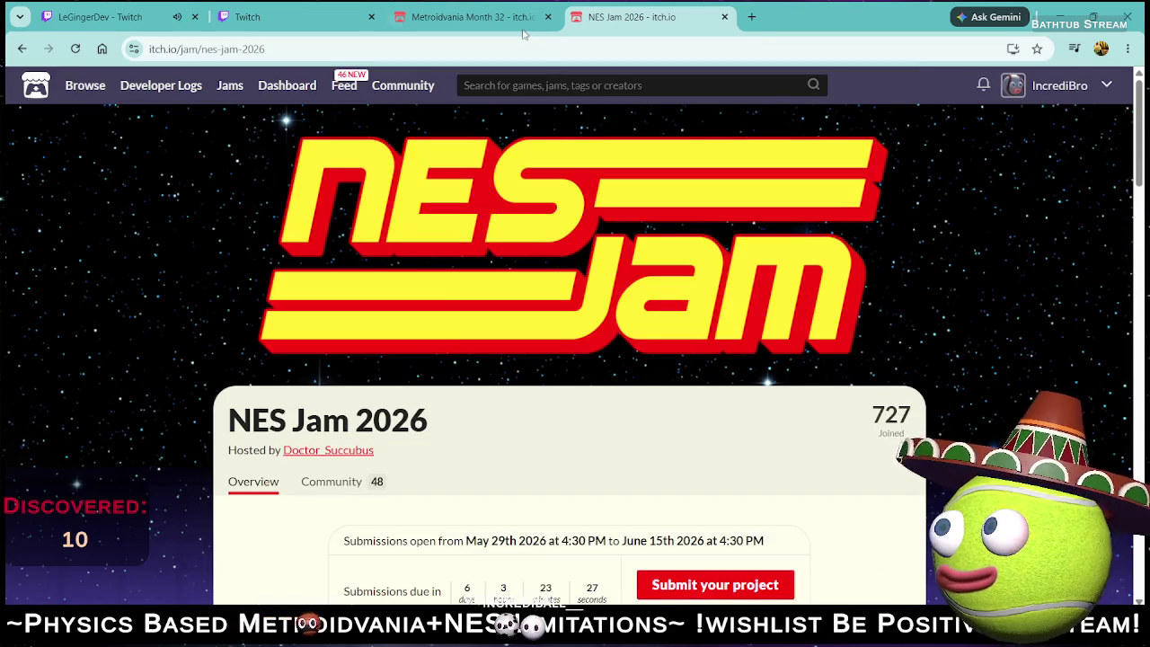
Open itch.io's Game Jams listing in a new tab and switch to it.
{"action": "key", "text": "ctrl+shift+Tab"}
{"action": "scroll", "coordinate": [282, 262], "scroll_direction": "up", "scroll_amount": 4}
{"action": "middle_click", "coordinate": [230, 84]}
{"action": "left_click", "coordinate": [589, 17]}
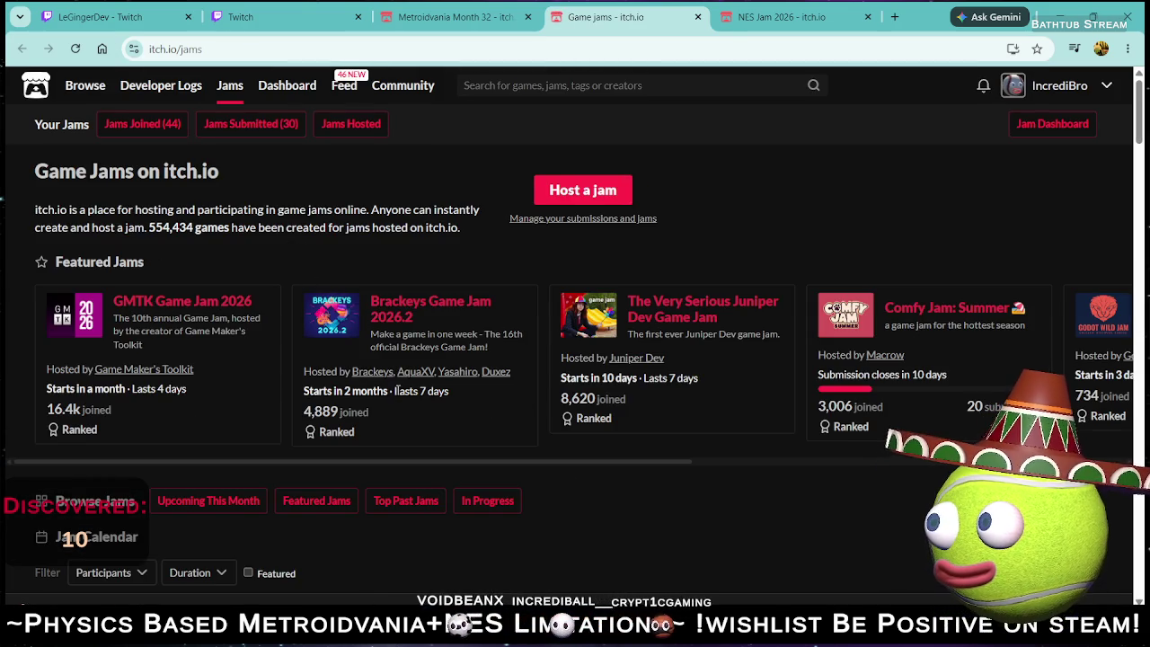
Browse the Featured Jams carousel, then close the Game Jams tab and return to Notepad.
{"action": "left_click_drag", "start_coordinate": [167, 258], "coordinate": [52, 266]}
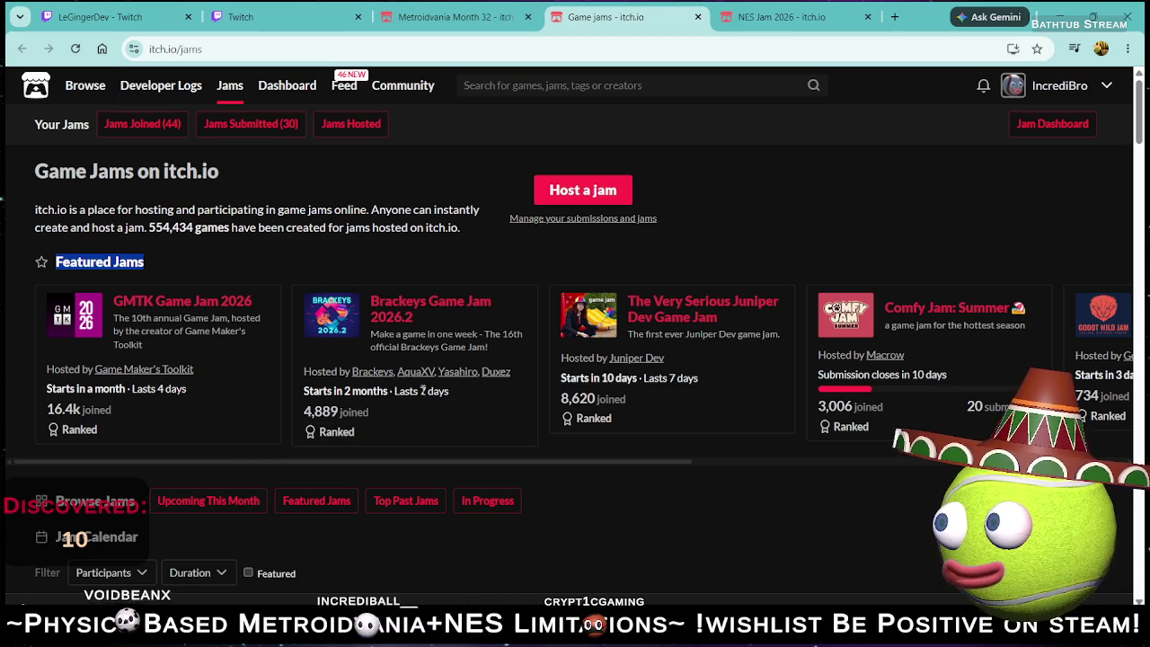
{"action": "left_click_drag", "start_coordinate": [556, 463], "coordinate": [992, 467]}
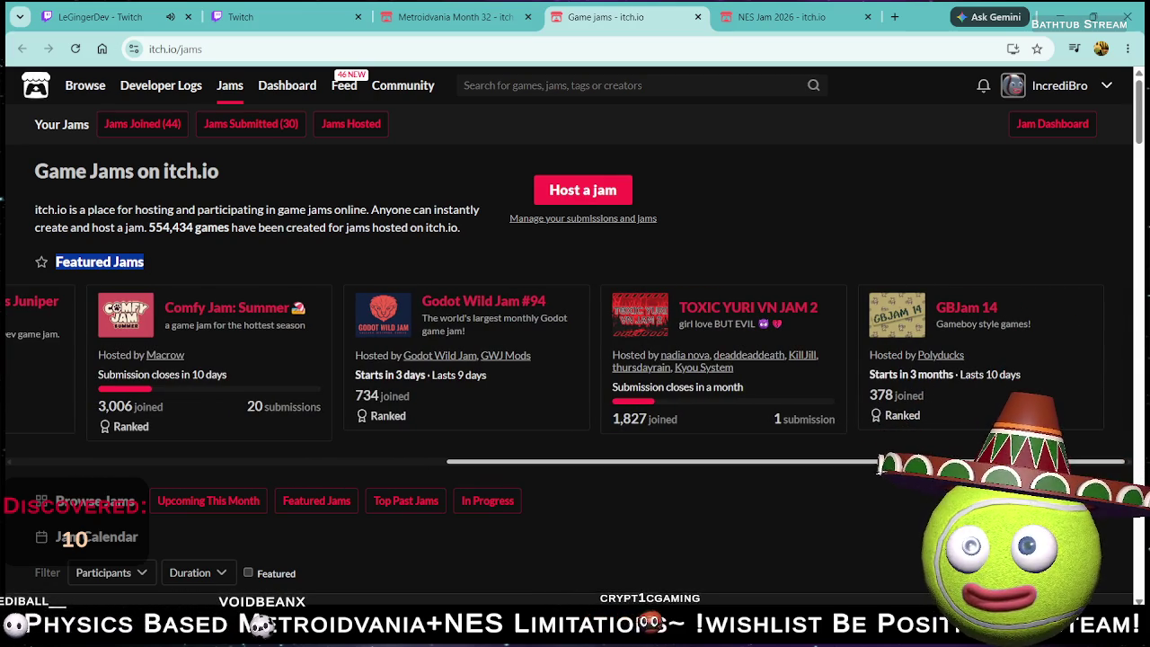
{"action": "scroll", "coordinate": [908, 465], "scroll_direction": "left", "scroll_amount": 1}
{"action": "mouse_move", "coordinate": [908, 464]}
{"action": "left_mouse_down"}
{"action": "mouse_move", "coordinate": [724, 464]}
{"action": "mouse_move", "coordinate": [740, 460]}
{"action": "mouse_move", "coordinate": [562, 443]}
{"action": "mouse_move", "coordinate": [432, 422]}
{"action": "mouse_move", "coordinate": [330, 385]}
{"action": "mouse_move", "coordinate": [7, 414]}
{"action": "left_mouse_up"}
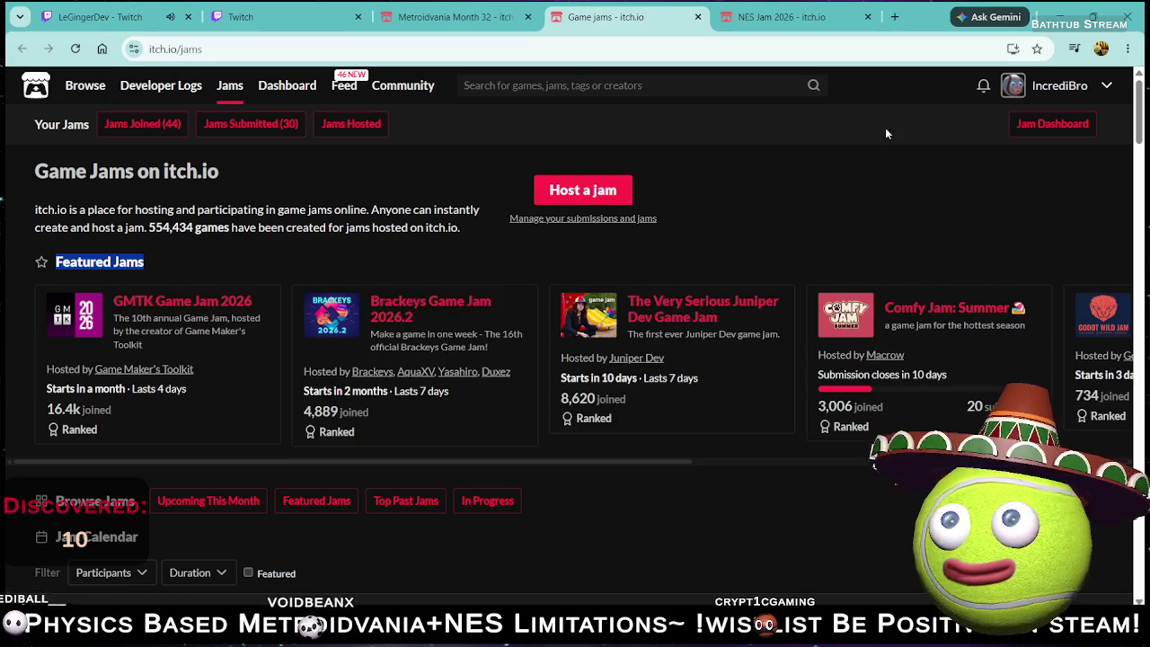
{"action": "left_click", "coordinate": [698, 18]}
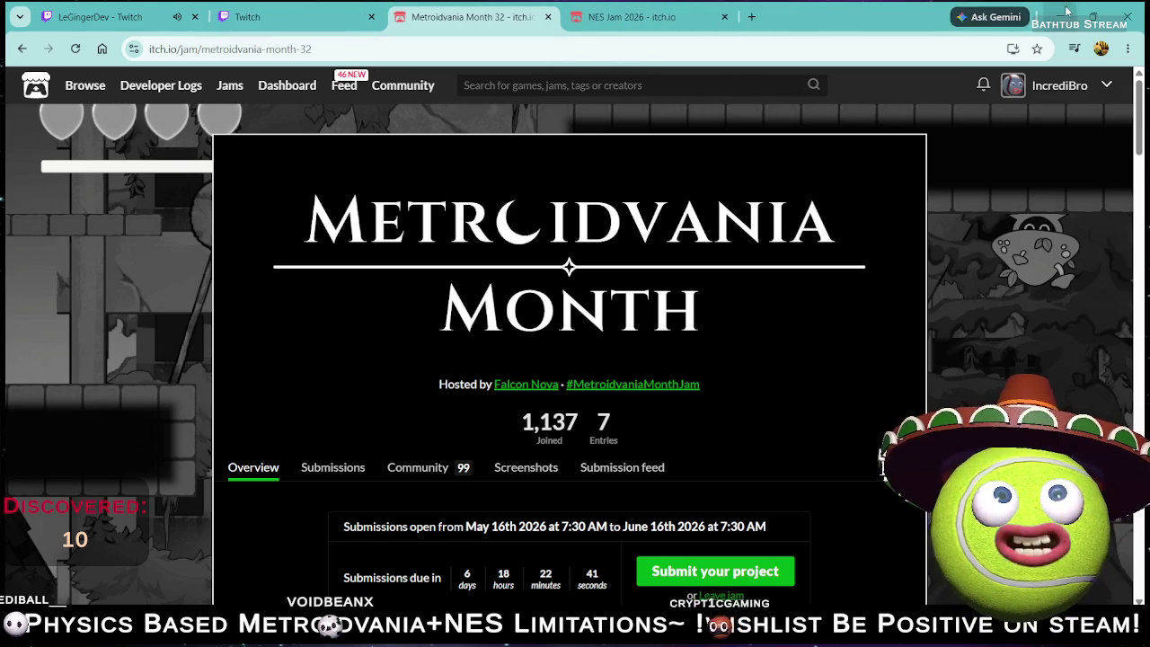
{"action": "key", "text": "alt+Tab"}
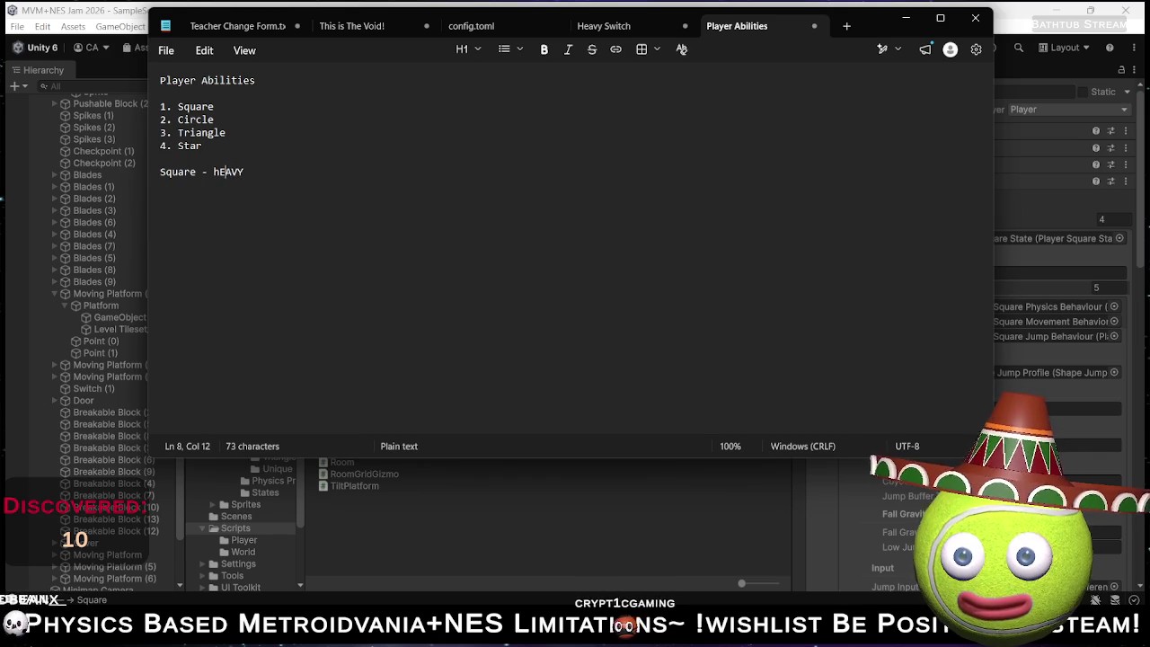
Fix the capitalisation of 'hEAVY' to 'Heavy'.
{"action": "key", "text": "shift+Left"}
{"action": "type", "text": "H"}
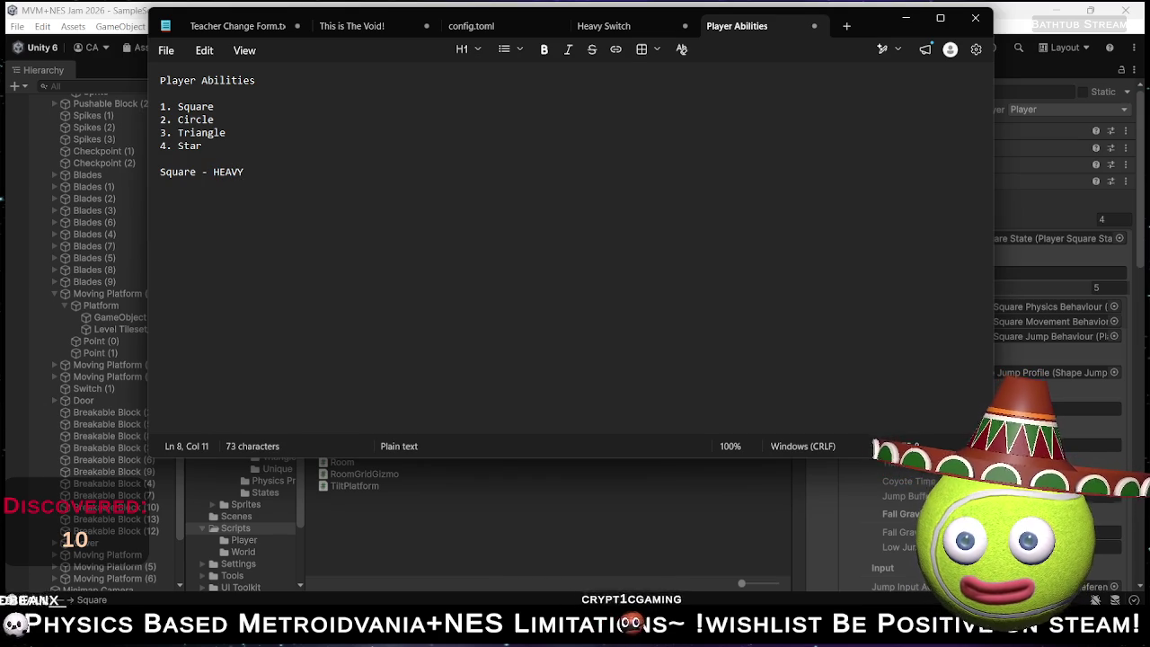
{"action": "key", "text": "shift+Left"}
{"action": "key", "text": "shift+Left"}
{"action": "key", "text": "shift+Left"}
{"action": "type", "text": "eavy"}
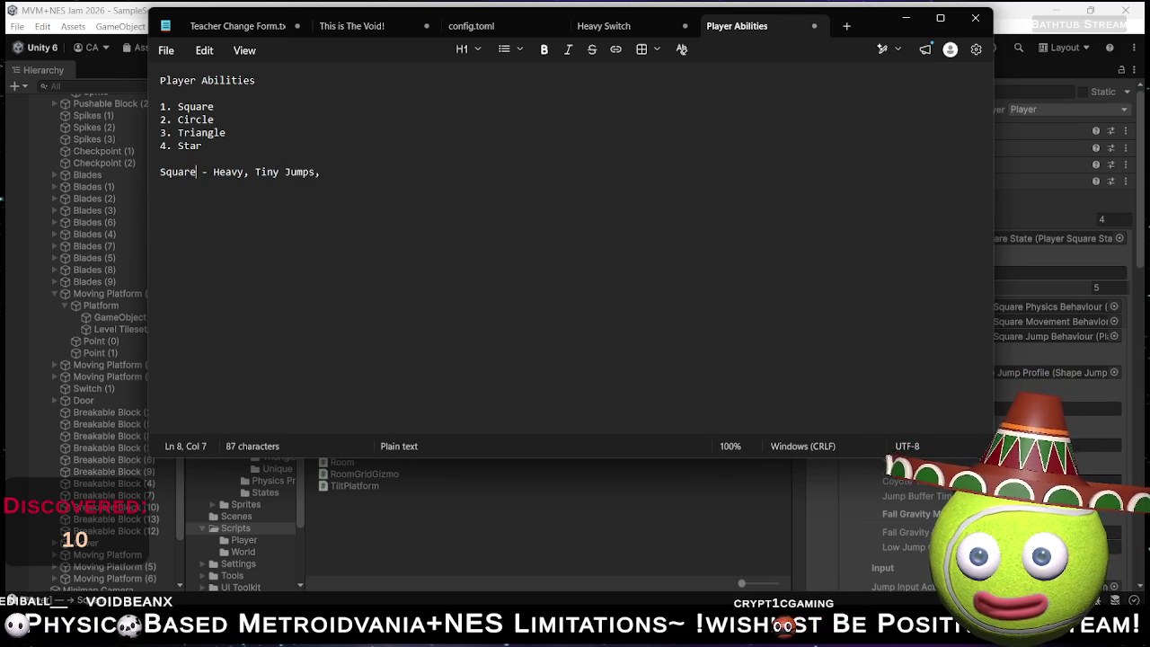
Split Square's comma list so Heavy and Tiny Jumps sit on separate ' - ' bullet lines.
{"action": "key", "text": "Return"}
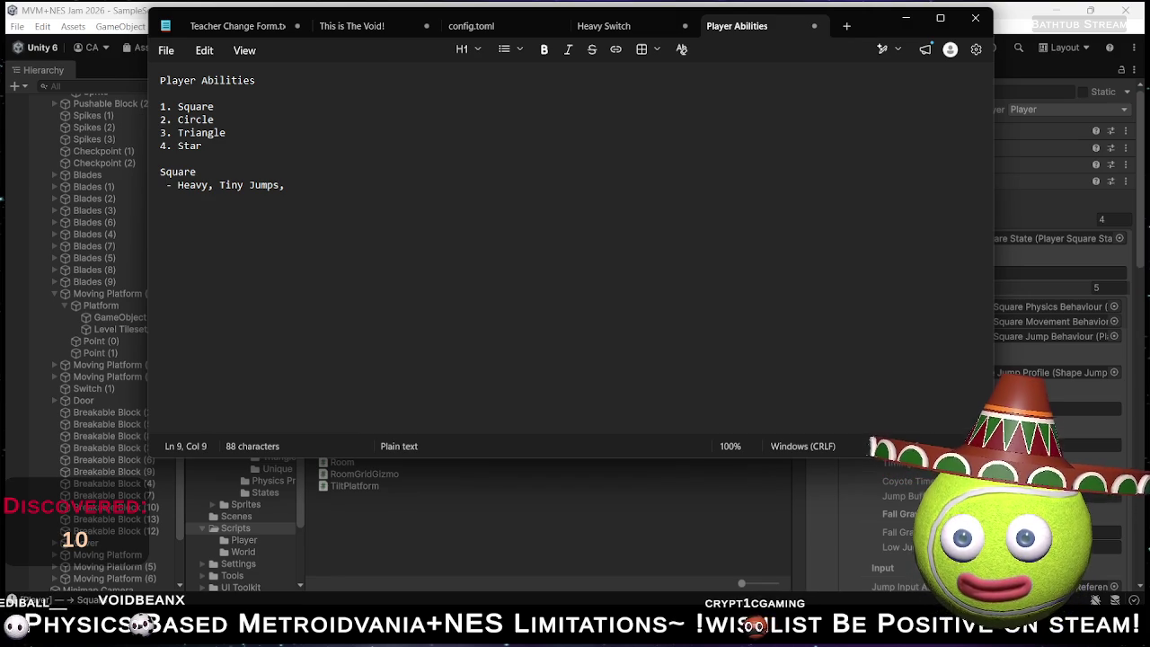
{"action": "key", "text": "Return"}
{"action": "key", "text": "shift+Right"}
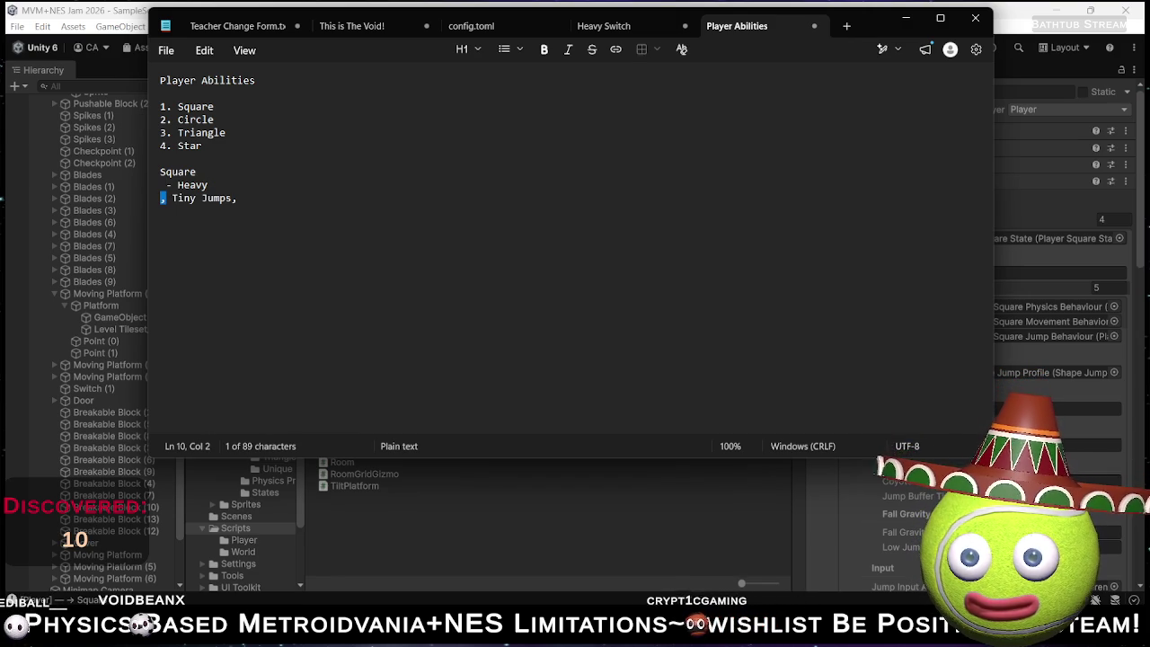
{"action": "type", "text": "-"}
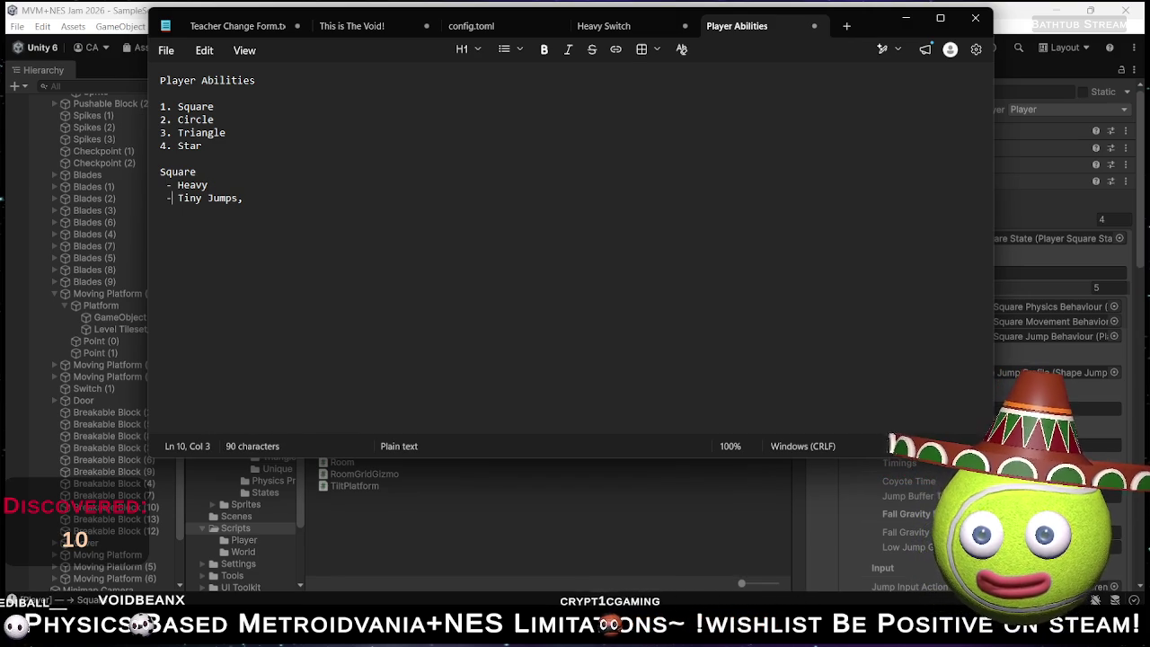
{"action": "key", "text": "End"}
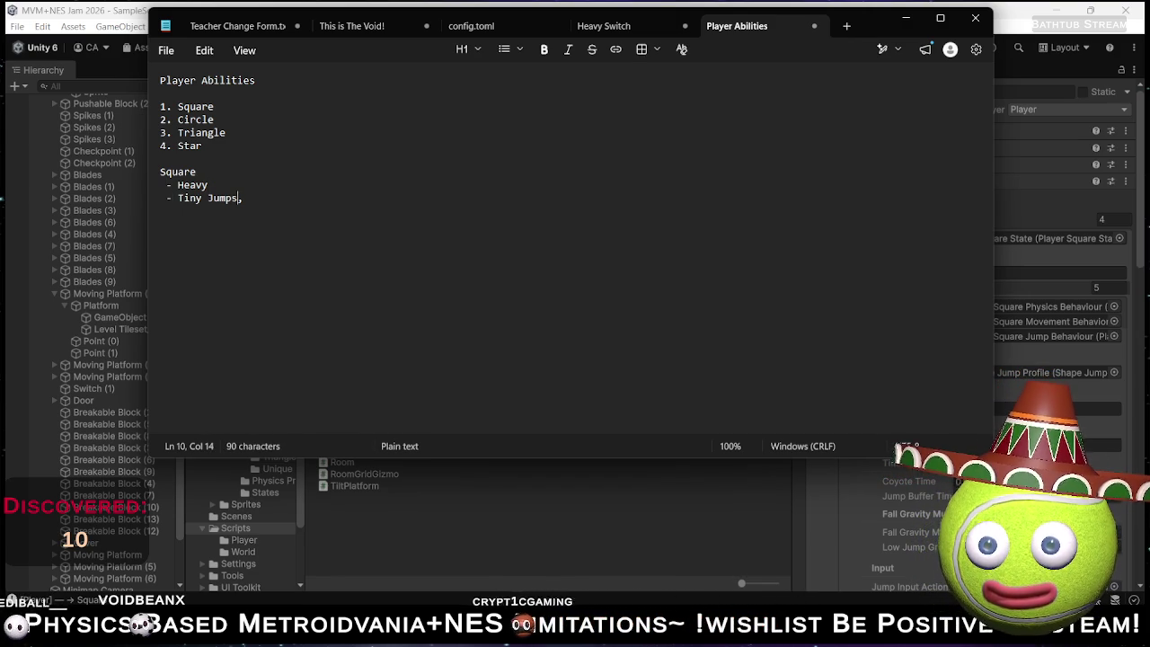
{"action": "key", "text": "shift+Left"}
{"action": "key", "text": "Return"}
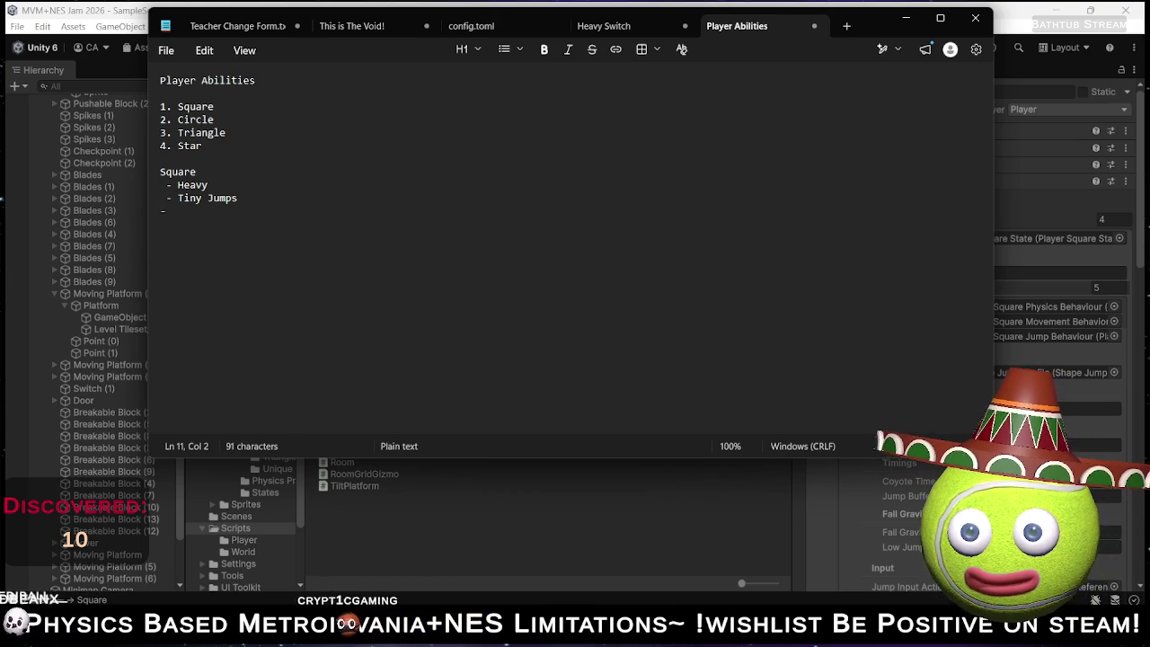
{"action": "type", "text": "-"}
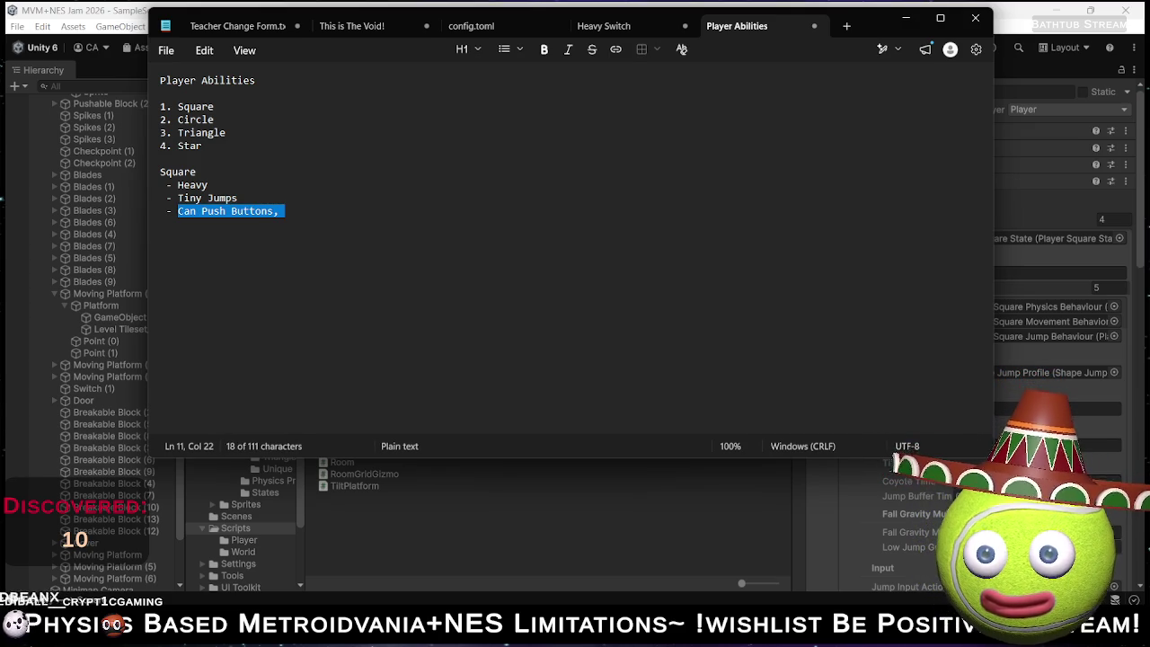
Add a 'No Swim' bullet to Square's traits.
{"action": "type", "text": "No Swim"}
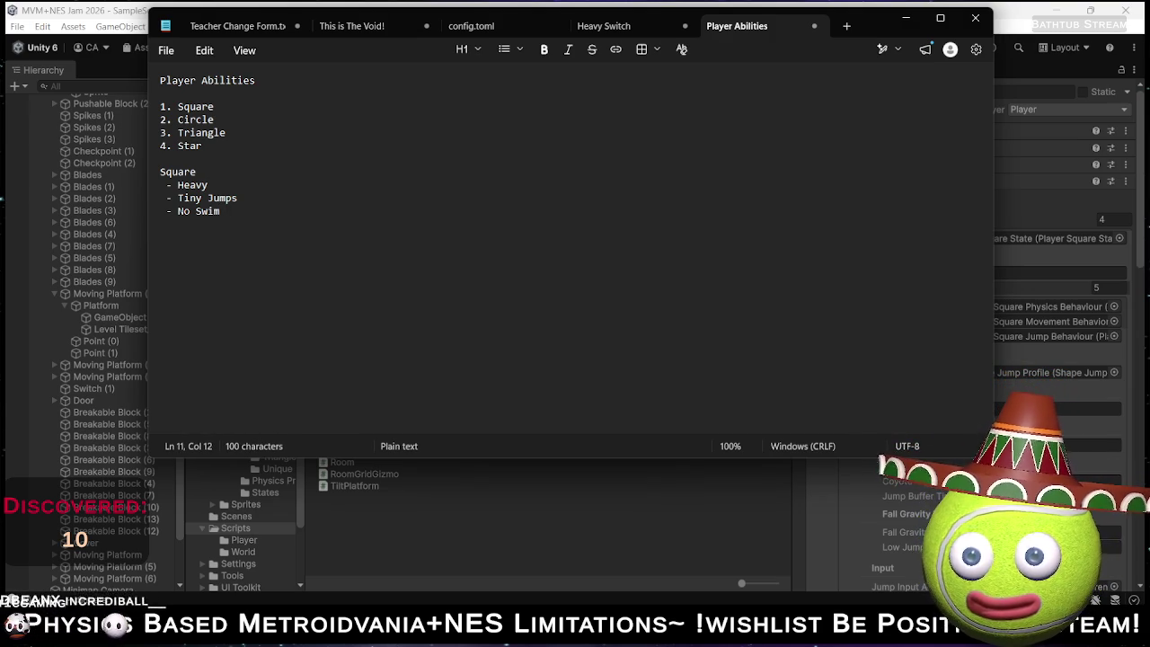
{"action": "key", "text": "Return"}
{"action": "key", "text": "Return"}
{"action": "left_click", "coordinate": [970, 11]}
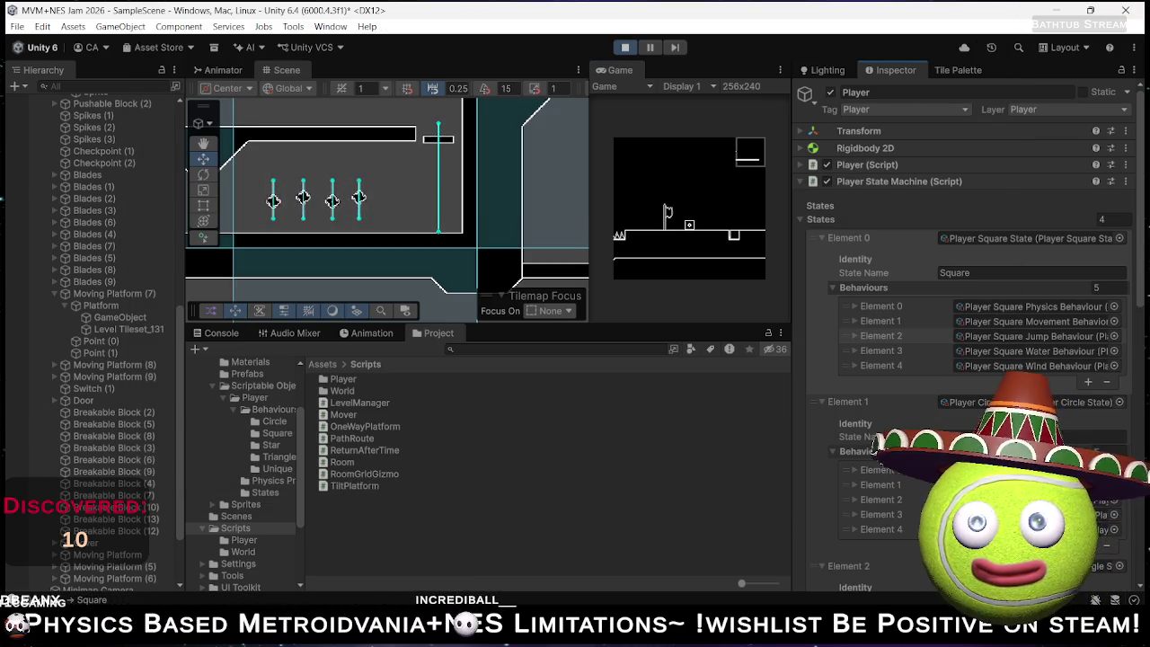
{"action": "key", "text": "alt+Tab"}
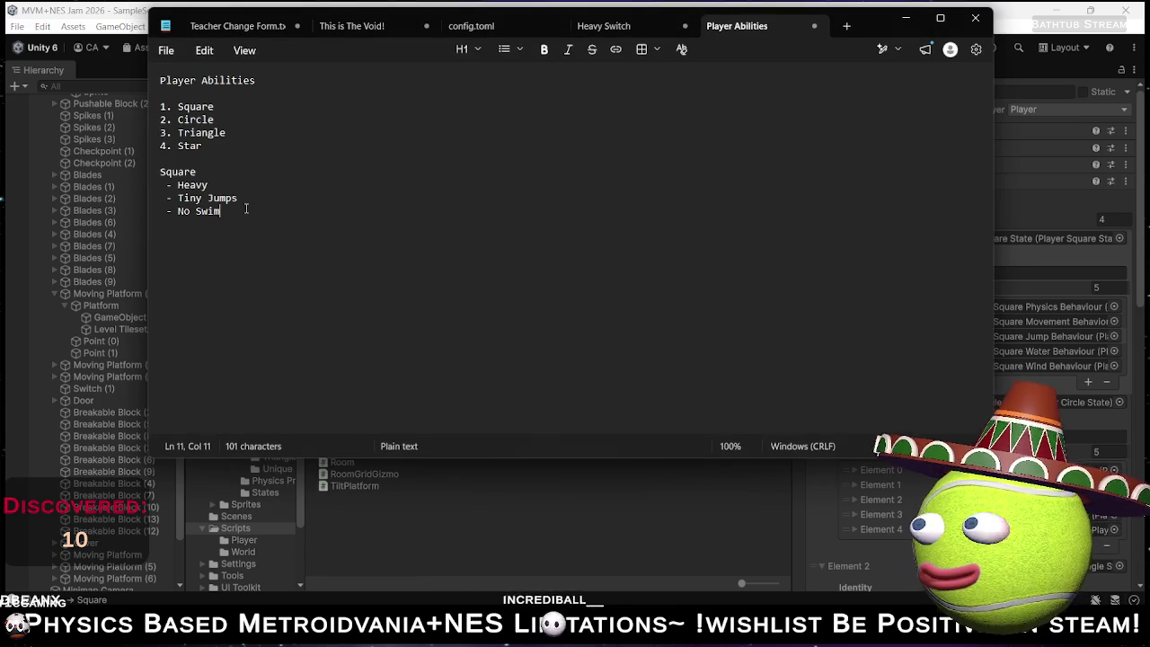
Add a 'Wind Resistant' bullet with an empty line after it.
{"action": "key", "text": "Return"}
{"action": "left_click", "coordinate": [159, 224]}
{"action": "type", "text": "- WindRess"}
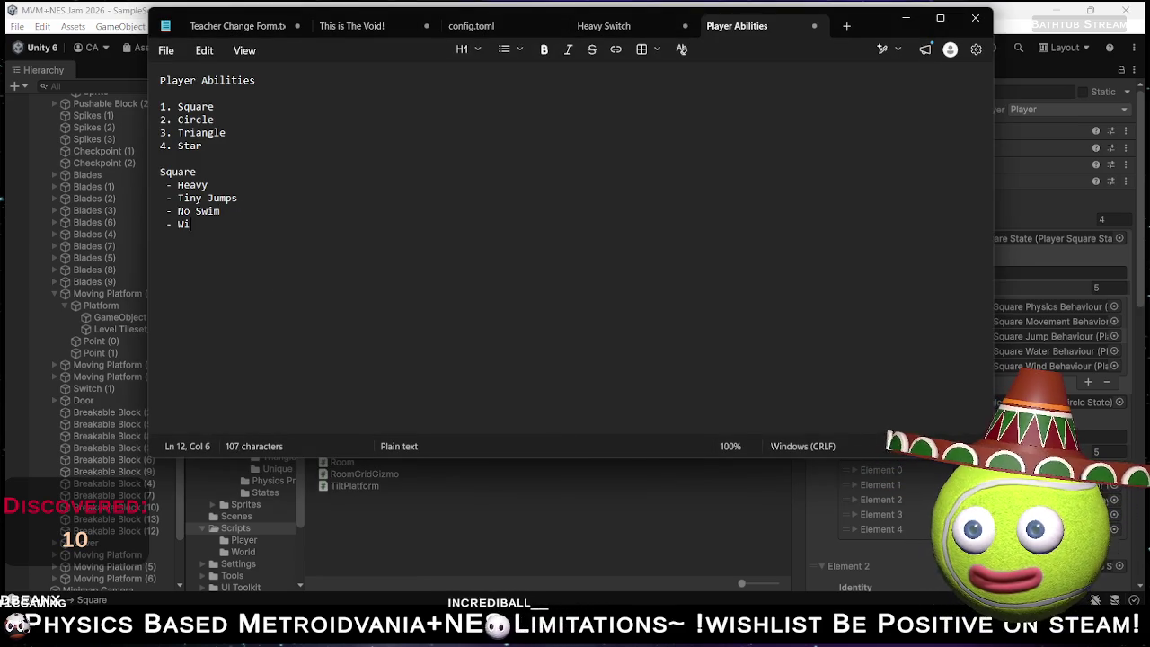
{"action": "key", "text": "BackSpace"}
{"action": "type", "text": "istant"}
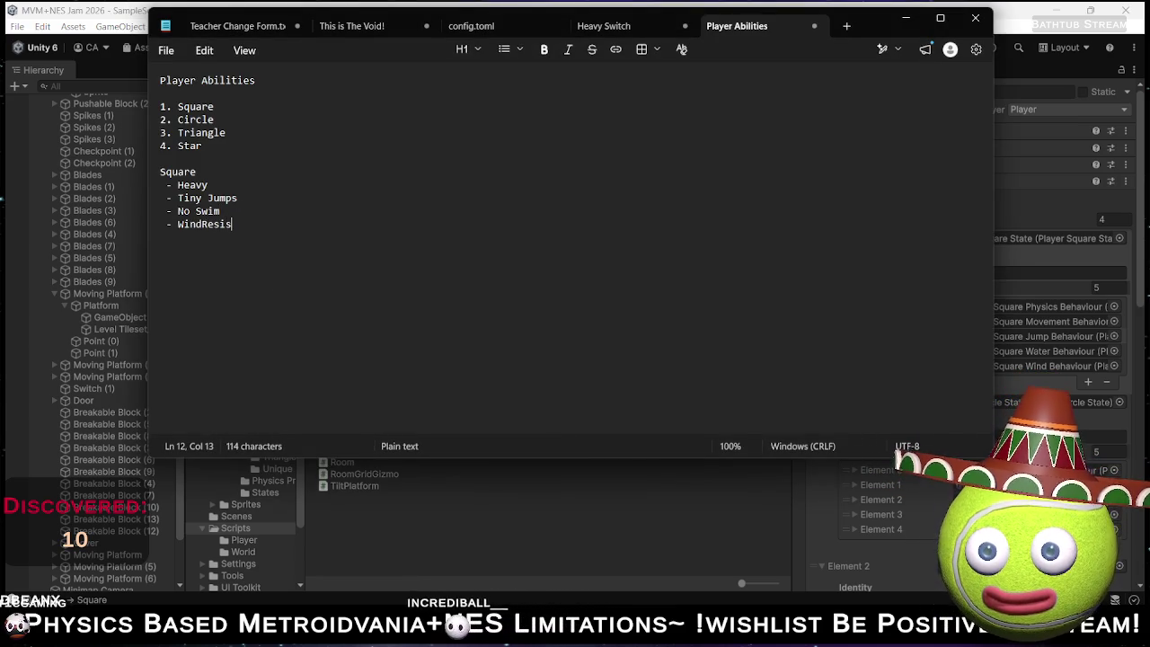
{"action": "left_click", "coordinate": [206, 223]}
{"action": "key", "text": "Right"}
{"action": "key", "text": "Right"}
{"action": "key", "text": "Right"}
{"action": "key", "text": "Right"}
{"action": "key", "text": "Right"}
{"action": "key", "text": "Right"}
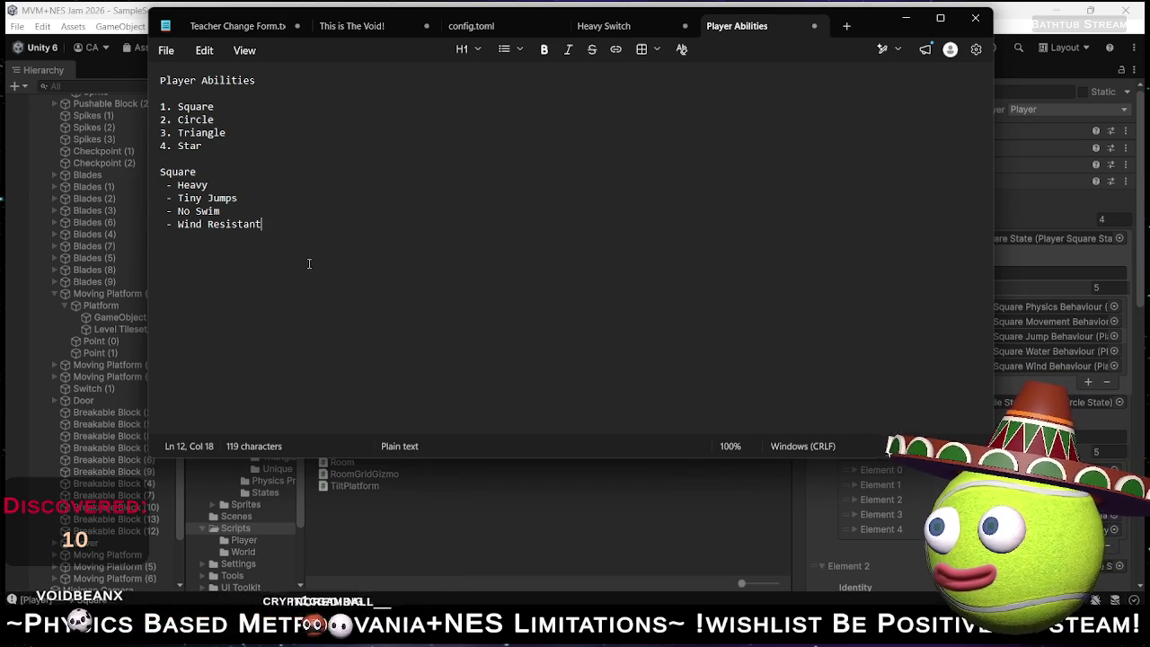
{"action": "key", "text": "Return"}
{"action": "key", "text": "Return"}
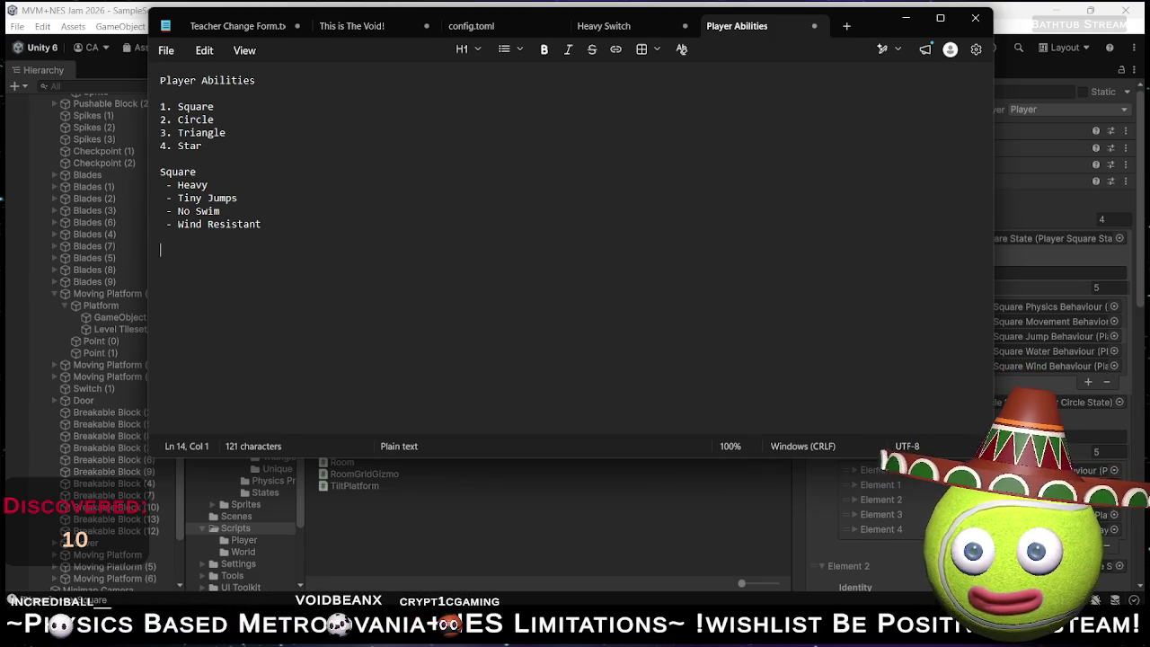
Write a Circle heading with Light, Decent Jump, Can Roll Uphill and Floats in water bullets.
{"action": "type", "text": "Circle"}
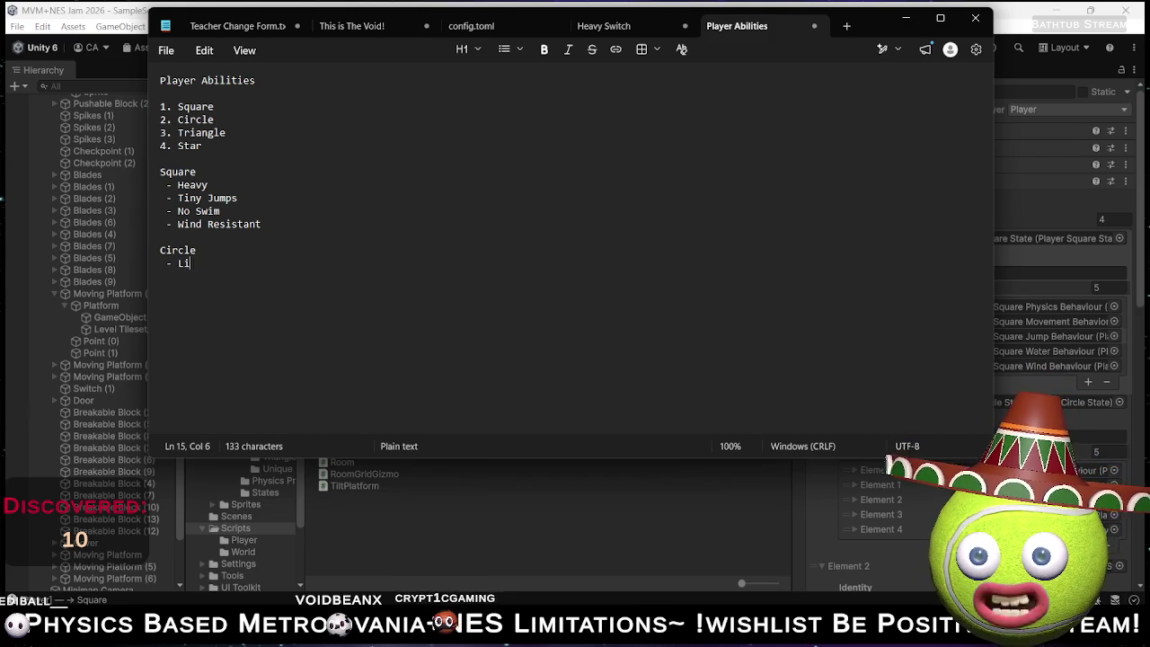
{"action": "type", "text": "ght"}
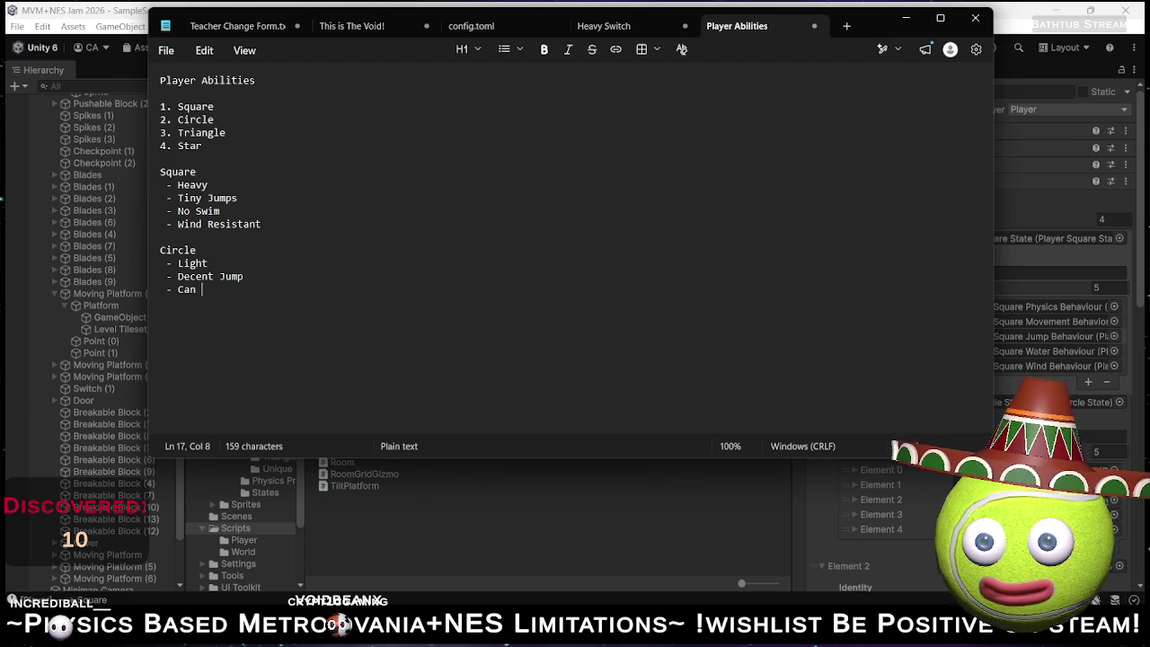
{"action": "type", "text": "ll U"}
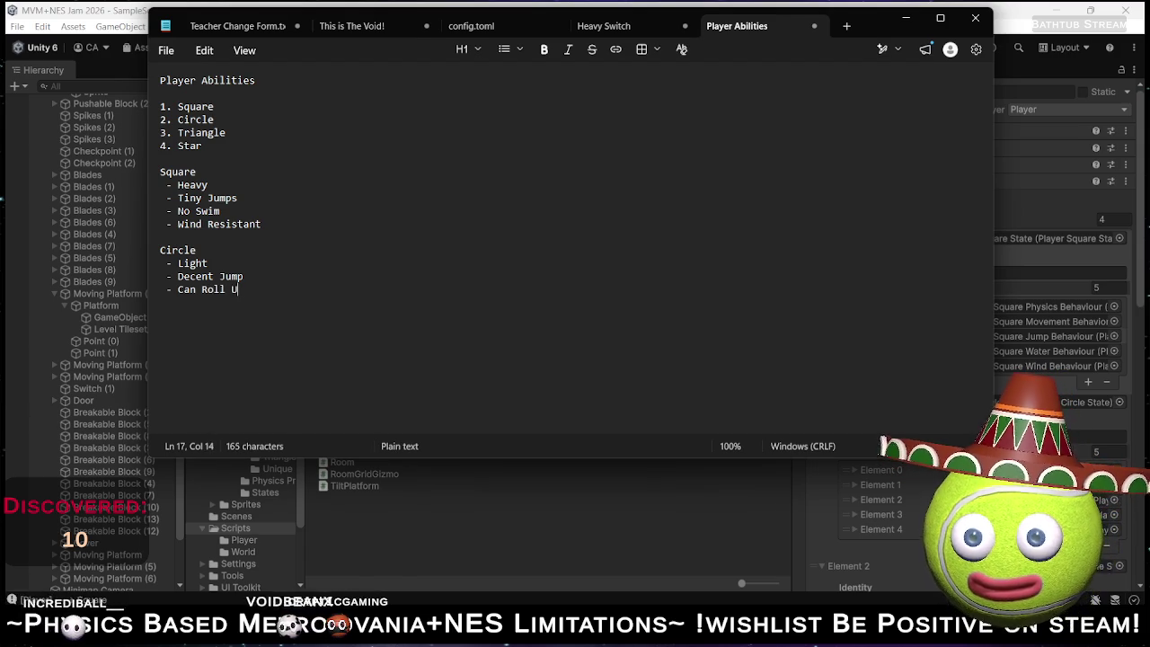
{"action": "type", "text": "phill"}
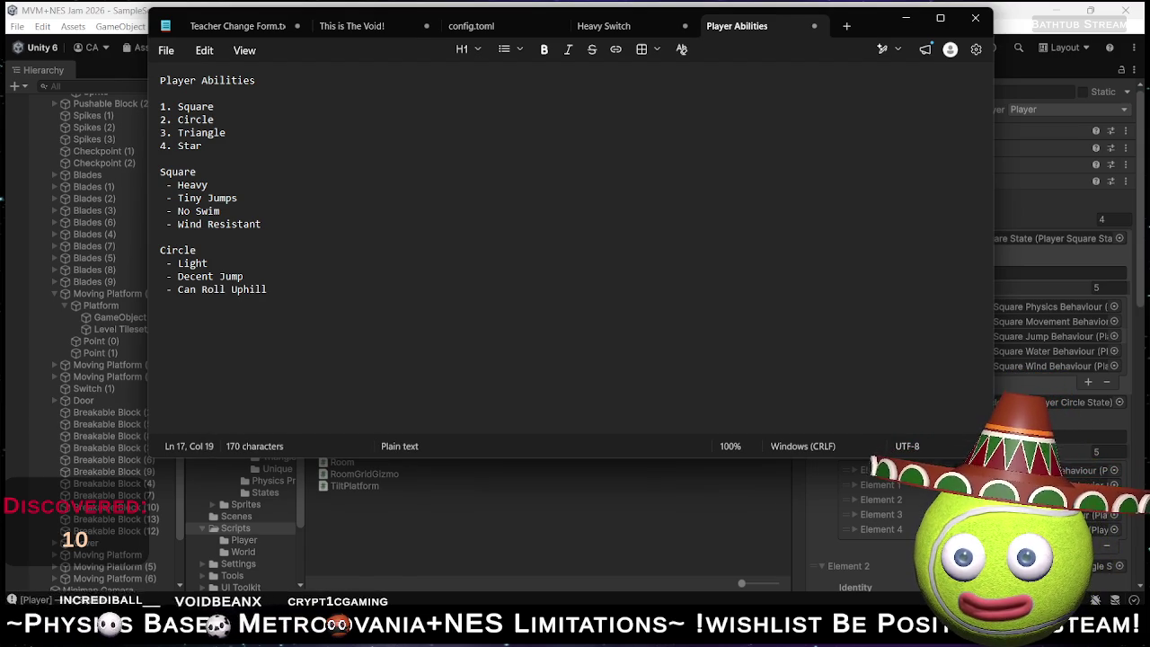
{"action": "key", "text": "Return"}
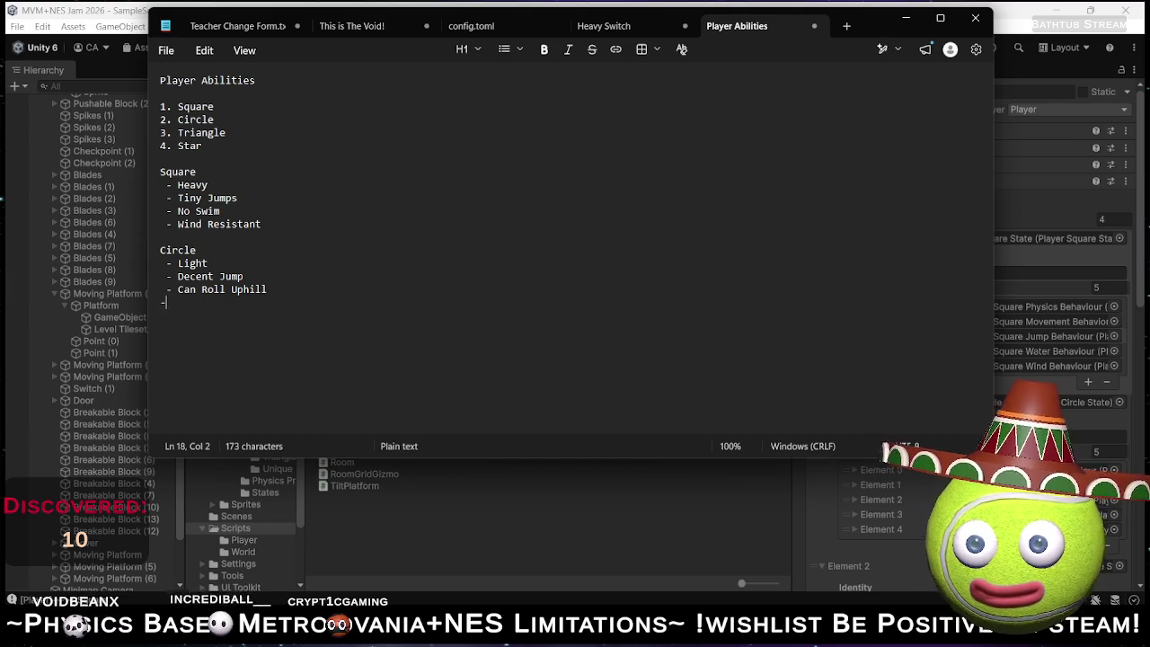
{"action": "type", "text": "- "}
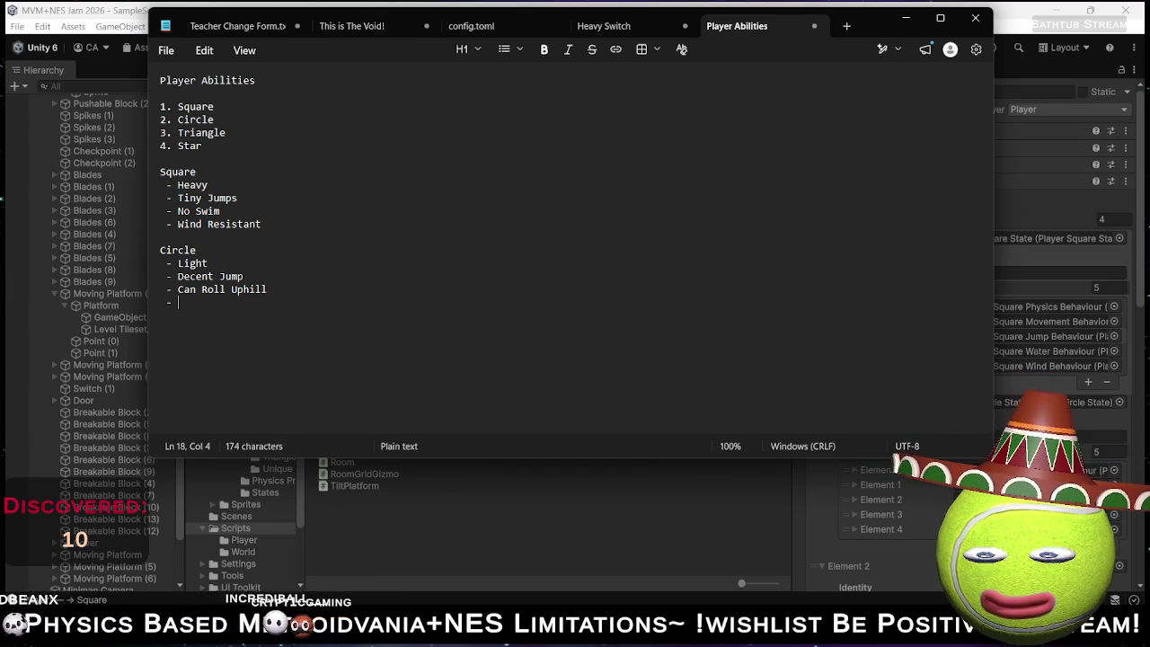
{"action": "type", "text": "Floats in water"}
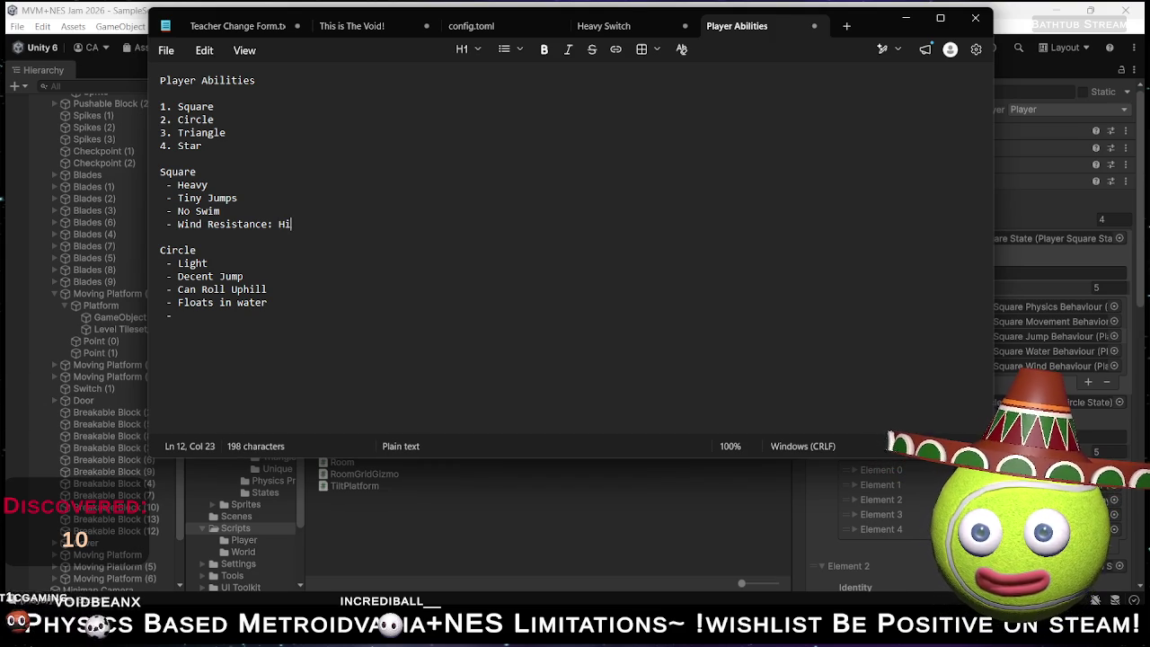
Copy the Wind Resistance line and paste it onto Circle's empty bullet.
{"action": "key", "text": "Home"}
{"action": "key", "text": "shift+End"}
{"action": "key", "text": "ctrl+c"}
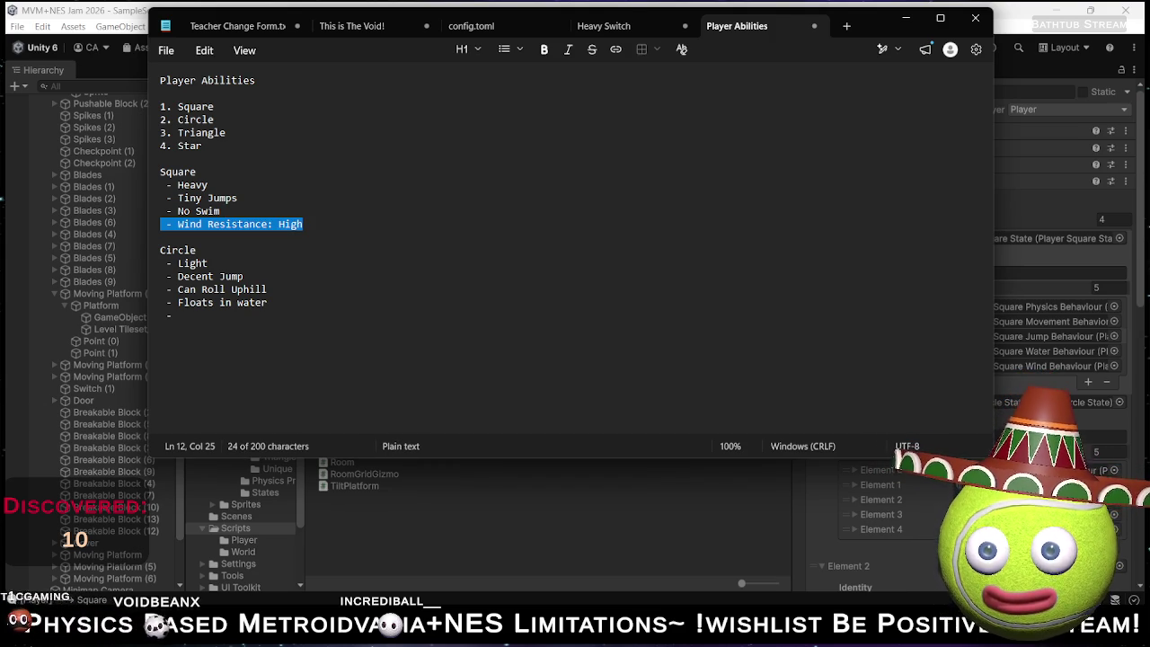
{"action": "left_click", "coordinate": [178, 315]}
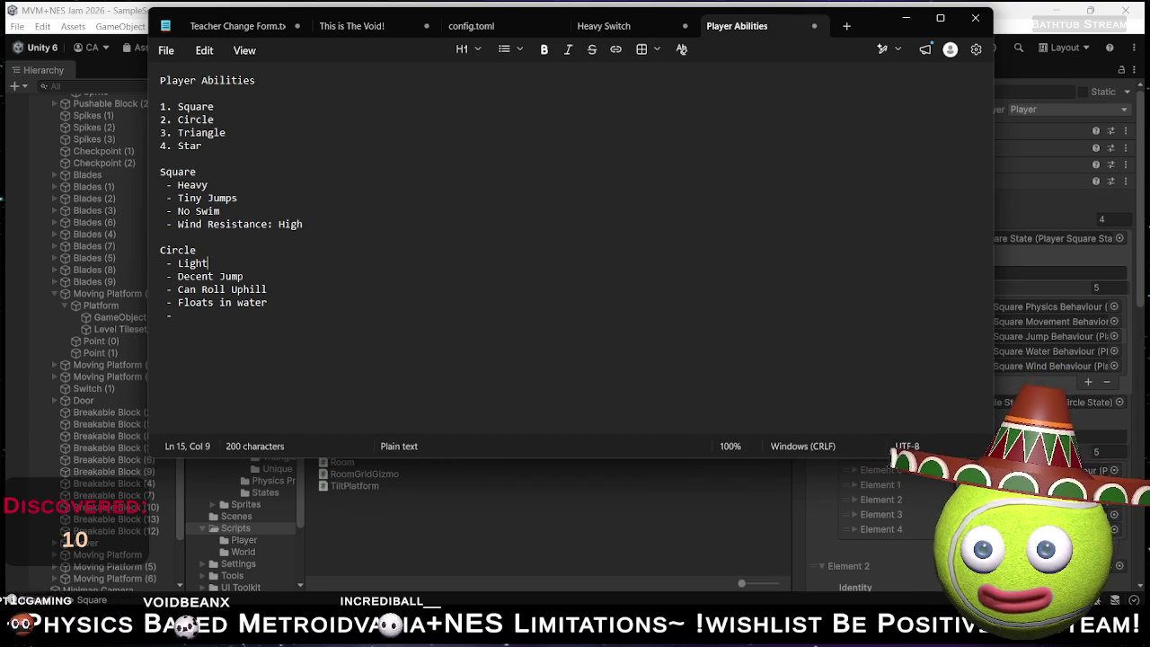
{"action": "left_click", "coordinate": [268, 302]}
{"action": "triple_click", "coordinate": [171, 315]}
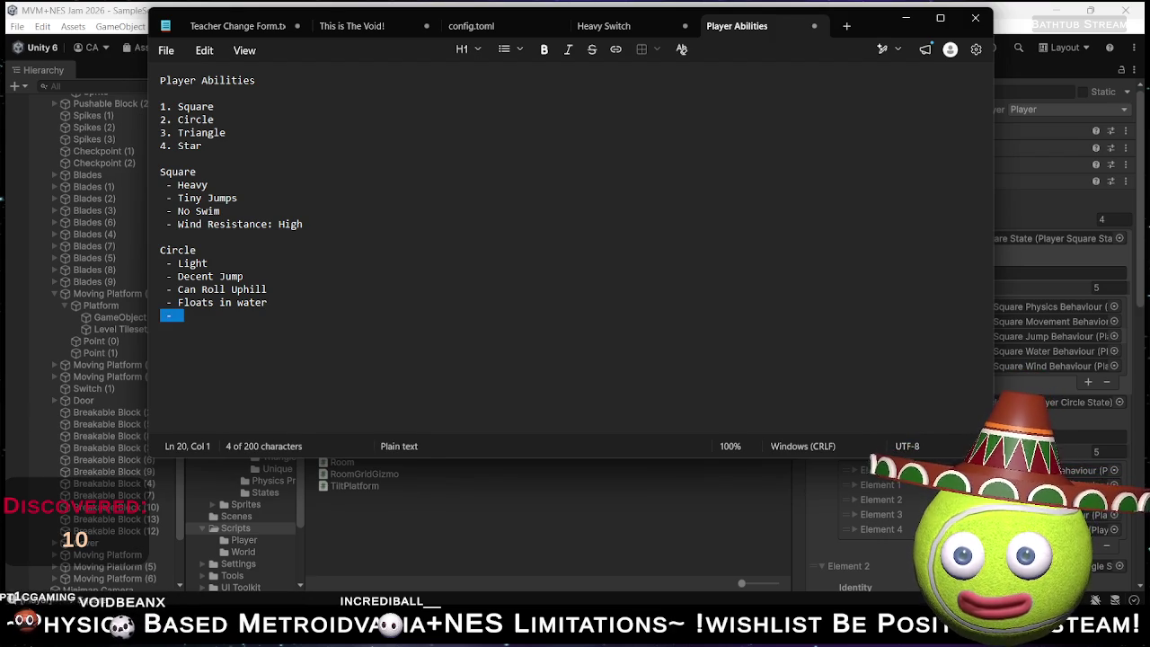
{"action": "key", "text": "ctrl+v"}
{"action": "key", "text": "shift+Left"}
{"action": "key", "text": "shift+Left"}
{"action": "key", "text": "shift+Left"}
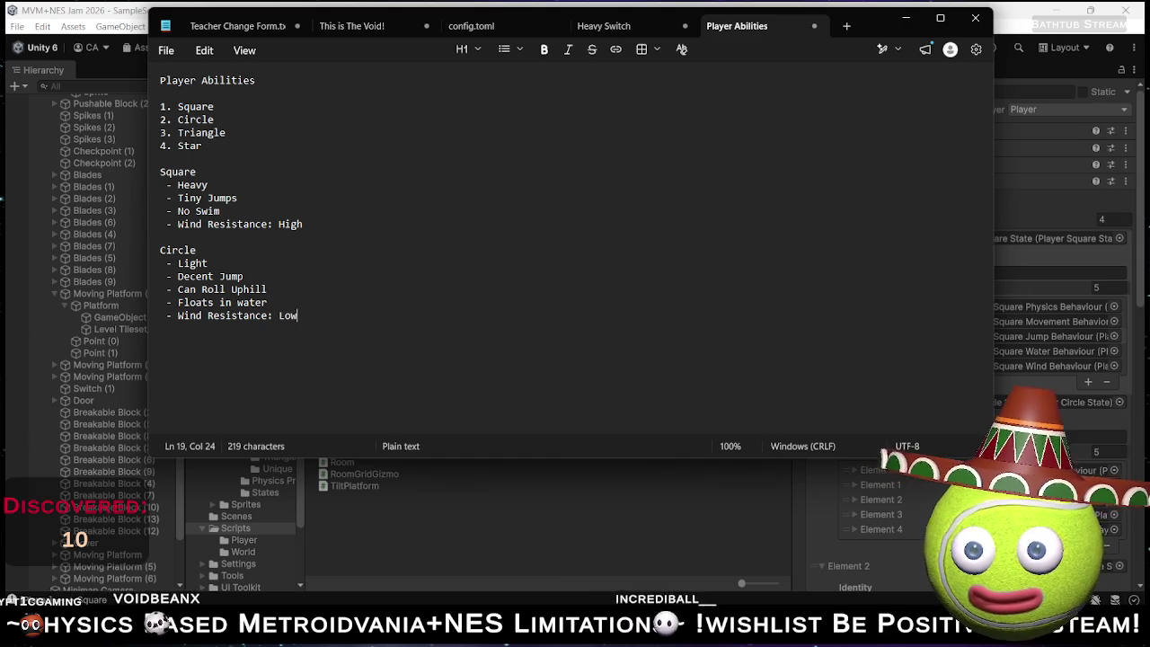
Change Circle's Wind Resistance value to Medium and switch back to Unity.
{"action": "key", "text": "Return"}
{"action": "key", "text": "Return"}
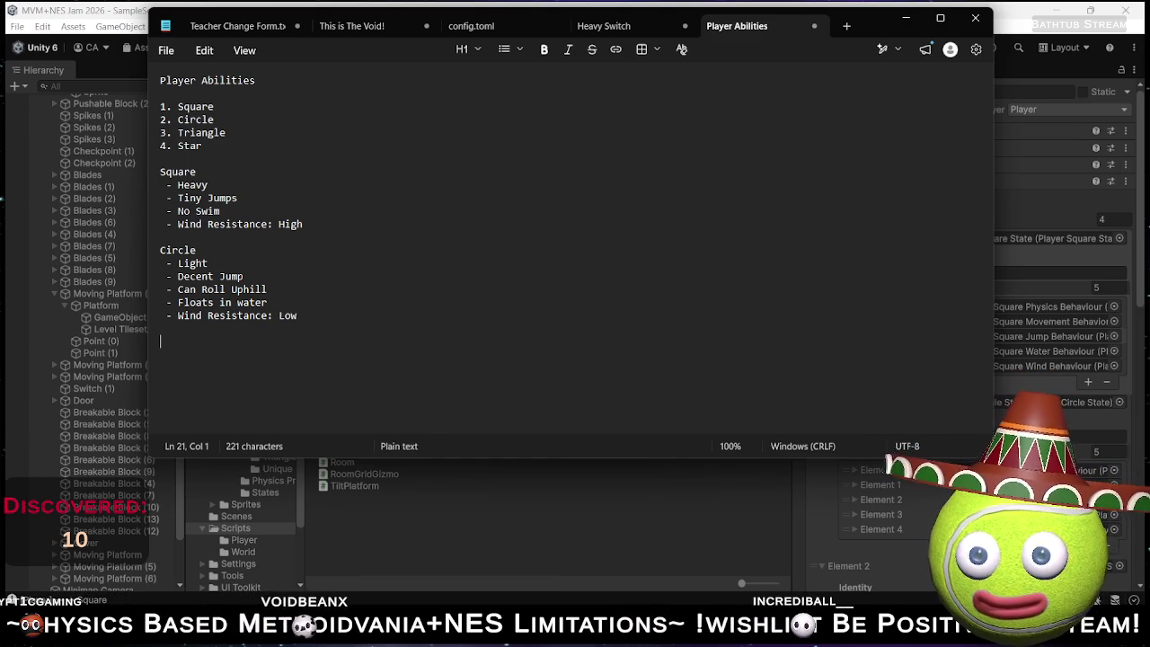
{"action": "key", "text": "Up"}
{"action": "key", "text": "Up"}
{"action": "key", "text": "End"}
{"action": "key", "text": "shift+Left"}
{"action": "key", "text": "shift+Left"}
{"action": "key", "text": "shift+Left"}
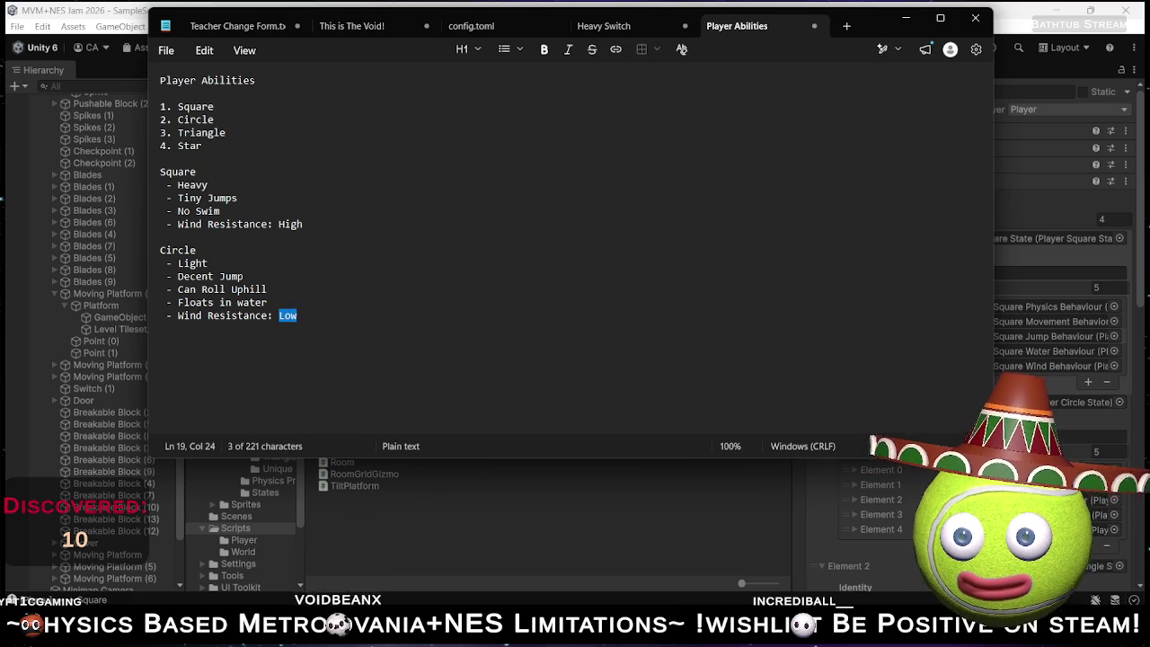
{"action": "type", "text": "Medium"}
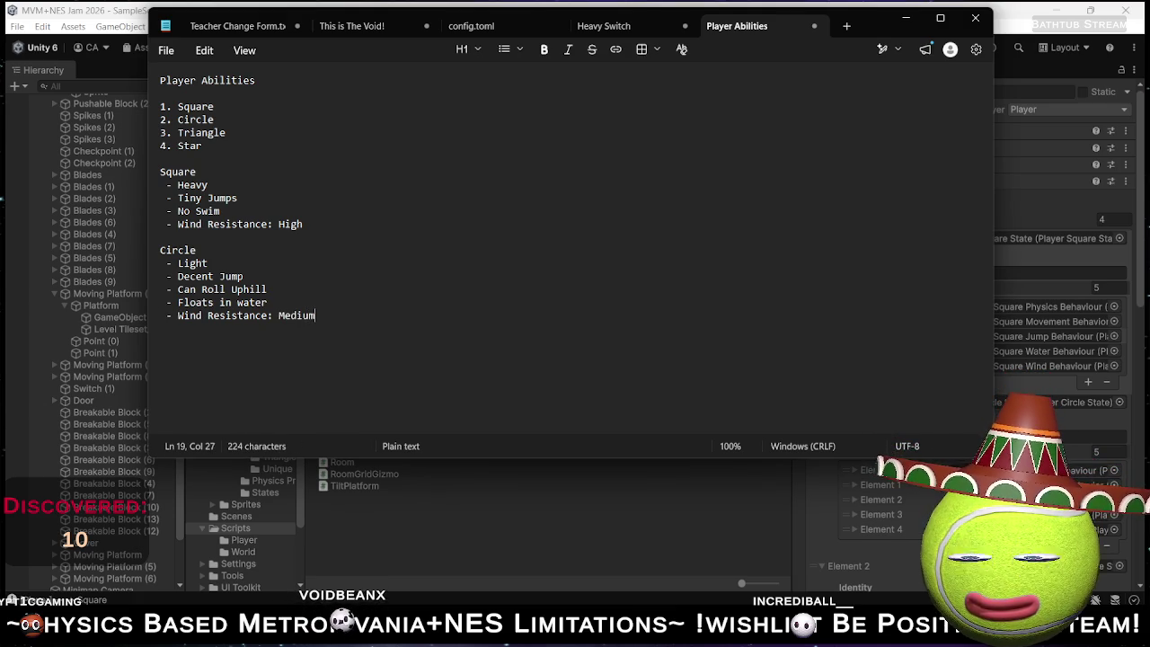
{"action": "key", "text": "Down"}
{"action": "key", "text": "Down"}
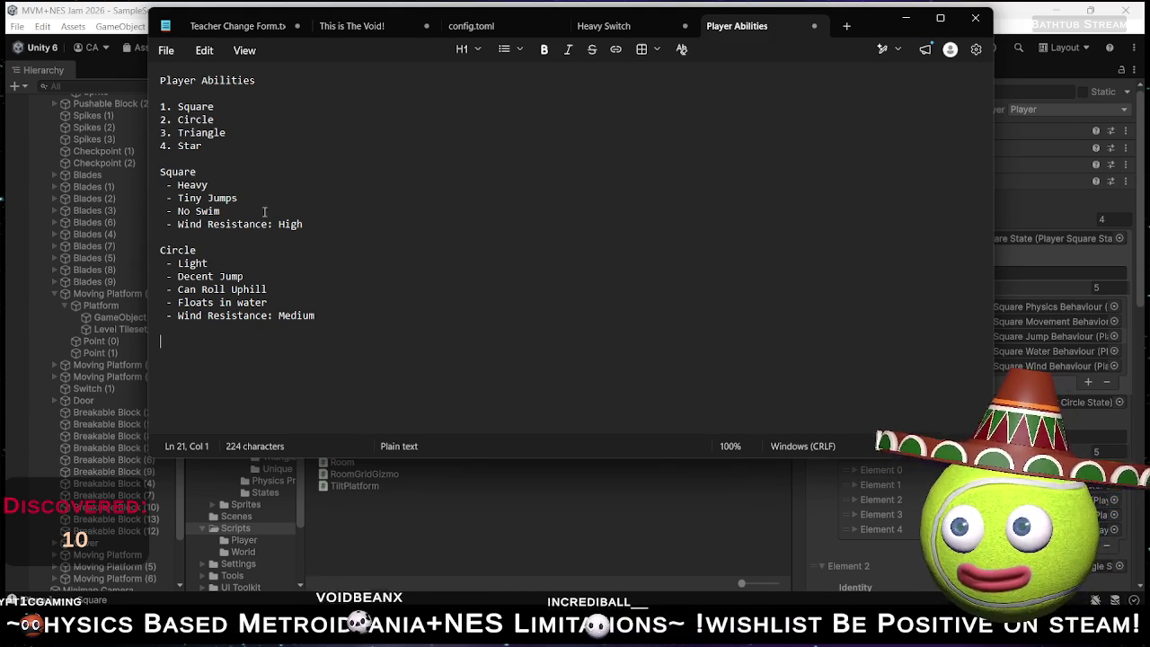
{"action": "key", "text": "alt+Tab"}
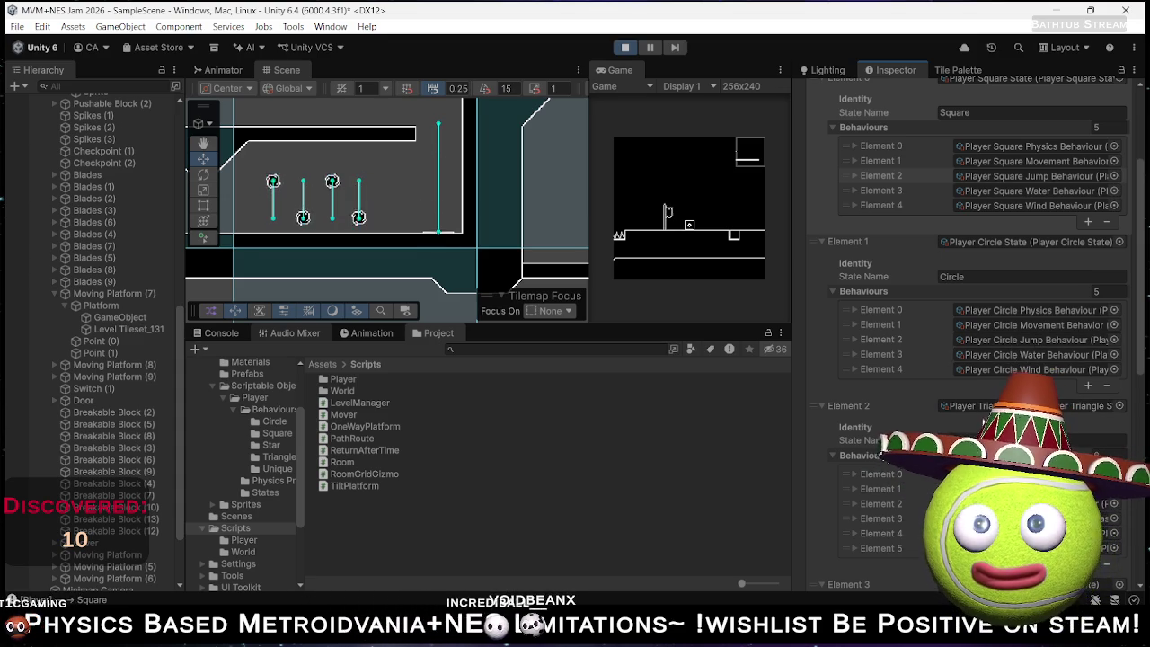
Scroll the Inspector's shape state behaviours, then return to the Player Abilities notes via Rider.
{"action": "scroll", "coordinate": [923, 423], "scroll_direction": "down", "scroll_amount": 2}
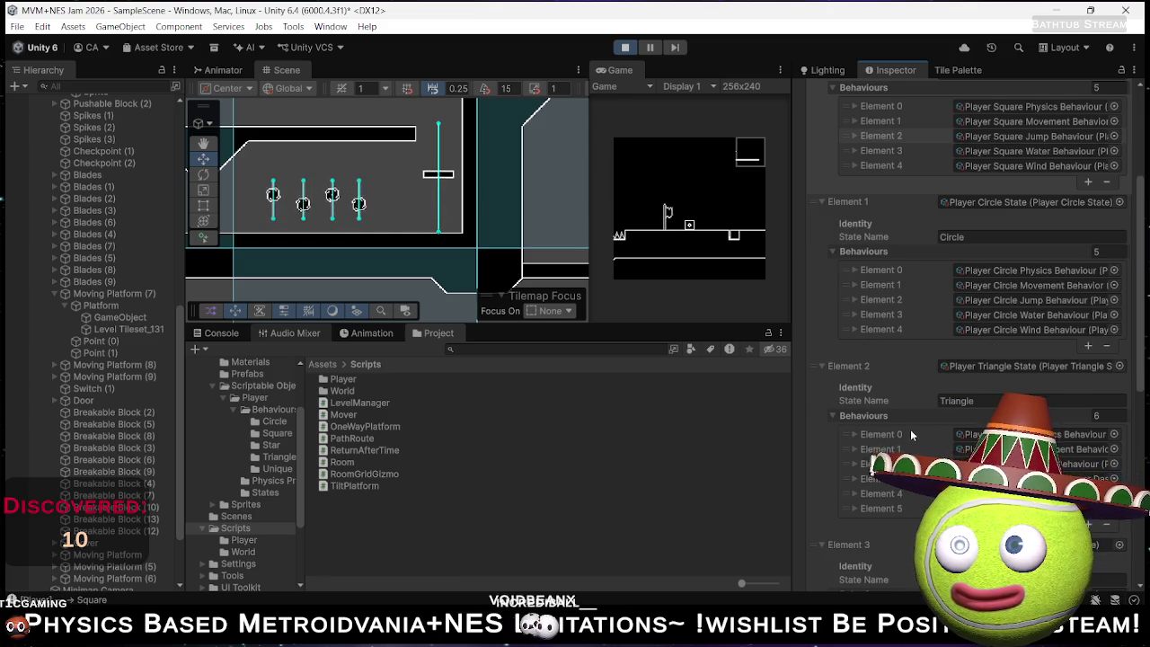
{"action": "scroll", "coordinate": [910, 432], "scroll_direction": "down", "scroll_amount": 2}
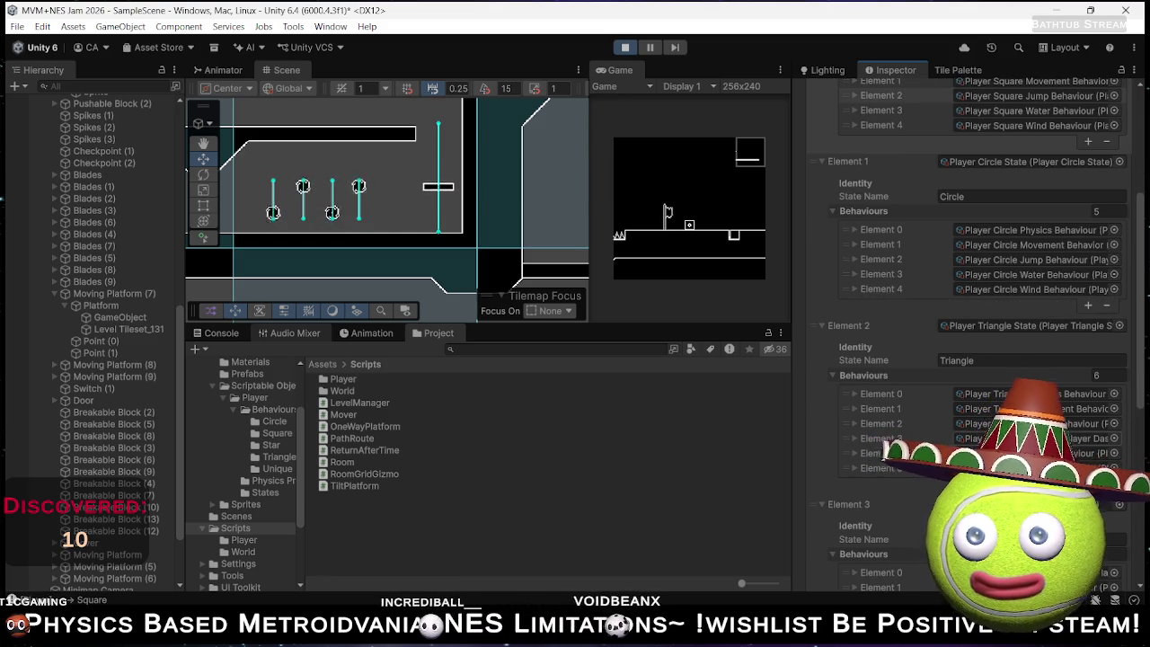
{"action": "key", "text": "alt+Tab"}
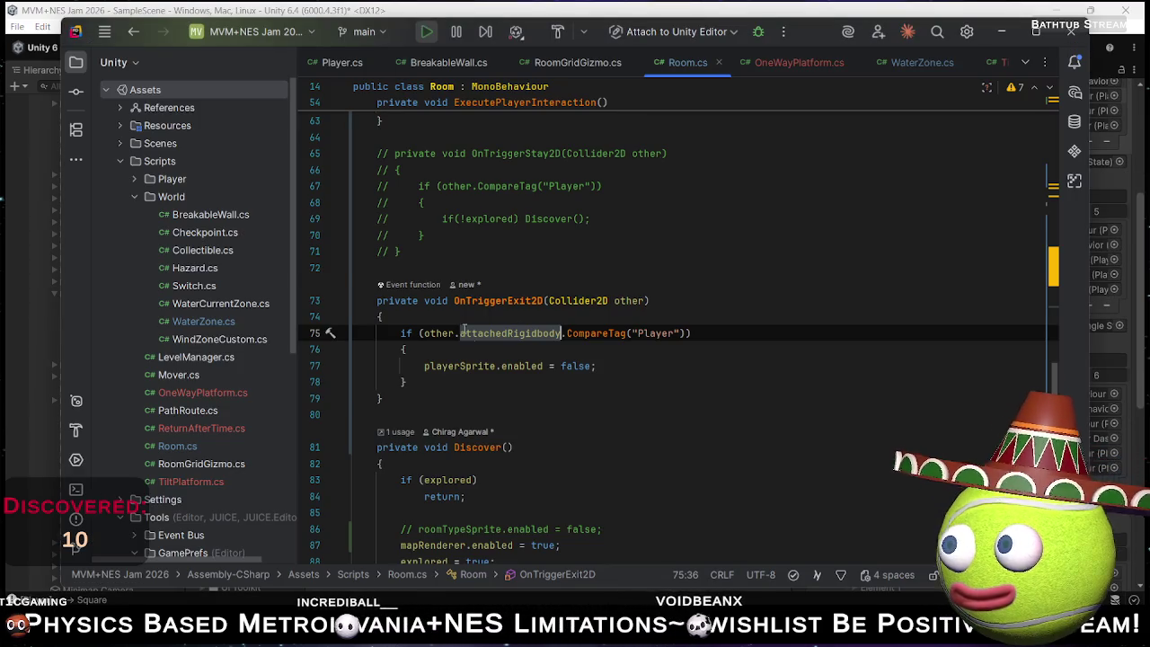
{"action": "key", "text": "alt+Tab"}
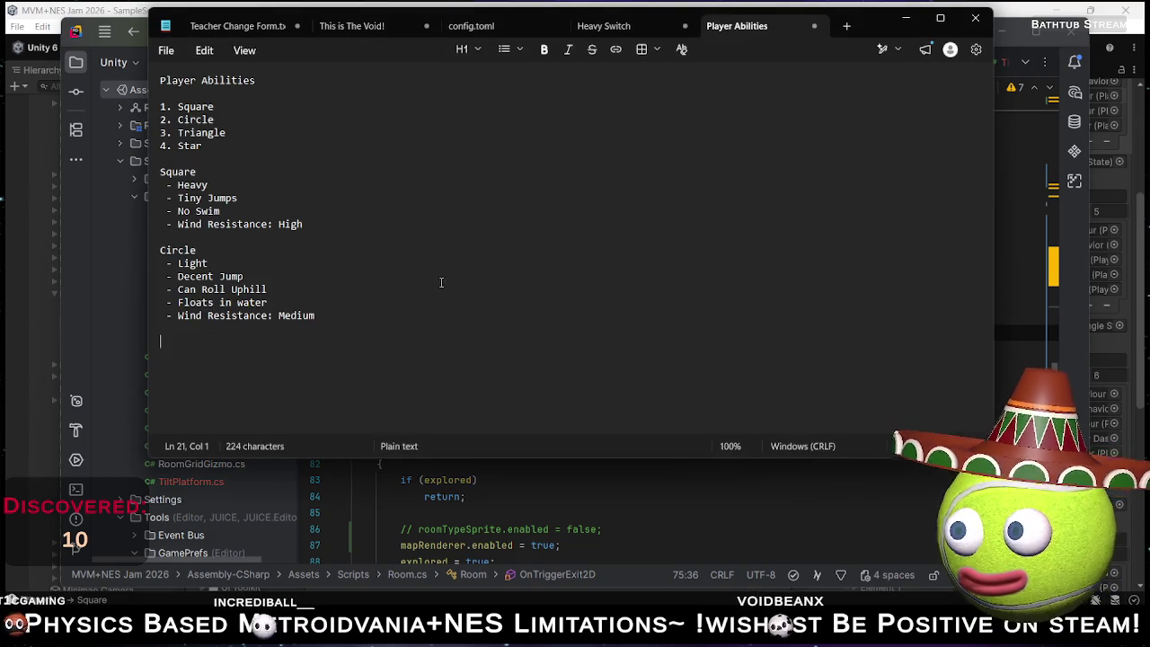
Replace Square's 'Tiny Jumps' with 'Jump Height: 0.5f'.
{"action": "left_click", "coordinate": [238, 197]}
{"action": "left_click_drag", "start_coordinate": [238, 198], "coordinate": [177, 200]}
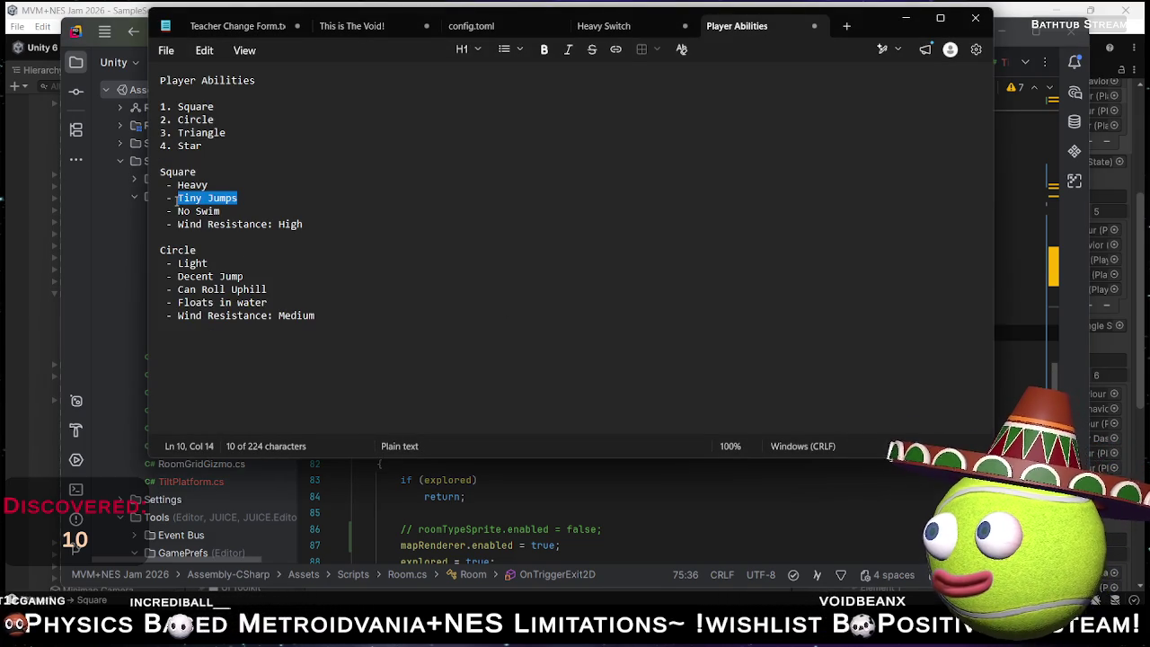
{"action": "type", "text": "H"}
{"action": "key", "text": "BackSpace"}
{"action": "type", "text": "Jump"}
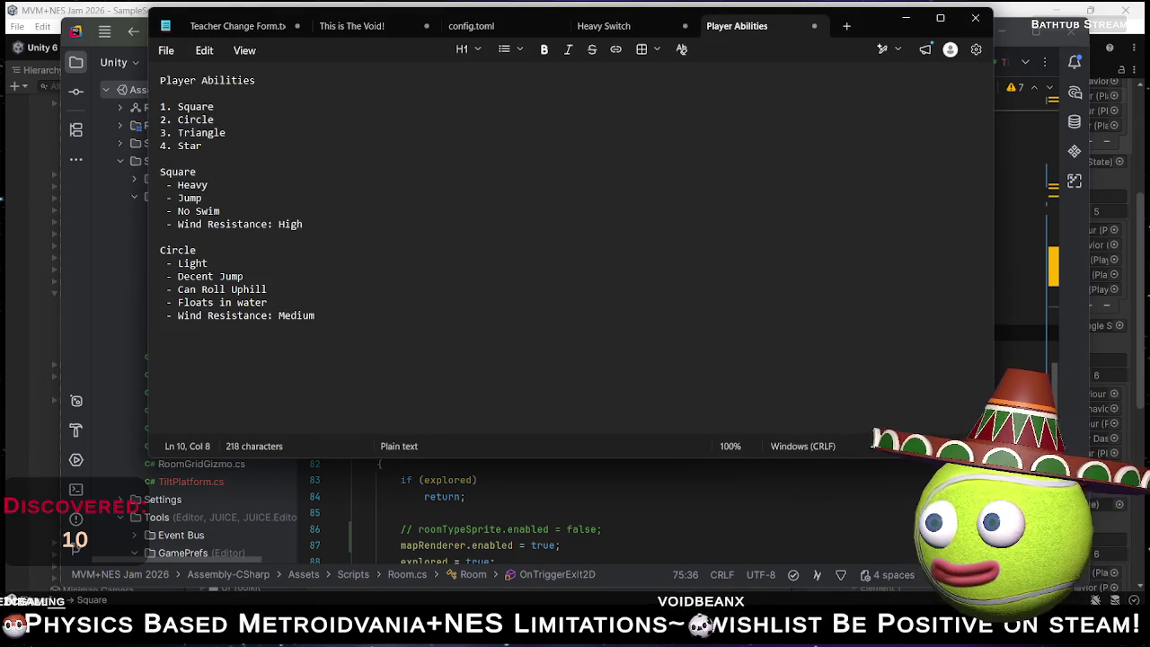
{"action": "type", "text": " Height: 1/4 "}
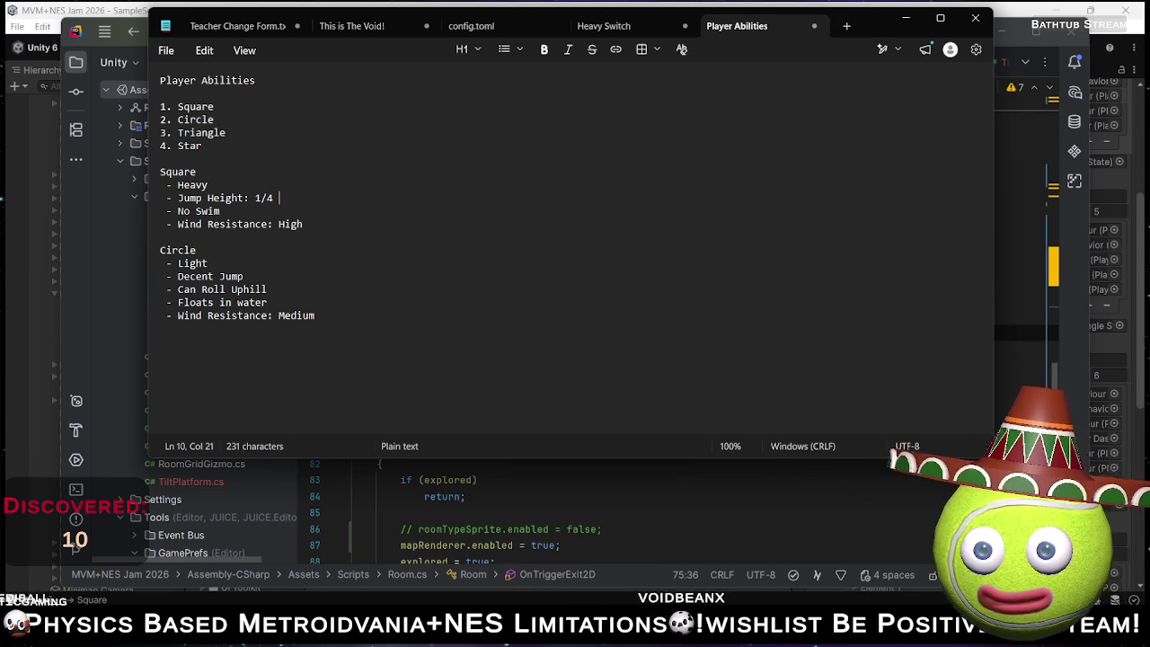
{"action": "key", "text": "BackSpace"}
{"action": "key", "text": "BackSpace"}
{"action": "key", "text": "BackSpace"}
{"action": "key", "text": "BackSpace"}
{"action": "type", "text": "0"}
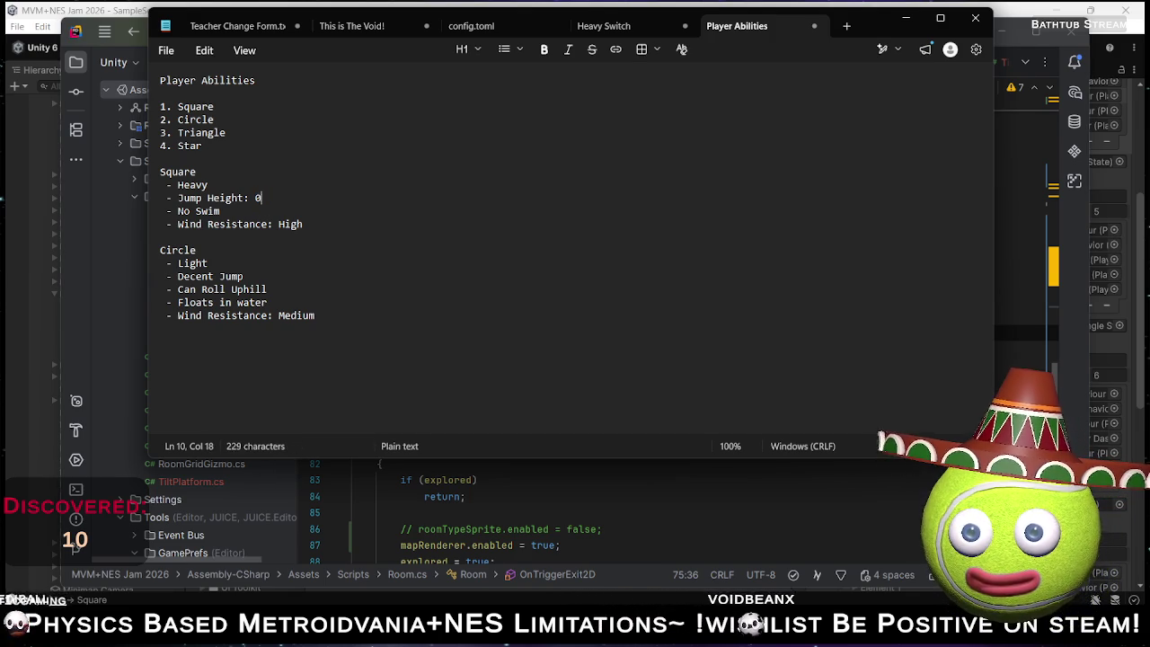
{"action": "type", "text": ".25f"}
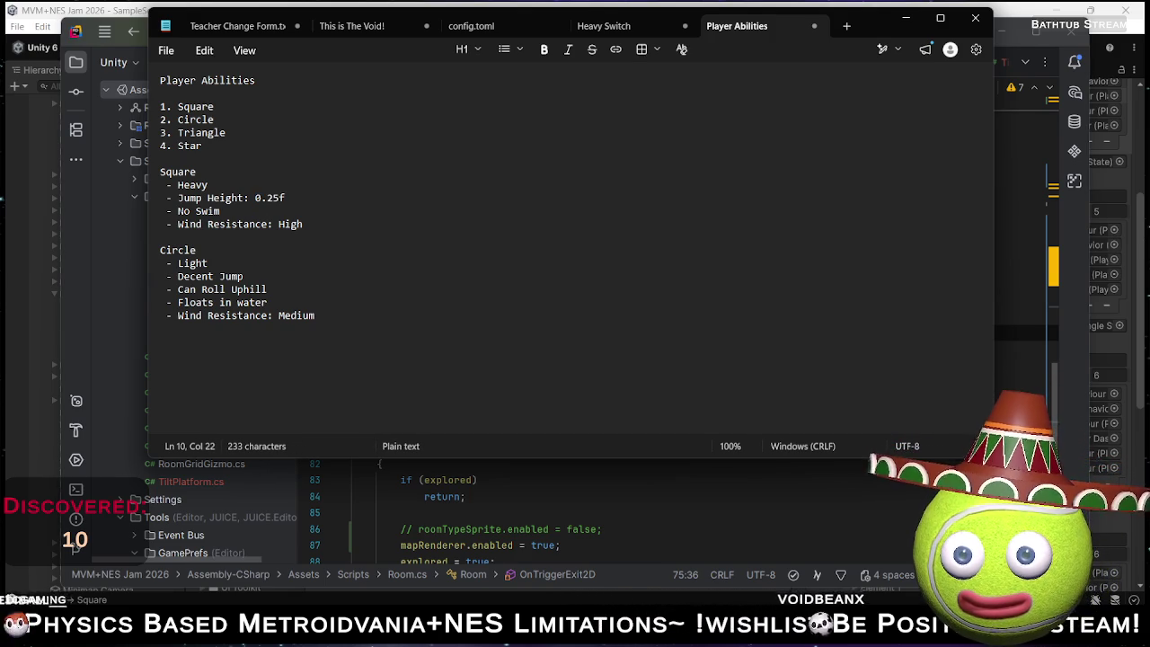
{"action": "key", "text": "Left"}
{"action": "key", "text": "Left"}
{"action": "key", "text": "Left"}
{"action": "key", "text": "shift+Right"}
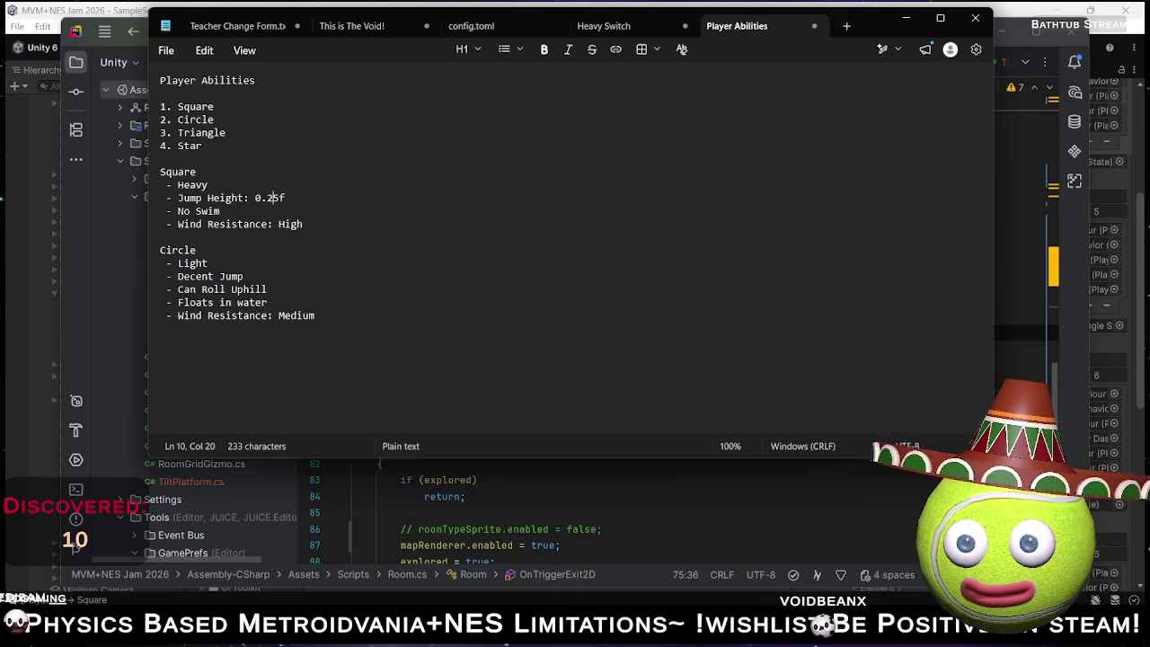
{"action": "key", "text": "BackSpace"}
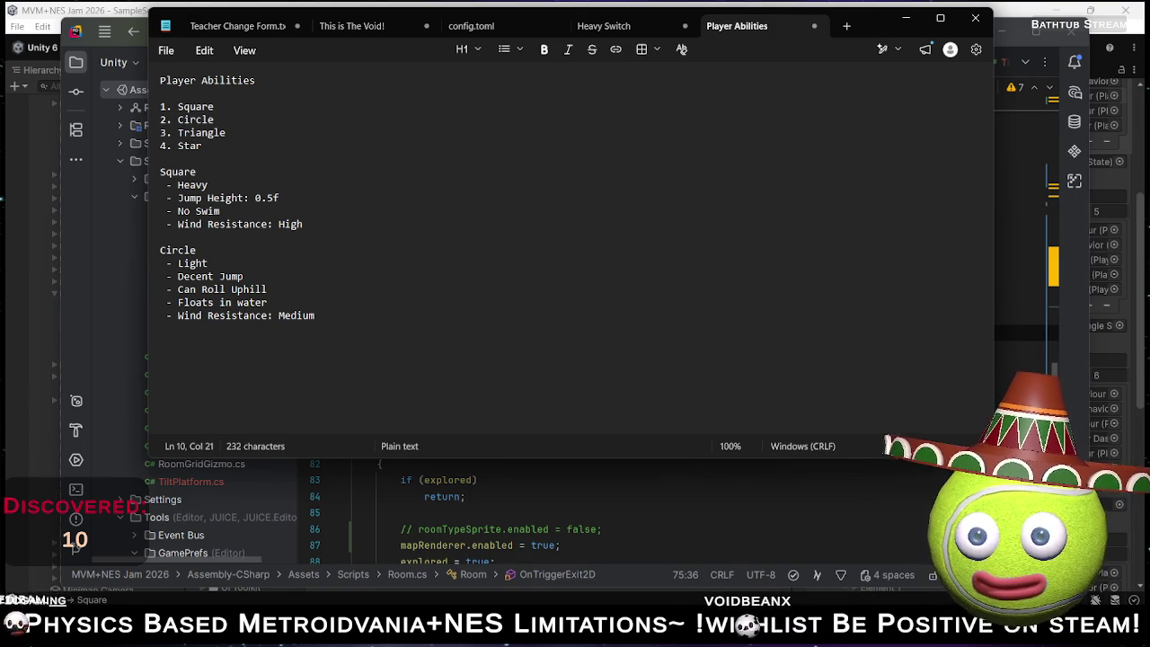
{"action": "key", "text": "shift+Home"}
{"action": "key", "text": "ctrl+c"}
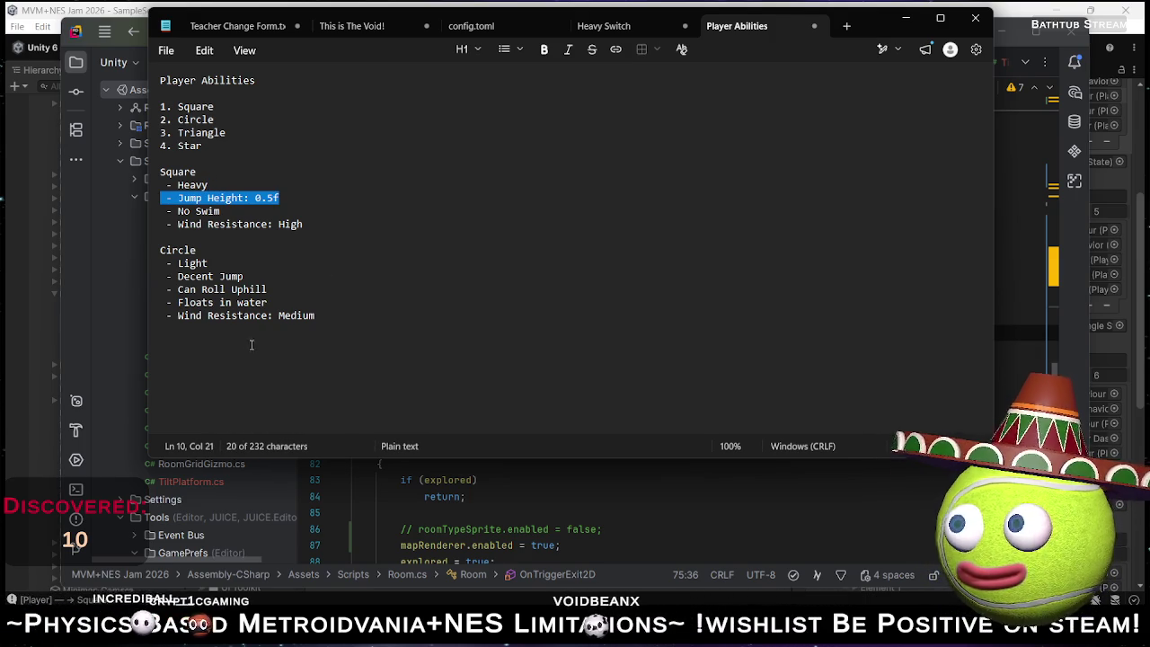
Replace Circle's 'Decent Jump' with the Jump Height line set to 2f.
{"action": "left_click", "coordinate": [246, 275]}
{"action": "key", "text": "shift+Home"}
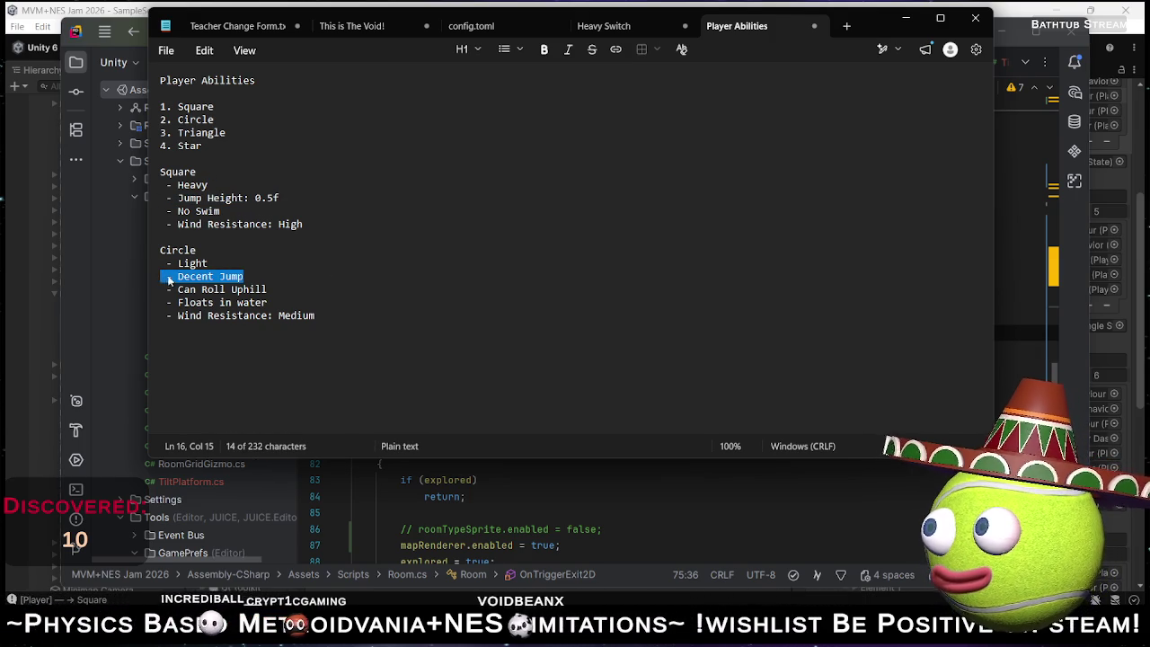
{"action": "key", "text": "ctrl+v"}
{"action": "key", "text": "Left"}
{"action": "key", "text": "shift+Left"}
{"action": "key", "text": "shift+Left"}
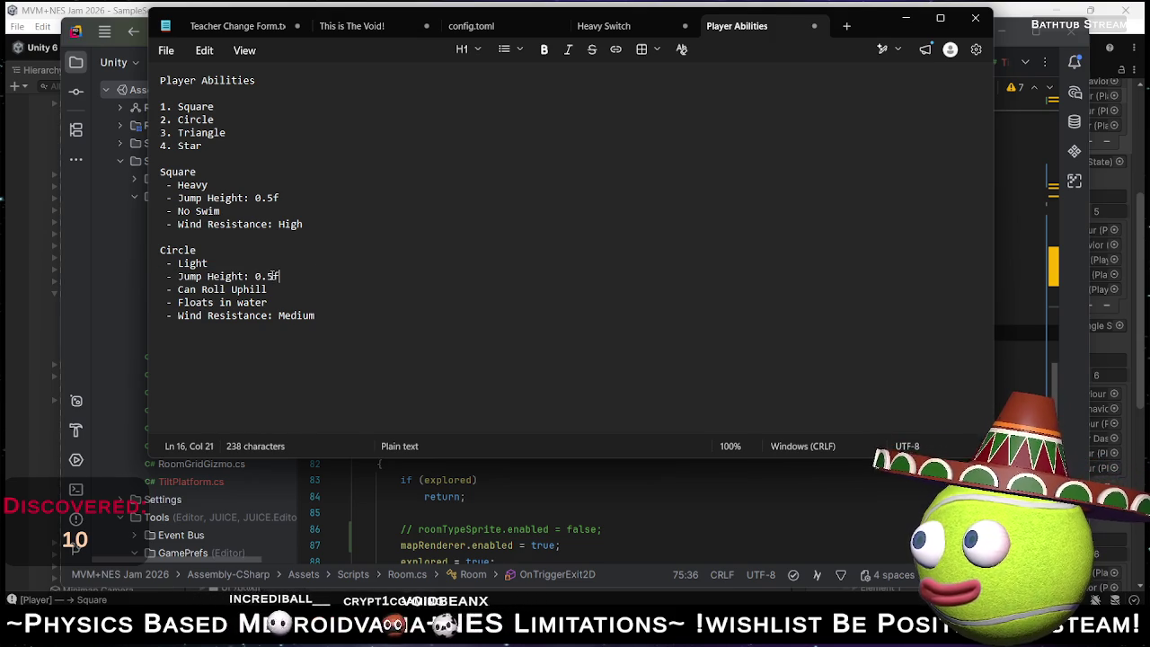
{"action": "key", "text": "shift+Left"}
{"action": "type", "text": "2"}
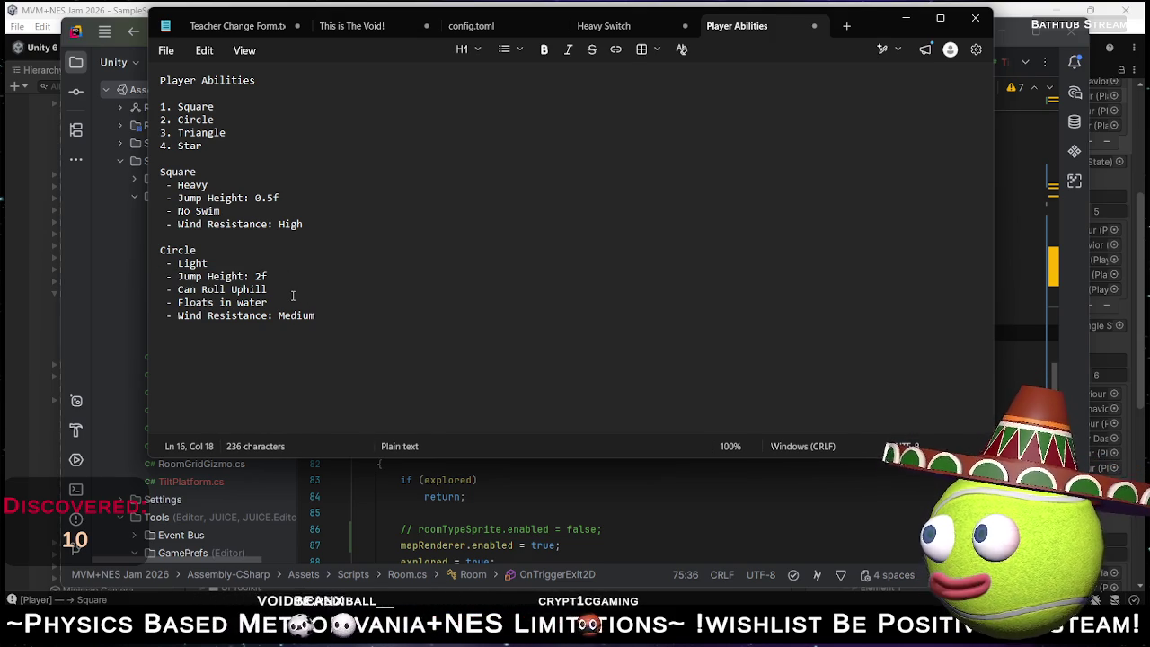
Set Circle's wind resistance to Low, add a Triangle Medium bullet, and prefix Heavy with 'Weight:'.
{"action": "left_click", "coordinate": [349, 305]}
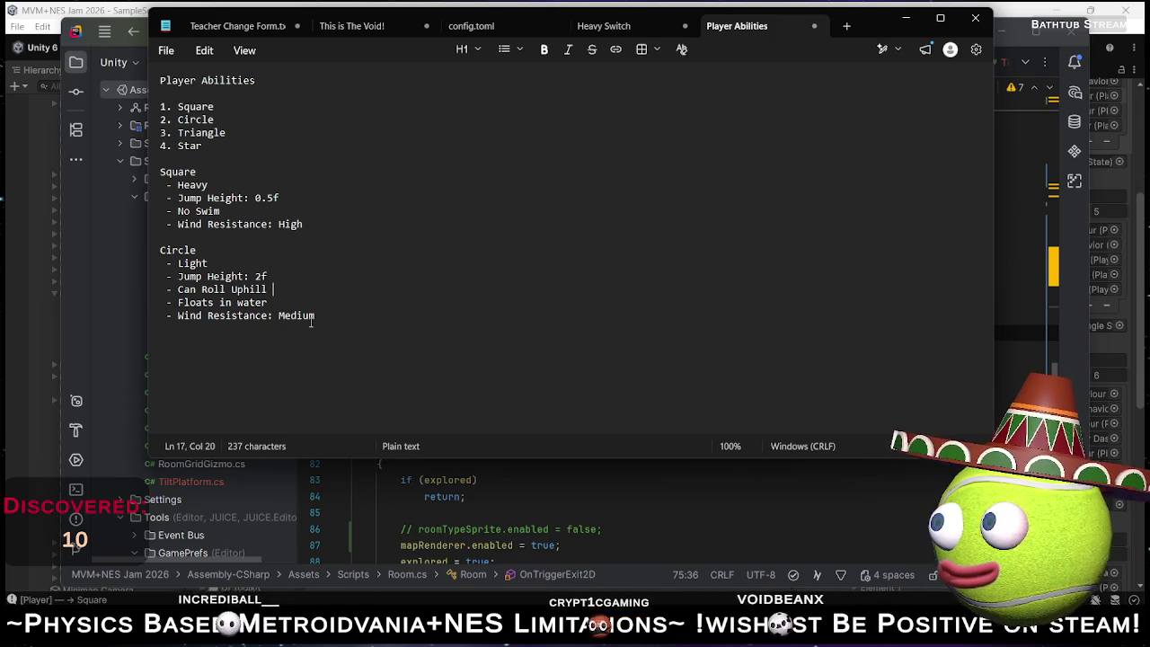
{"action": "left_click", "coordinate": [338, 315]}
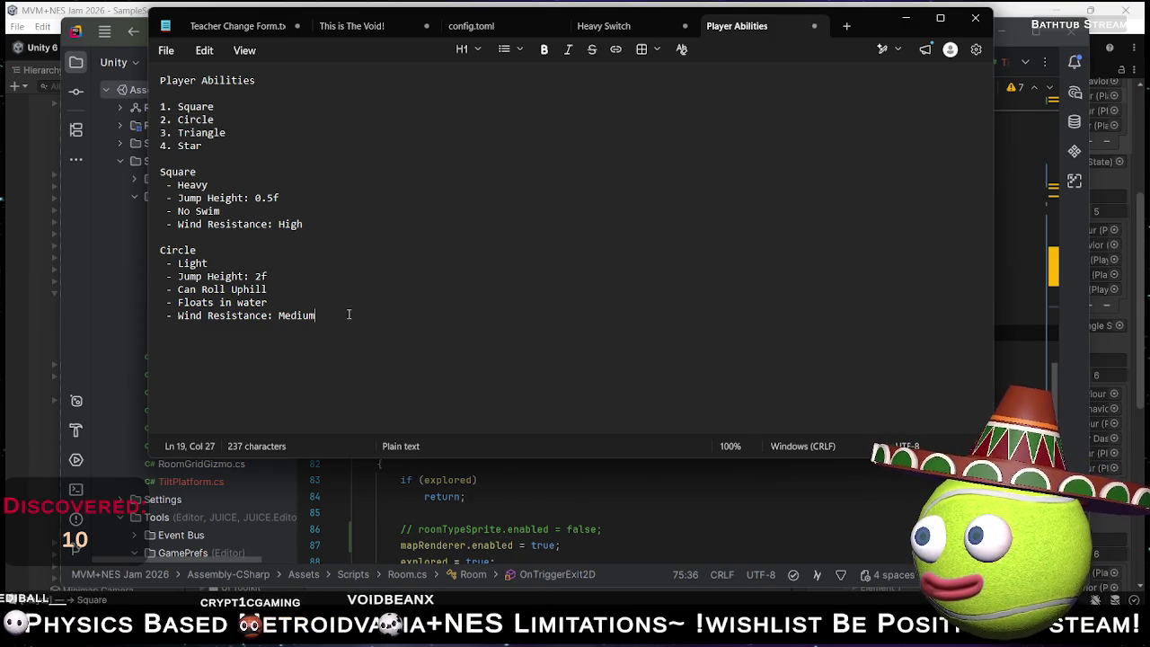
{"action": "double_click", "coordinate": [312, 316]}
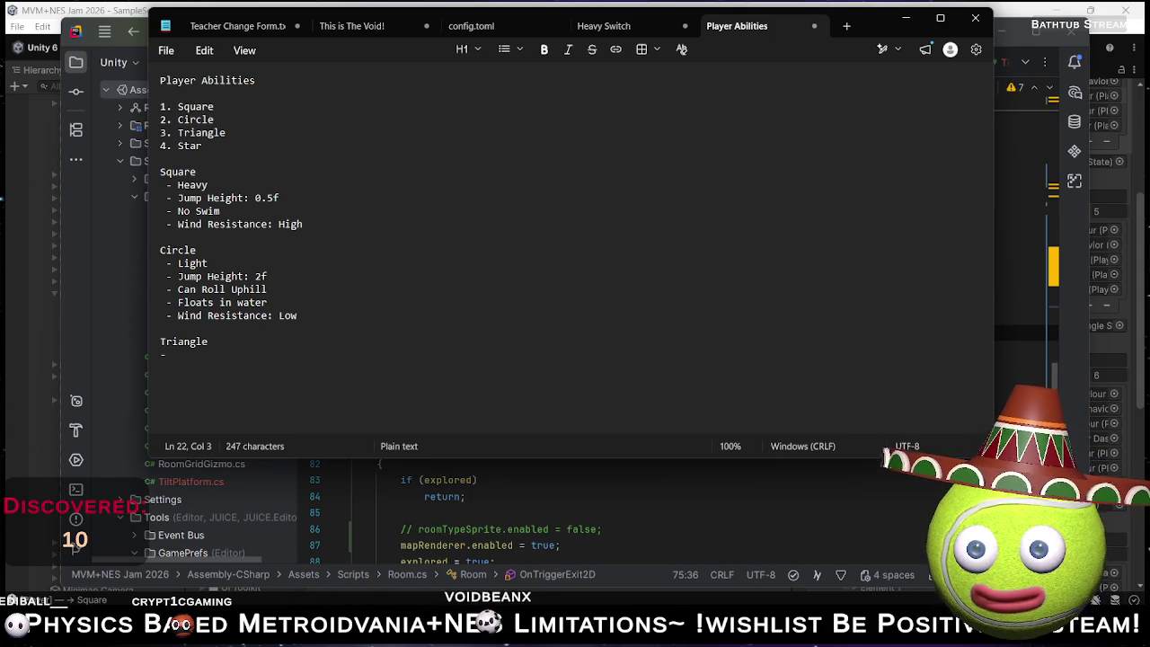
{"action": "type", "text": "Medium"}
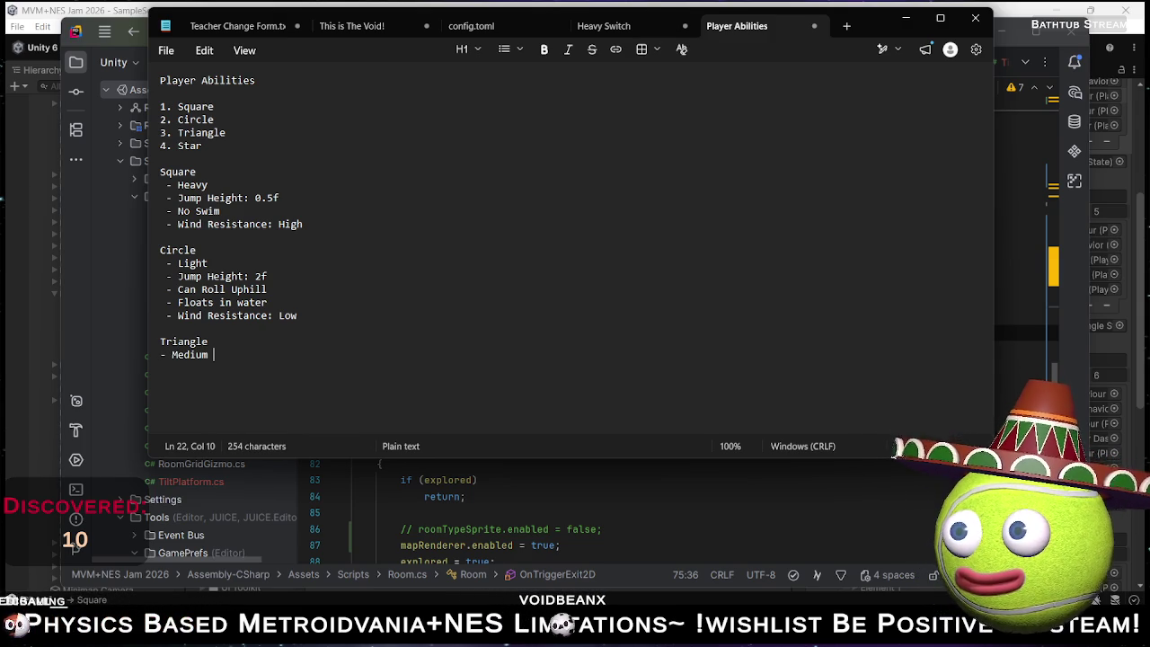
{"action": "left_click", "coordinate": [178, 184]}
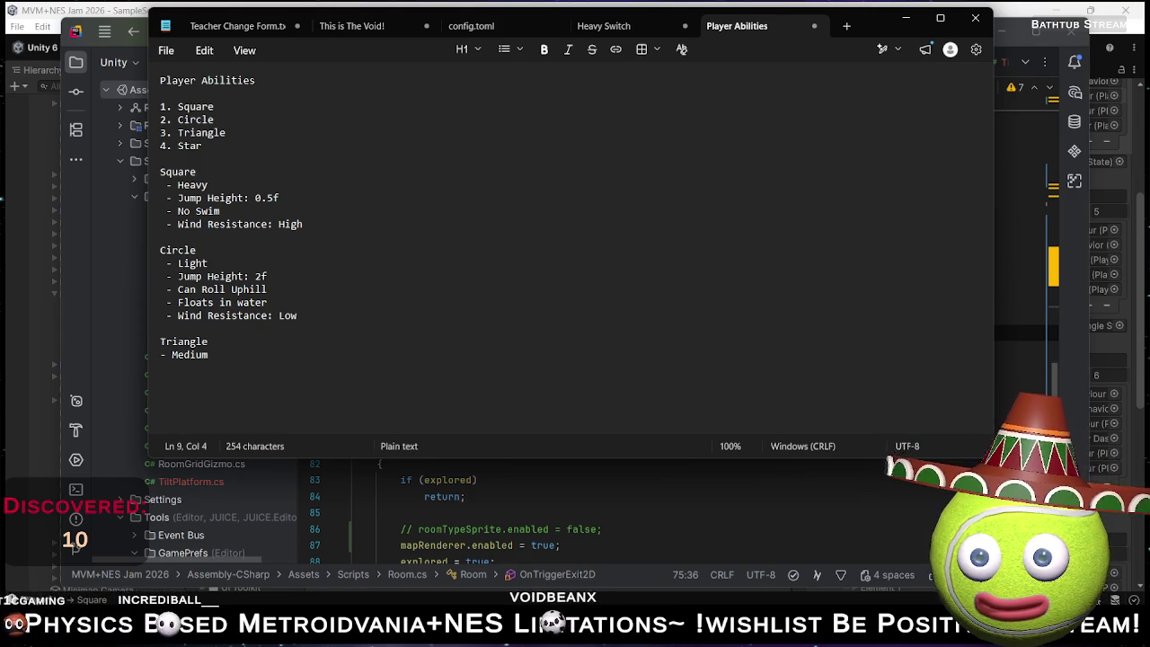
{"action": "type", "text": "Wei"}
{"action": "type", "text": "ght:"}
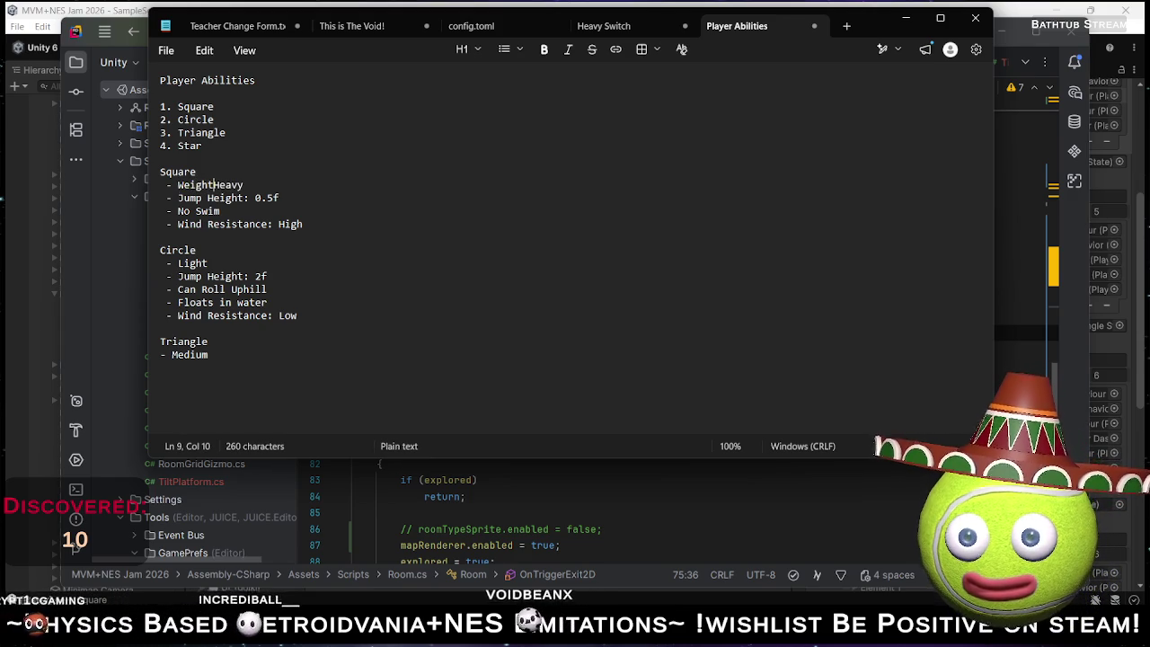
Paste the 'Weight: ' label before Circle's Light and Triangle's Medium.
{"action": "key", "text": "shift+Left"}
{"action": "key", "text": "shift+Left"}
{"action": "key", "text": "shift+Left"}
{"action": "key", "text": "shift+Left"}
{"action": "key", "text": "shift+Left"}
{"action": "key", "text": "shift+Left"}
{"action": "key", "text": "ctrl+c"}
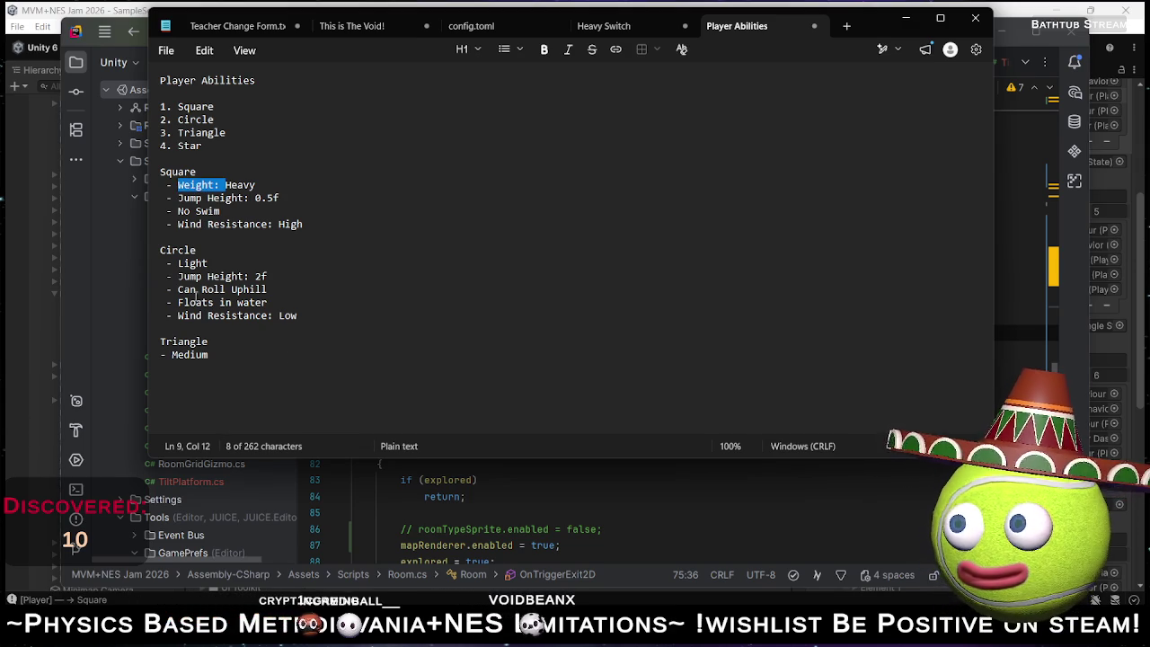
{"action": "double_click", "coordinate": [193, 262]}
{"action": "key", "text": "Left"}
{"action": "type", "text": "Weight:"}
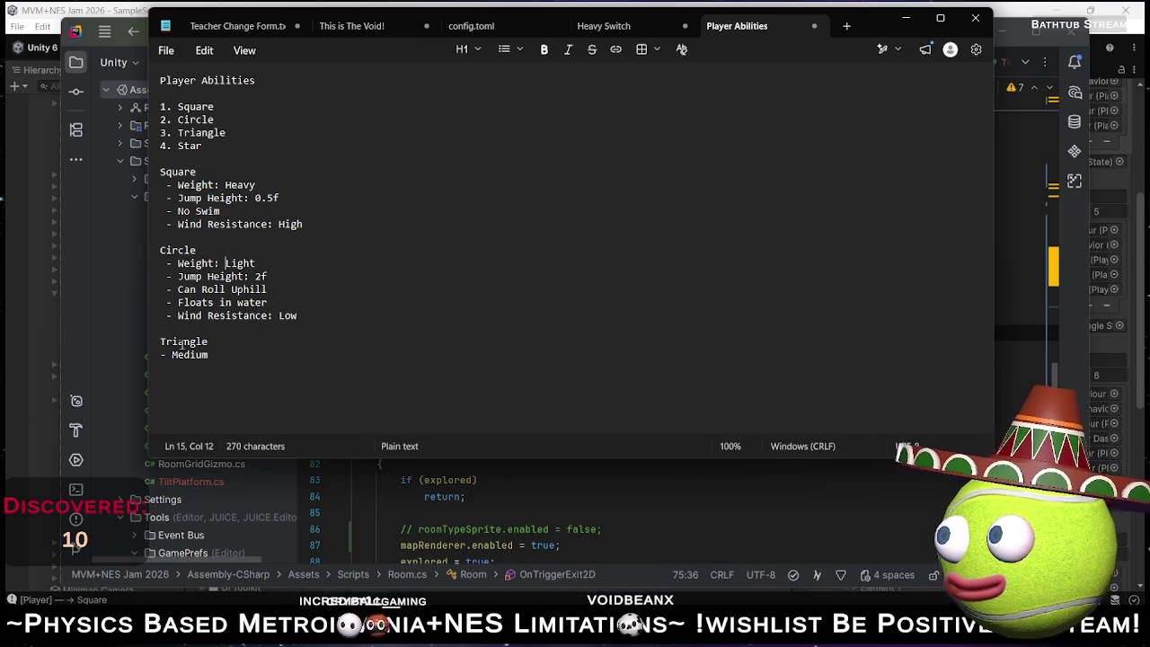
{"action": "left_click", "coordinate": [171, 354]}
{"action": "key", "text": "ctrl+v"}
Add a new empty ' - ' bullet under Triangle's Weight: Medium with matching indentation.
{"action": "key", "text": "End"}
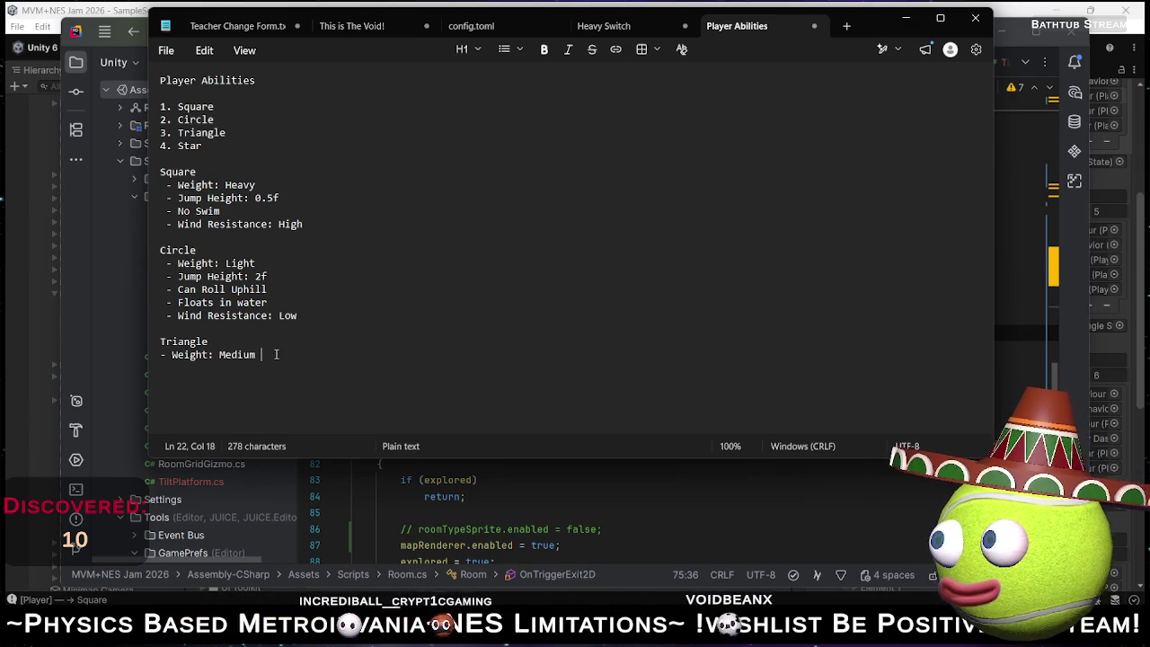
{"action": "key", "text": "Return"}
{"action": "type", "text": "-"}
{"action": "key", "text": "Up"}
{"action": "key", "text": "Home"}
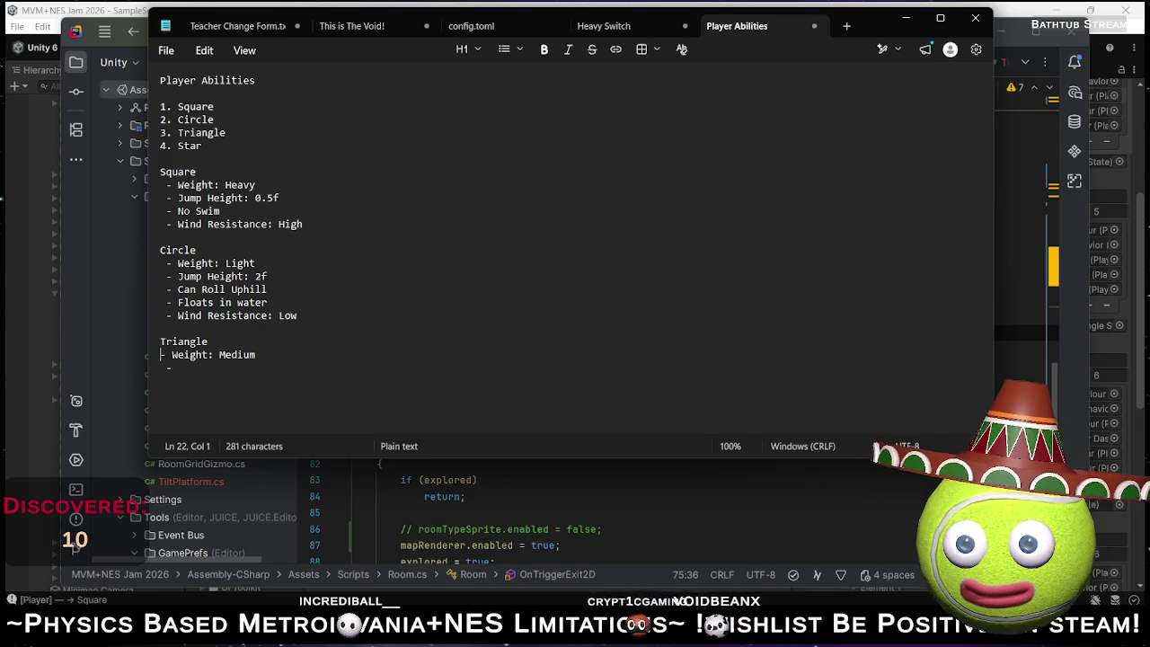
{"action": "key", "text": "Down"}
{"action": "key", "text": "End"}
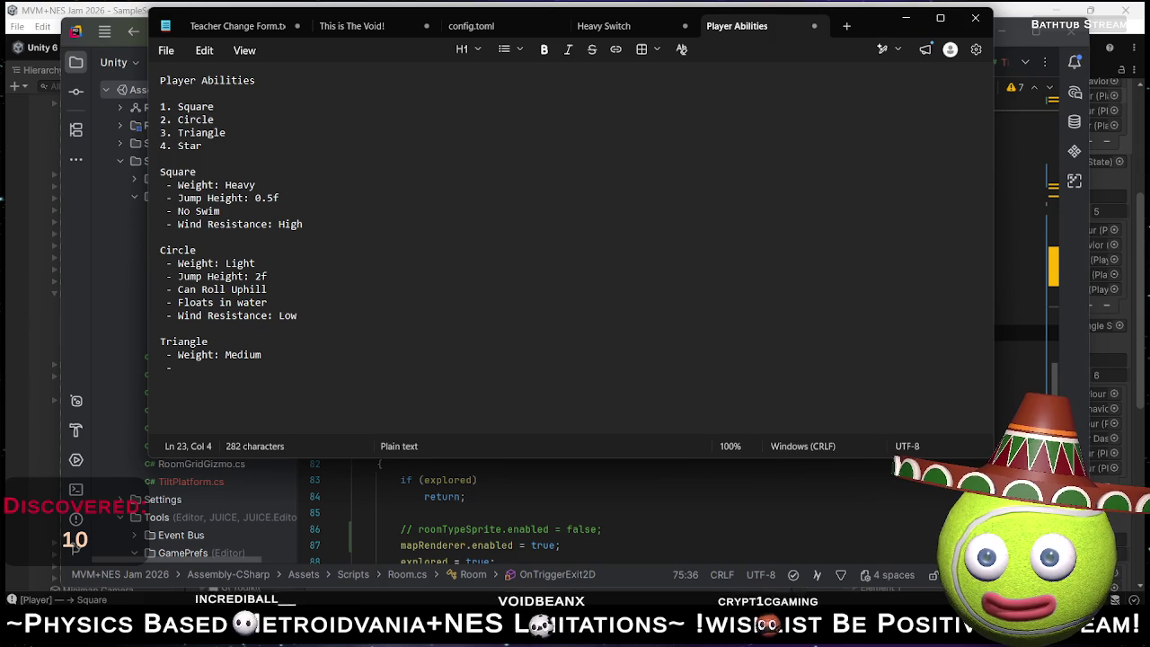
Copy Circle's 'Jump Height: 2f' under Triangle and add a 'Wall Jumping' bullet.
{"action": "left_click_drag", "start_coordinate": [267, 277], "coordinate": [184, 277]}
{"action": "key", "text": "ctrl+c"}
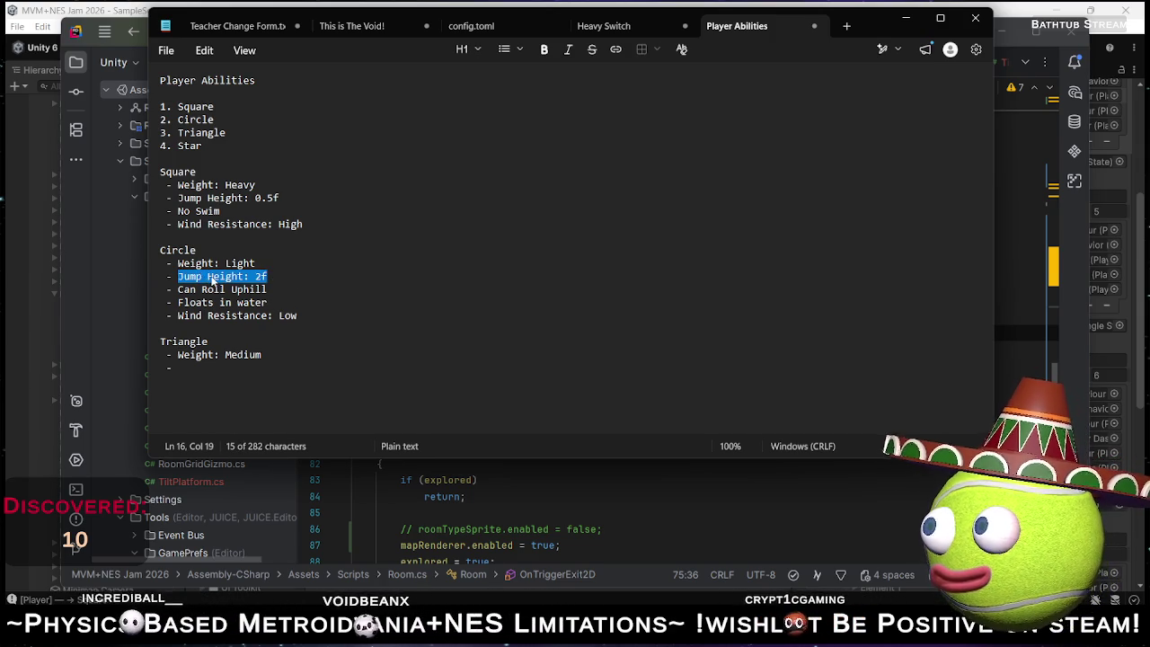
{"action": "left_click", "coordinate": [213, 370]}
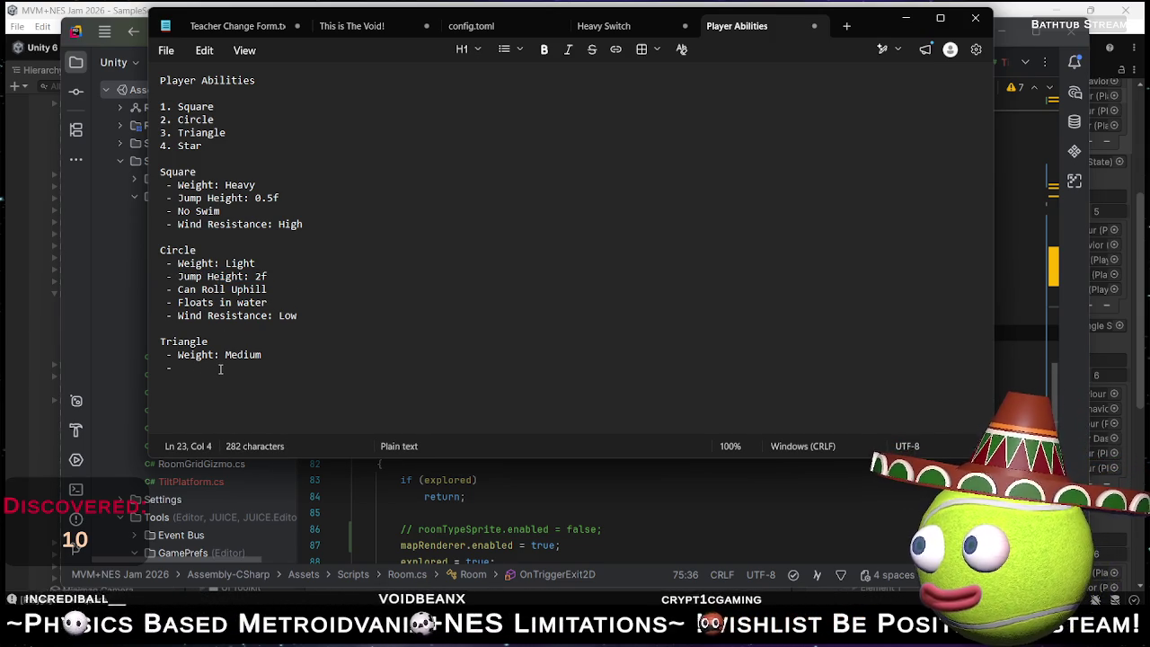
{"action": "key", "text": "ctrl+v"}
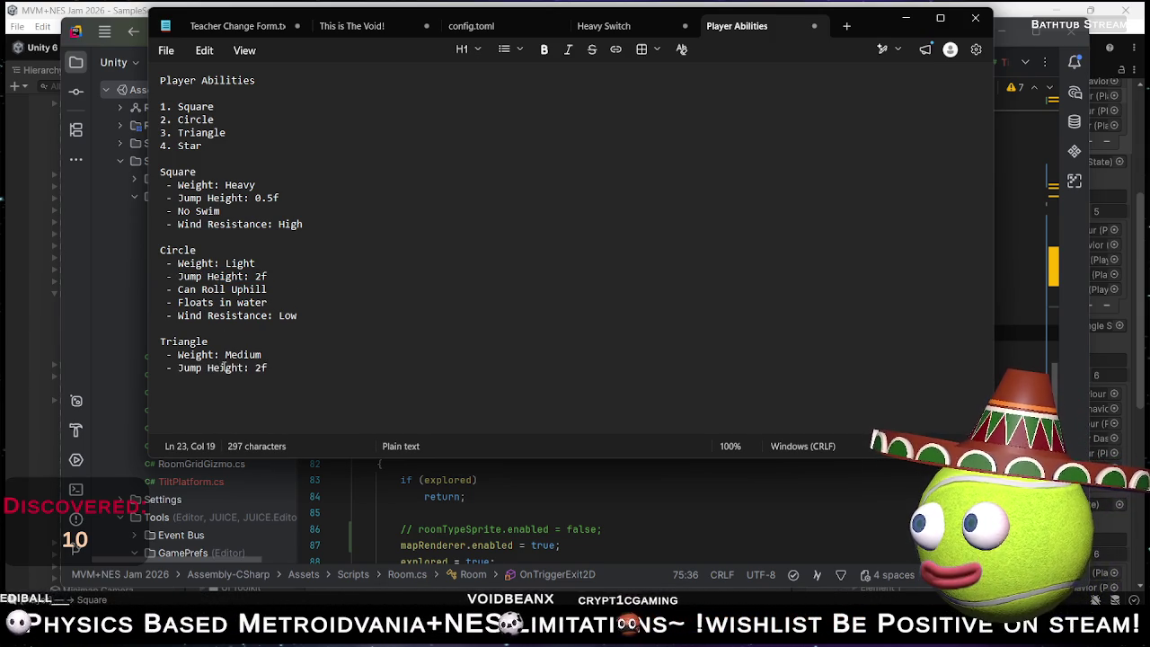
{"action": "left_click_drag", "start_coordinate": [254, 367], "coordinate": [262, 367]}
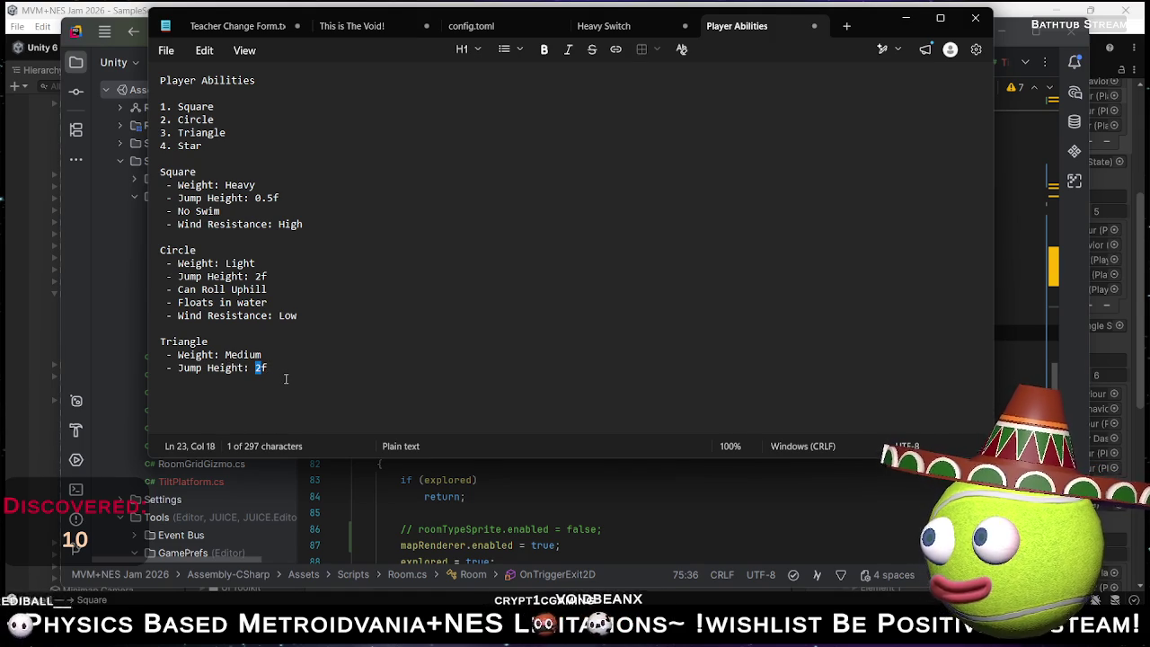
{"action": "type", "text": ".1"}
{"action": "left_click", "coordinate": [273, 368]}
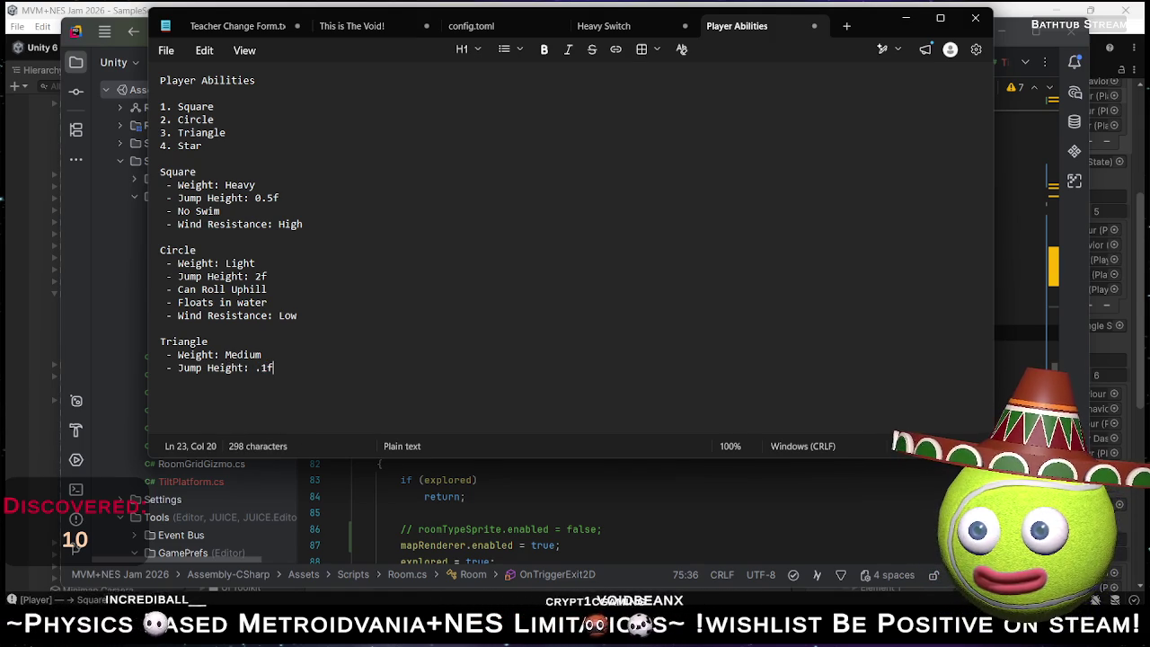
{"action": "key", "text": "Return"}
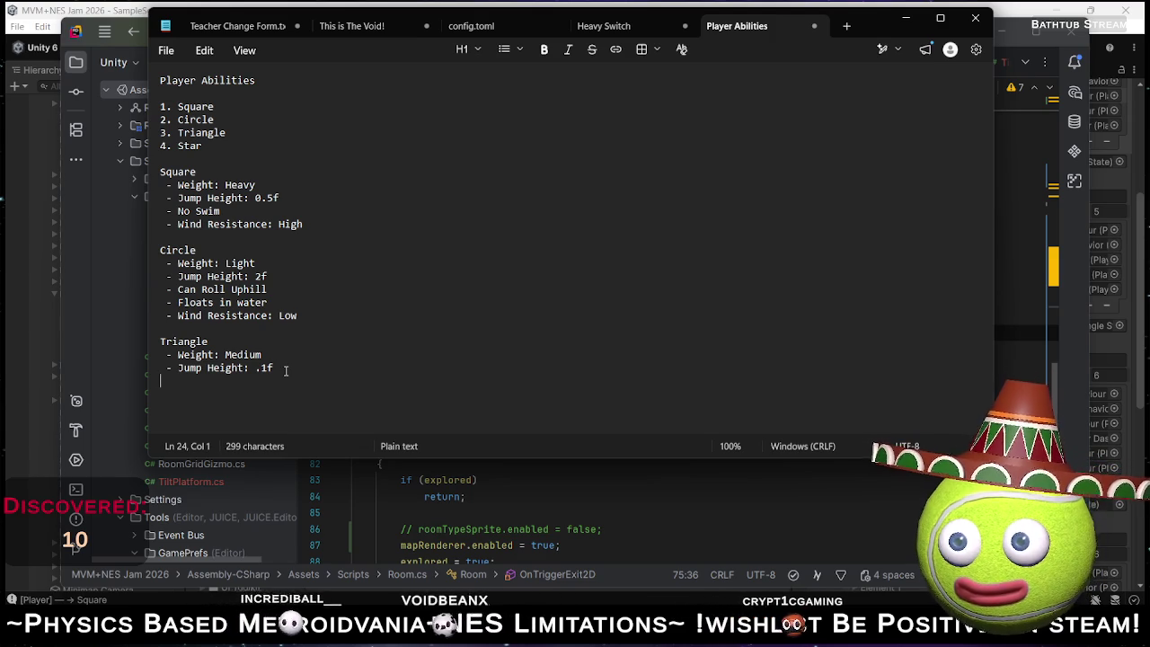
{"action": "type", "text": "-"}
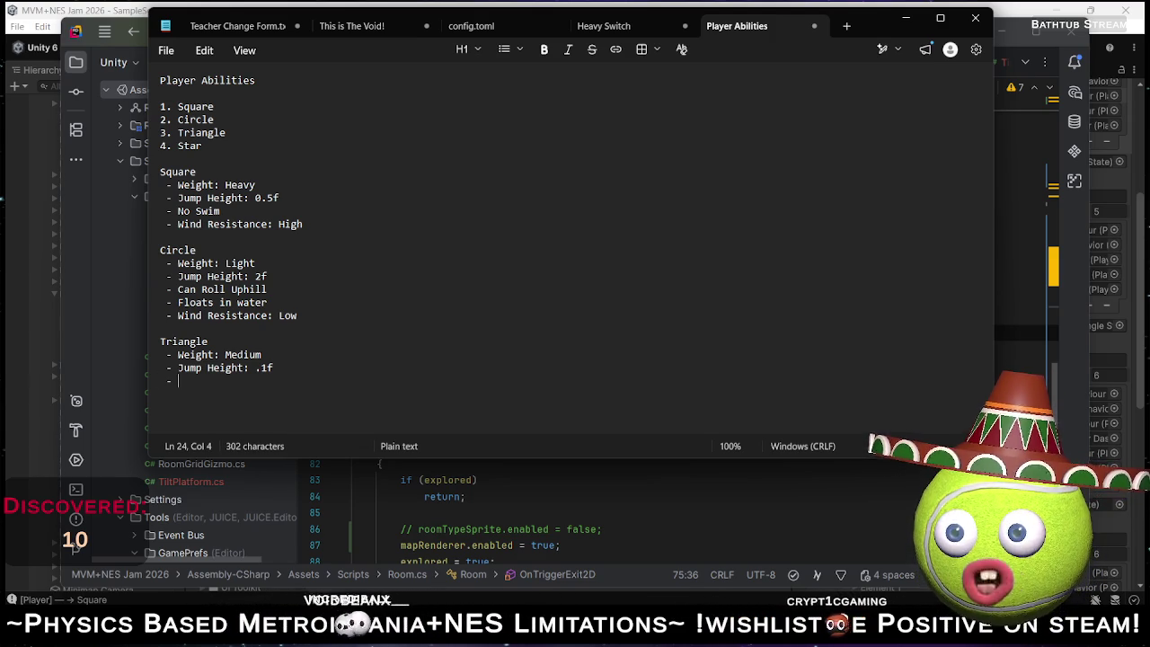
{"action": "type", "text": " W"}
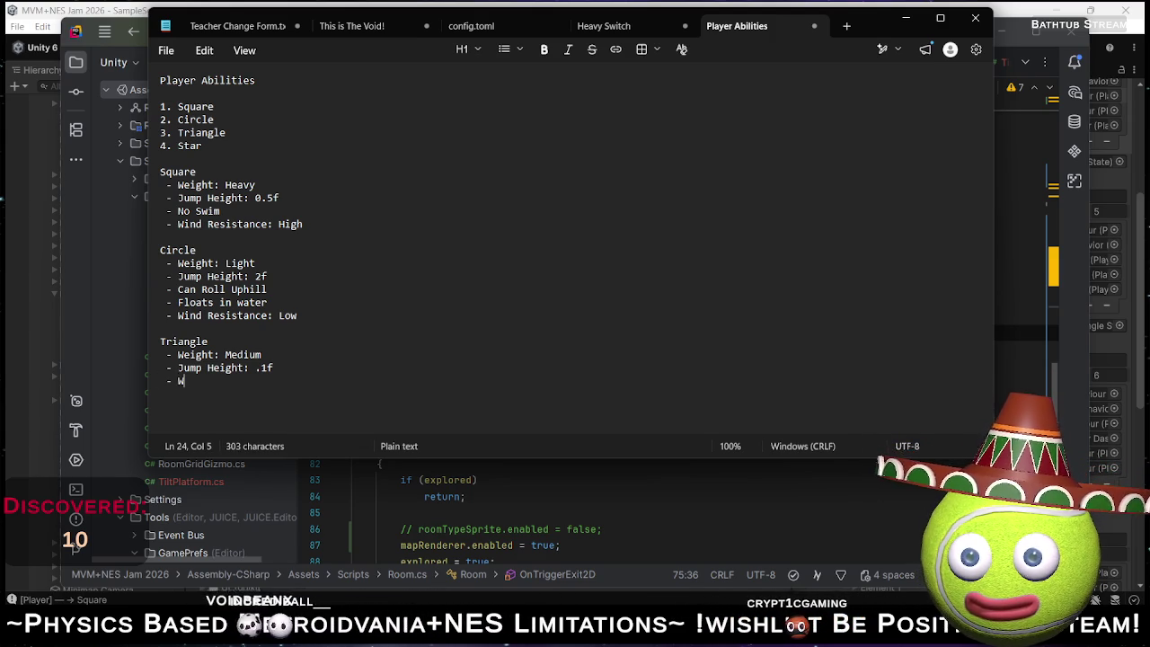
{"action": "type", "text": "all Jumping"}
Restore Triangle's jump height to 2f and begin a Star section heading below.
{"action": "key", "text": "Up"}
{"action": "key", "text": "Left"}
{"action": "key", "text": "shift+Left"}
{"action": "key", "text": "shift+Left"}
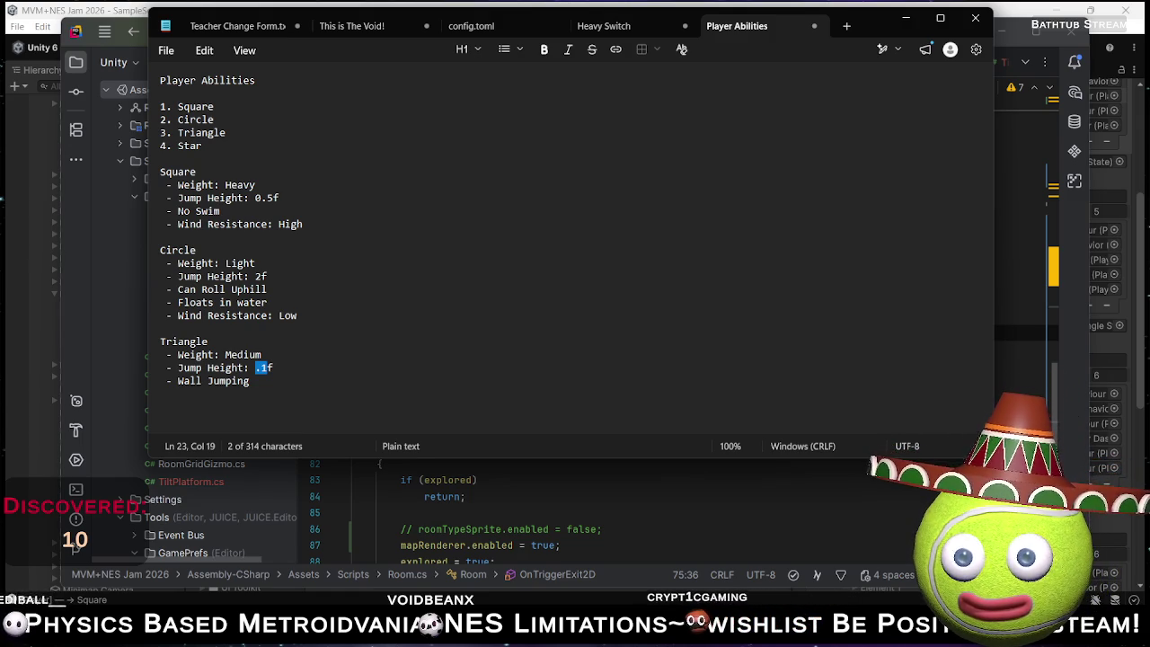
{"action": "type", "text": "2"}
{"action": "key", "text": "Down"}
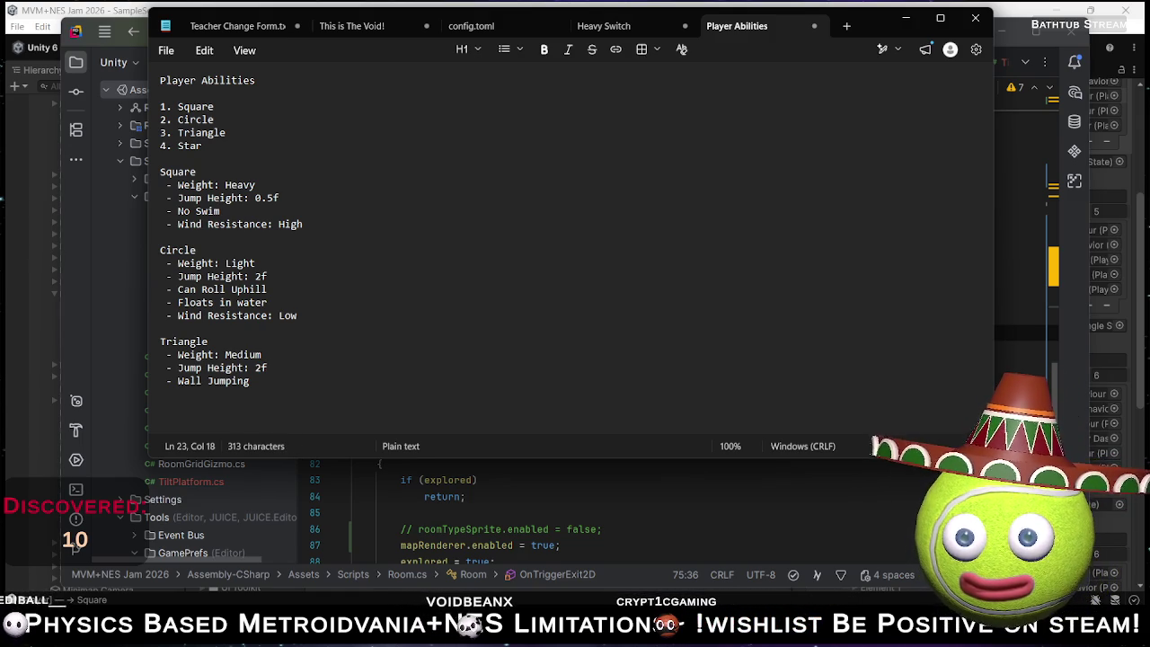
{"action": "key", "text": "Return"}
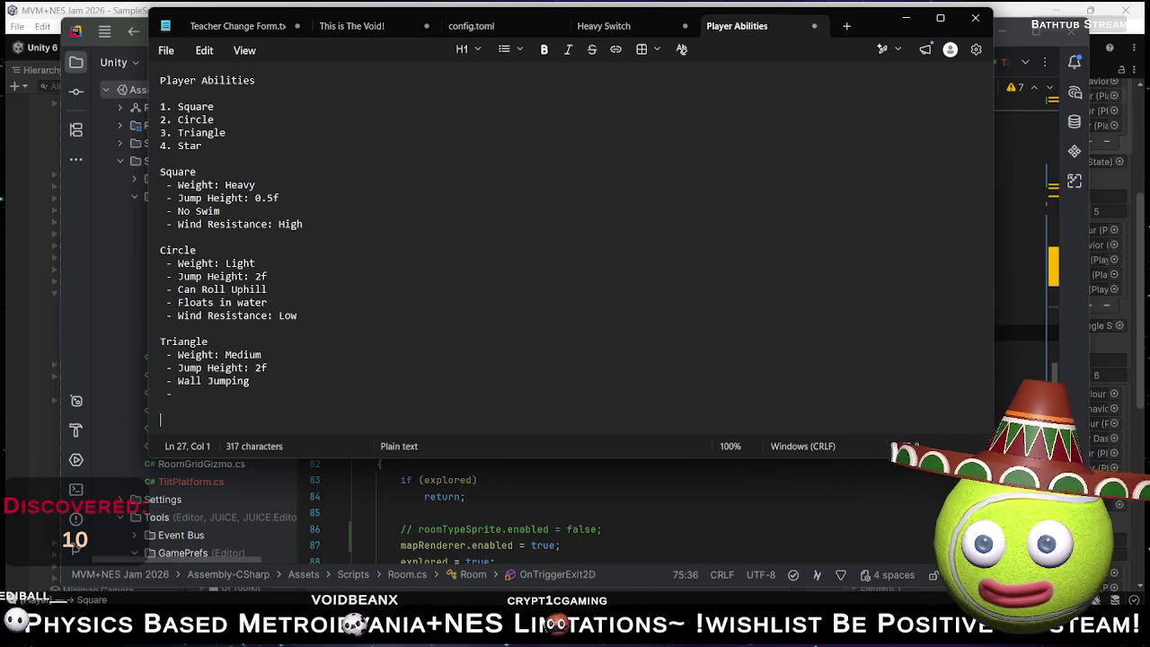
{"action": "type", "text": "S"}
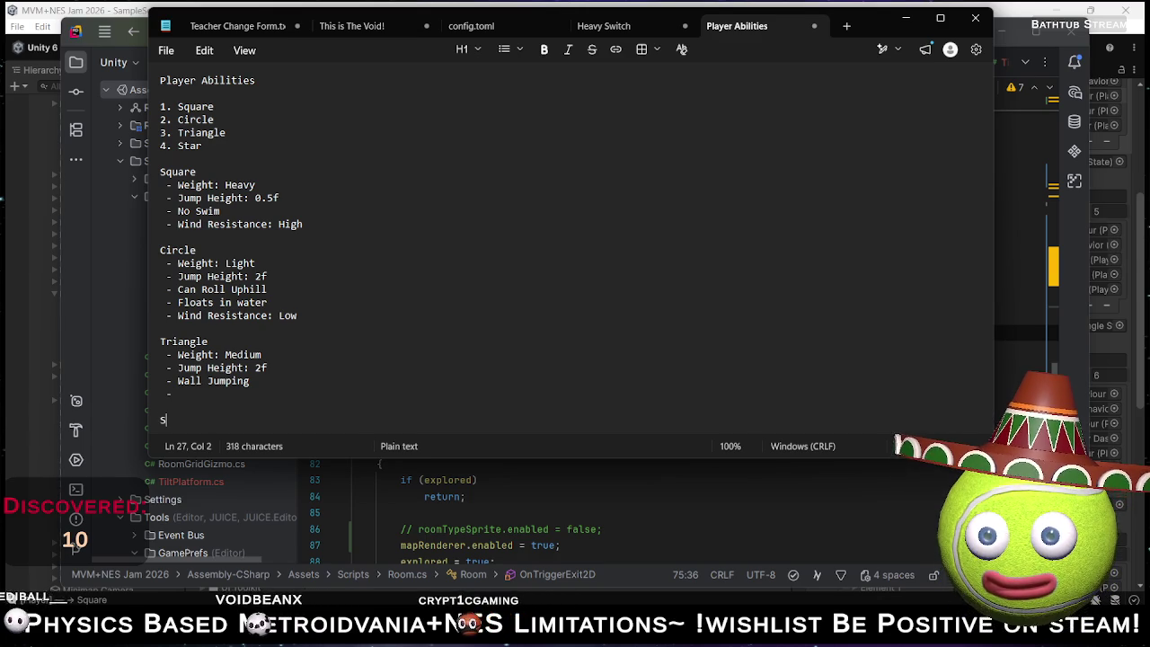
{"action": "type", "text": "tar"}
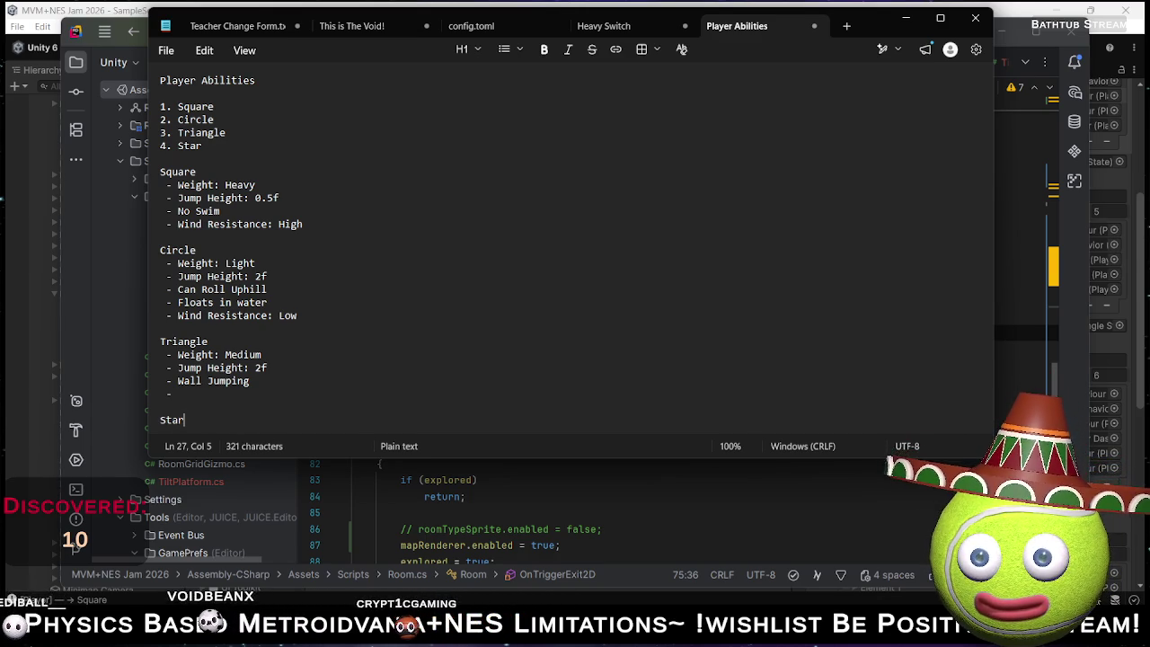
List Jump Height 0.1f and Can Dash under Star, then start Triangle's 'Can Swim Underwater' trait.
{"action": "key", "text": "Return"}
{"action": "type", "text": "-"}
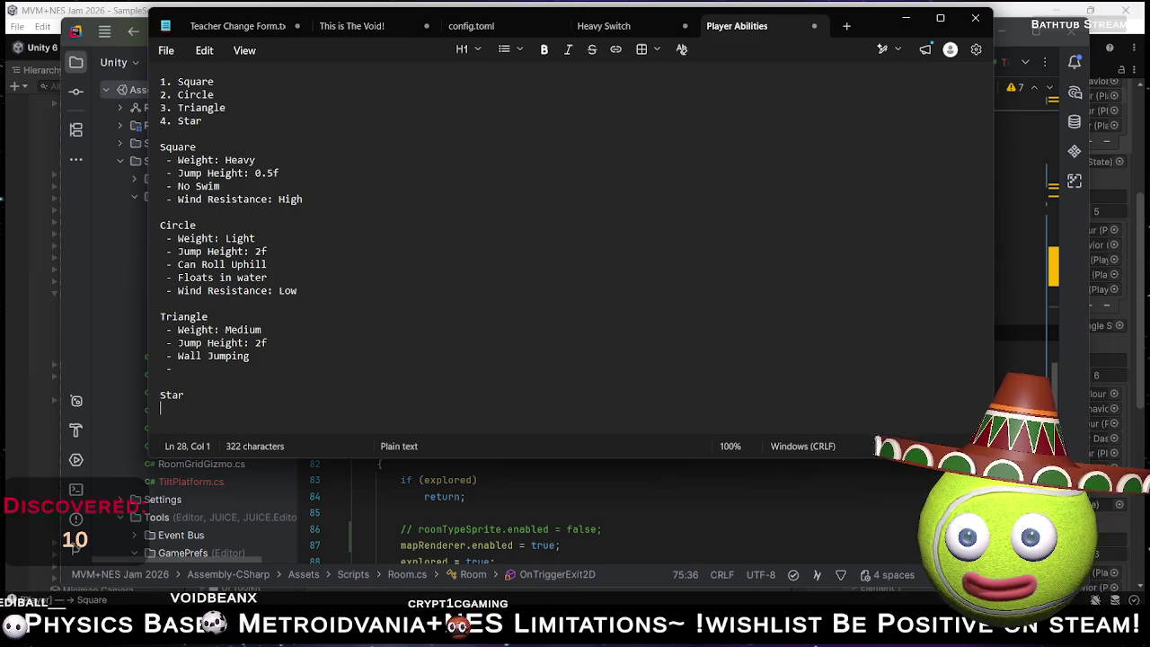
{"action": "type", "text": " Das"}
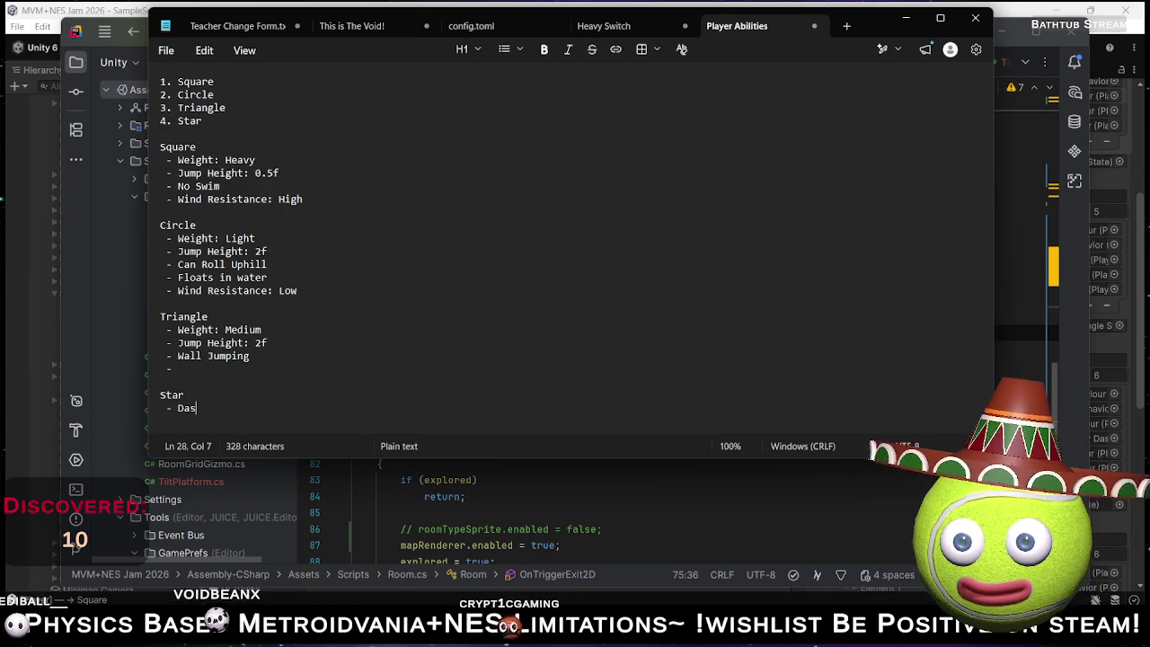
{"action": "type", "text": "h"}
{"action": "left_click", "coordinate": [167, 408]}
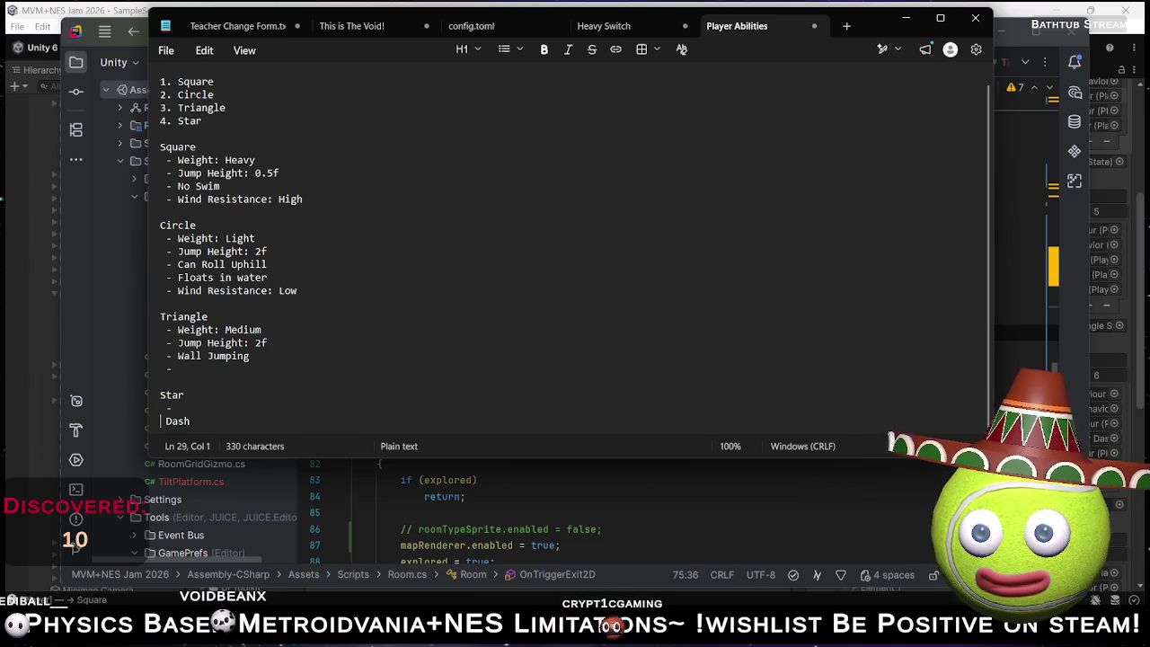
{"action": "key", "text": "Return"}
{"action": "type", "text": "- Can"}
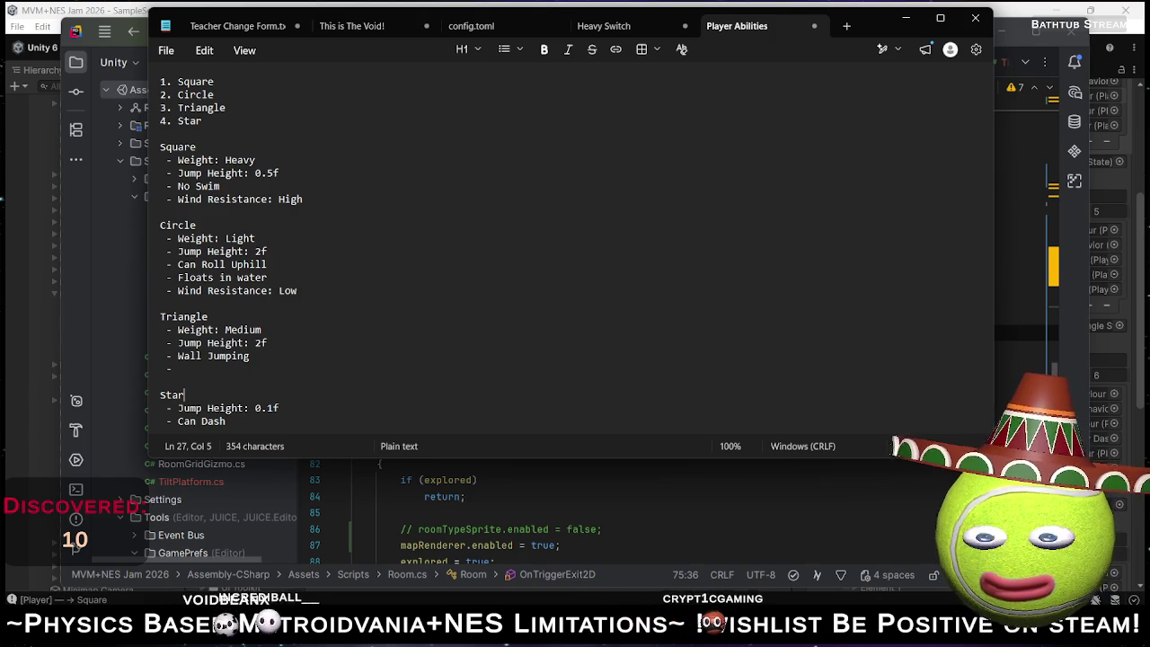
{"action": "key", "text": "Down"}
{"action": "key", "text": "Down"}
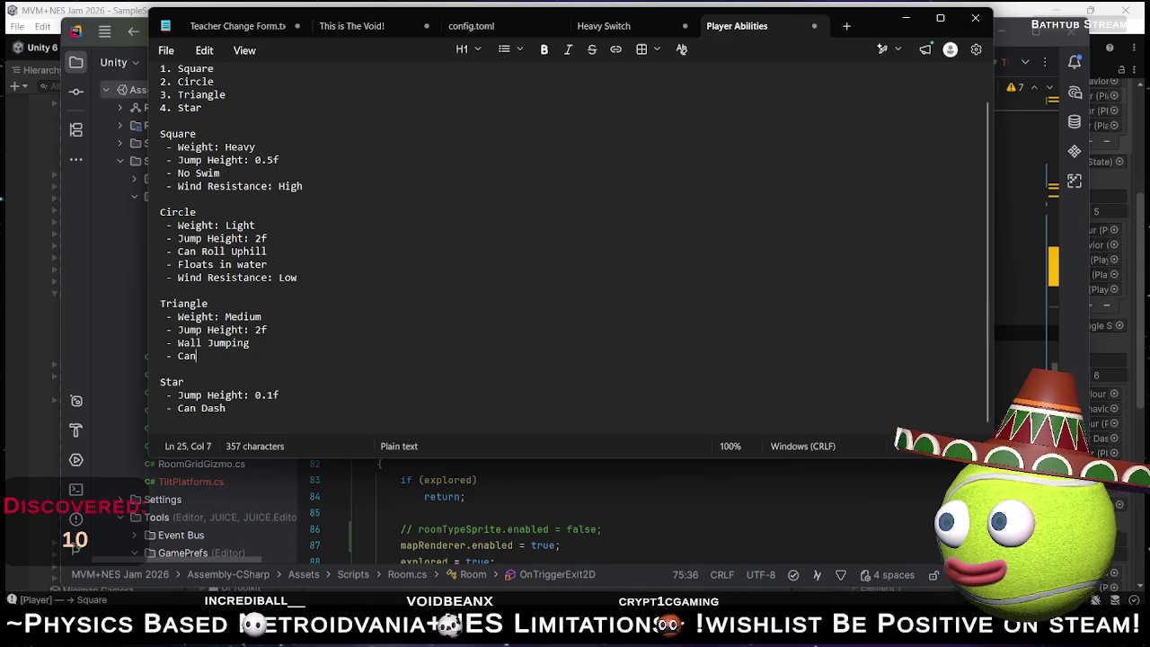
{"action": "type", "text": " Swim Underwater"}
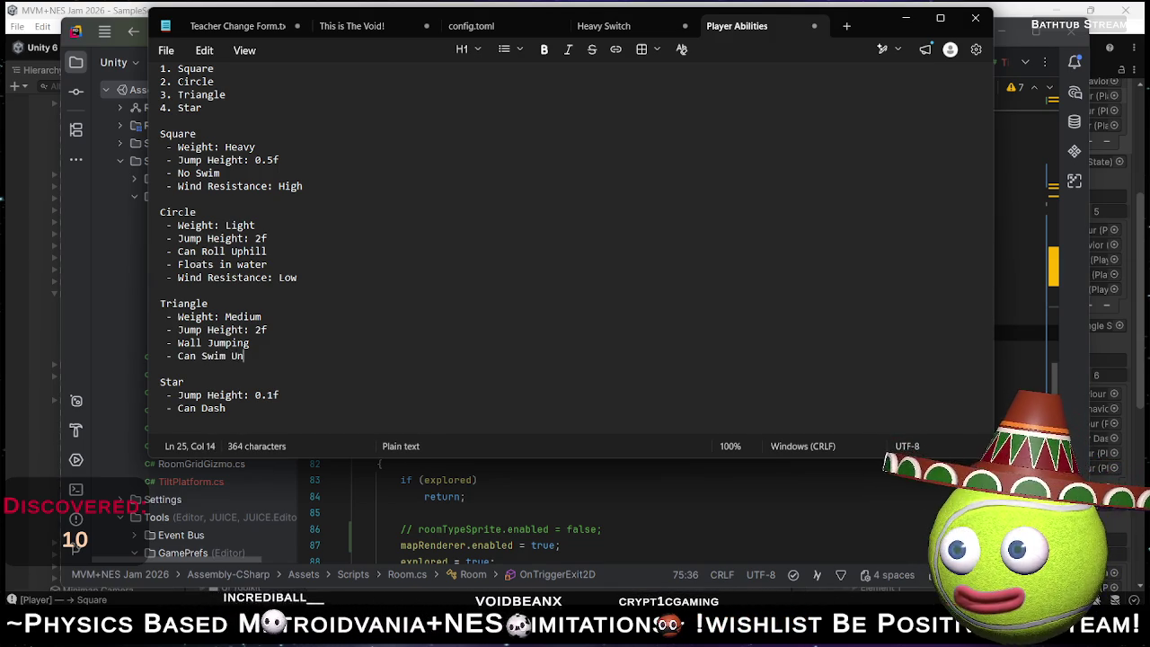
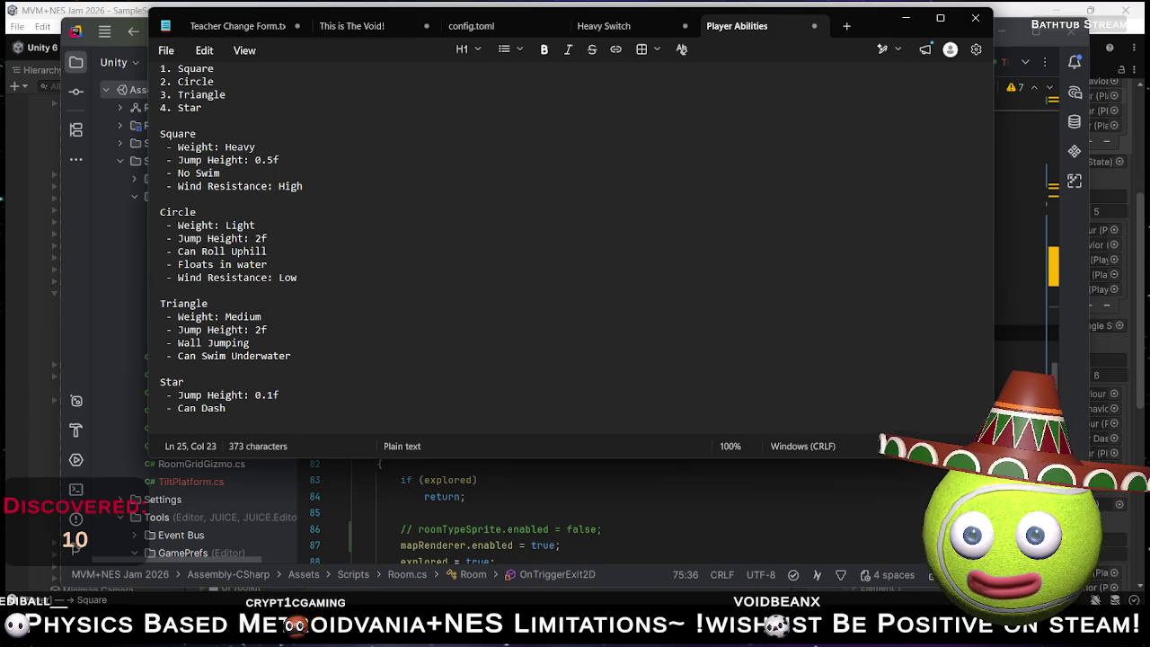
Add an empty '-' bullet under Star after 'Can Dash', then return to Unity.
{"action": "scroll", "coordinate": [300, 411], "scroll_direction": "up", "scroll_amount": 1}
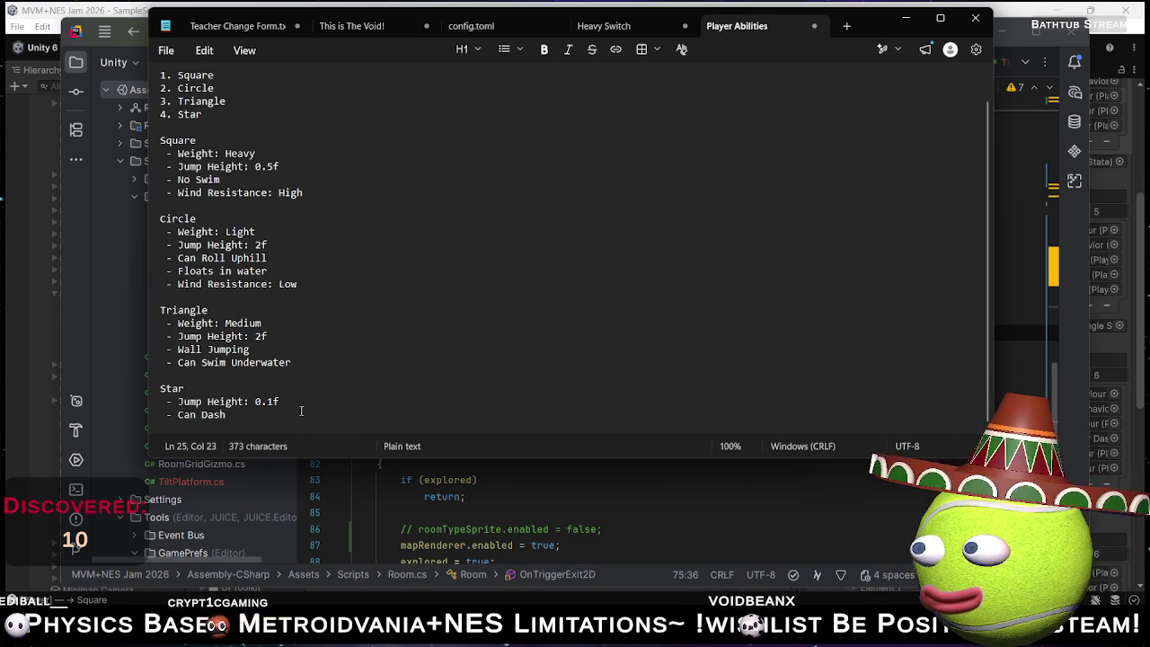
{"action": "left_click", "coordinate": [279, 409]}
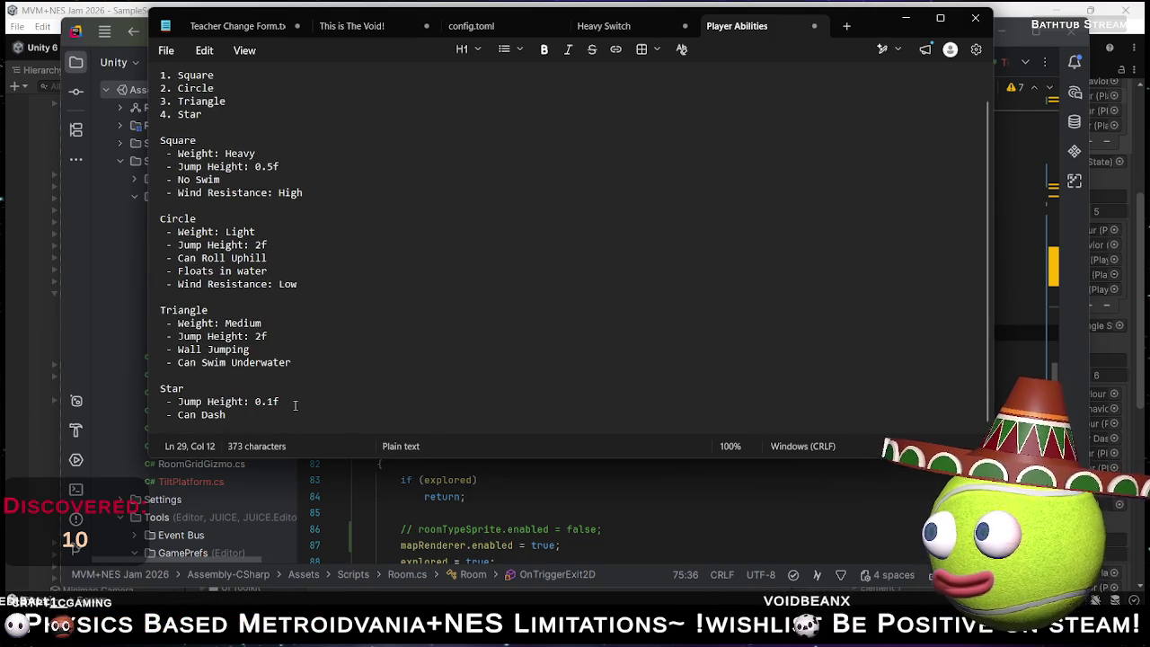
{"action": "key", "text": "Return"}
{"action": "type", "text": "-"}
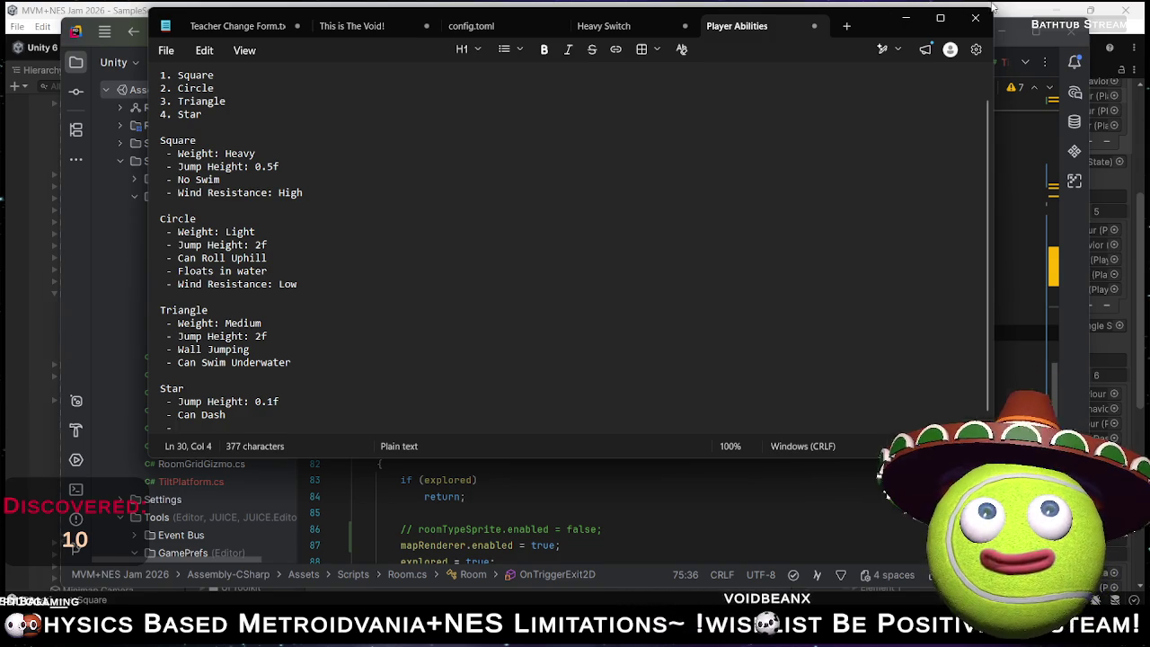
{"action": "left_click", "coordinate": [905, 18]}
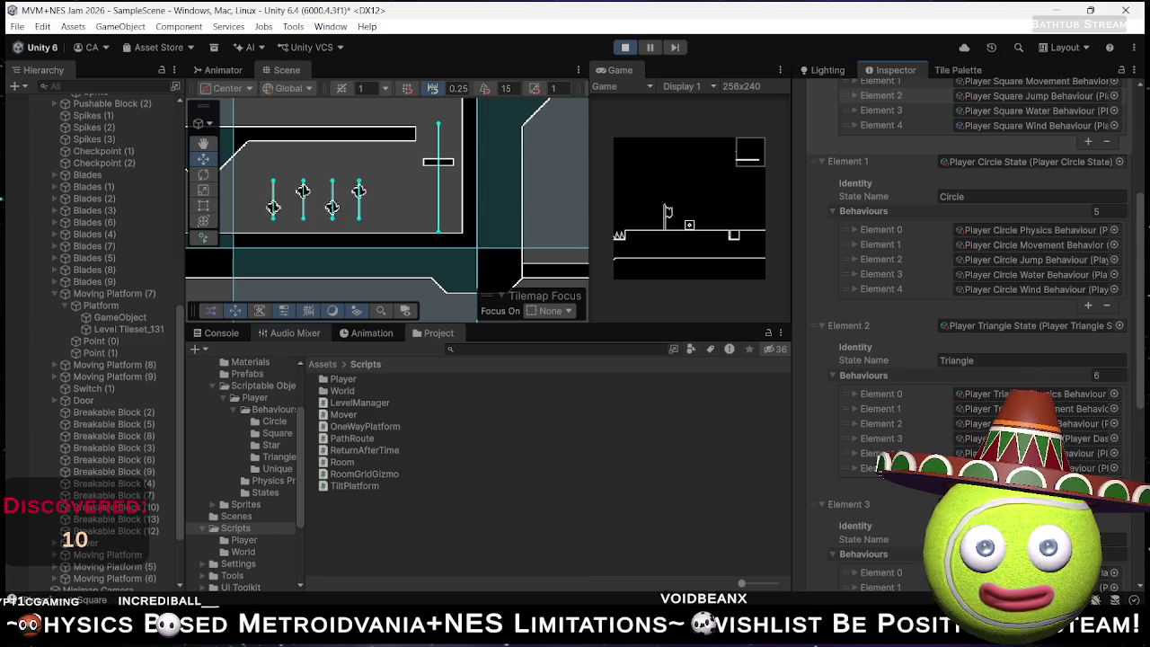
Scroll the Inspector down to Star's Behaviours list, then switch toward Notepad.
{"action": "scroll", "coordinate": [921, 512], "scroll_direction": "down", "scroll_amount": 3}
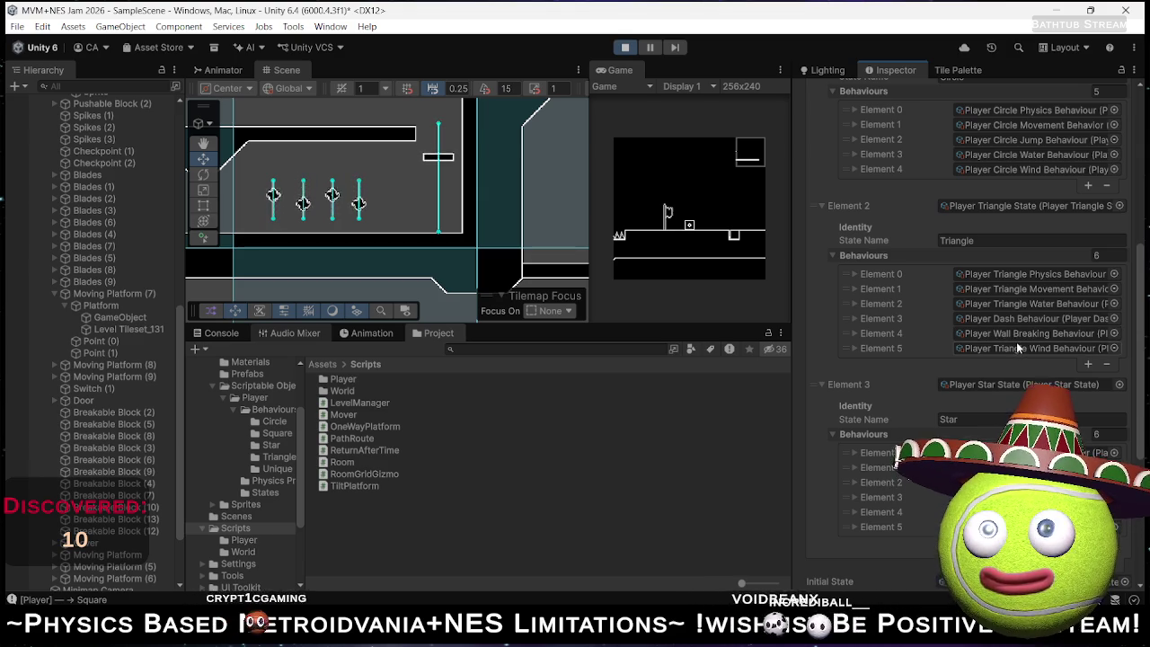
{"action": "key", "text": "alt+Tab"}
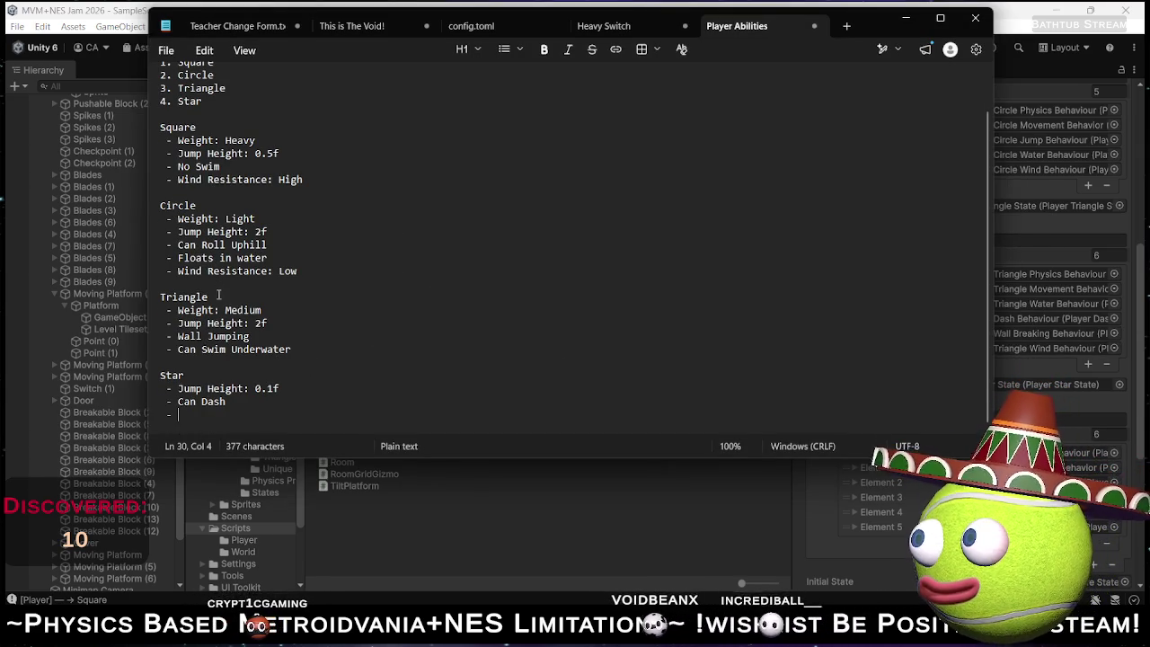
Make Star's ability read 'Can Dash and Break Walls' and start a bullet after 'Floats in water'.
{"action": "key", "text": "Up"}
{"action": "key", "text": "Up"}
{"action": "key", "text": "Up"}
{"action": "key", "text": "End"}
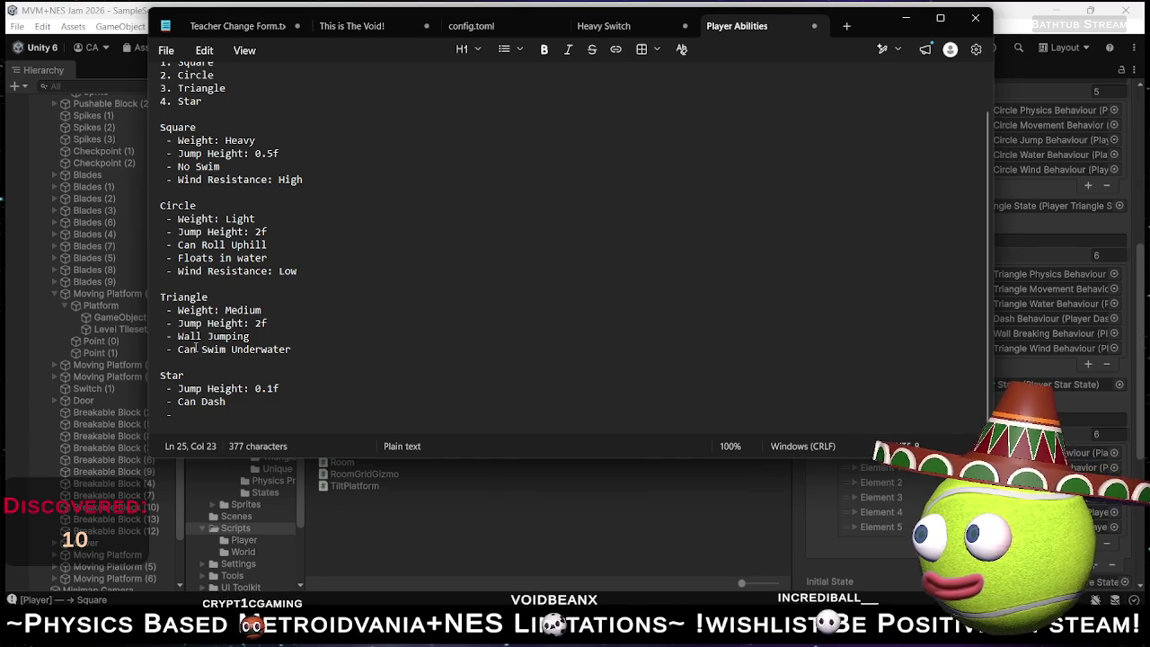
{"action": "left_click", "coordinate": [237, 413]}
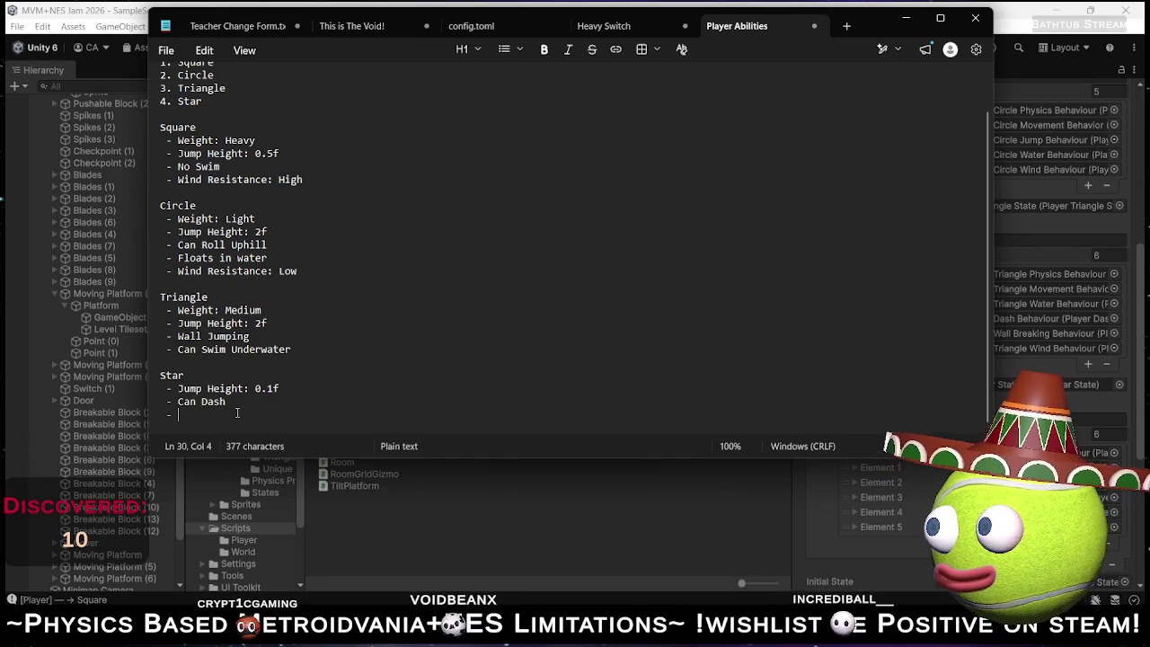
{"action": "type", "text": "wall"}
{"action": "key", "text": "BackSpace"}
{"action": "key", "text": "BackSpace"}
{"action": "key", "text": "BackSpace"}
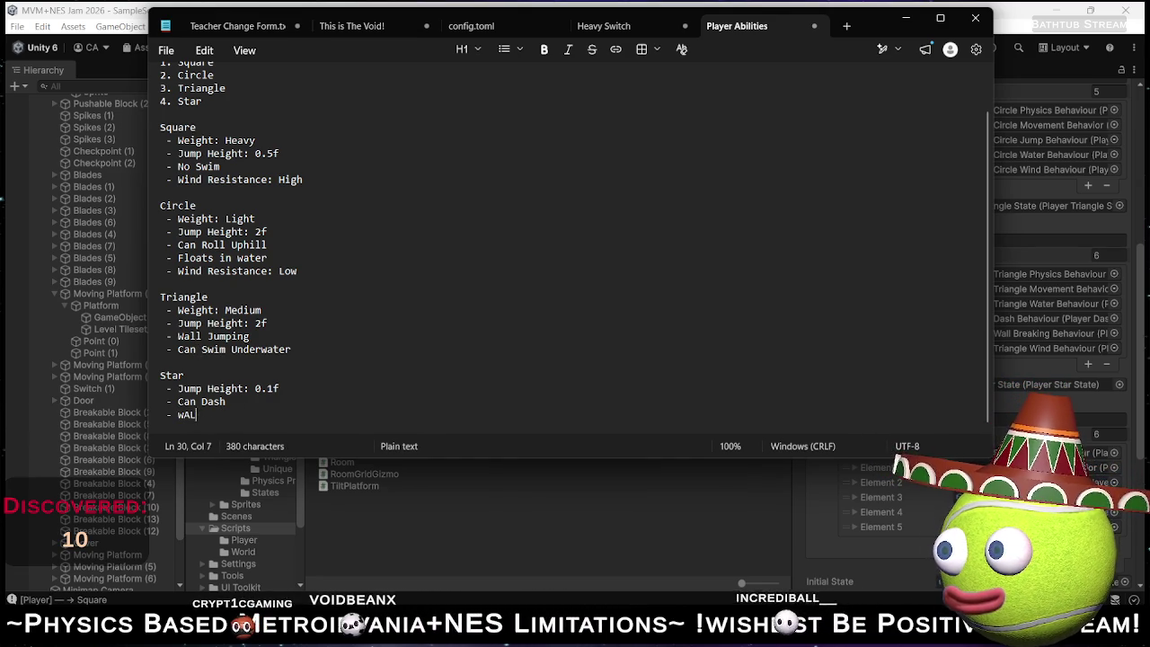
{"action": "type", "text": "Wall Break"}
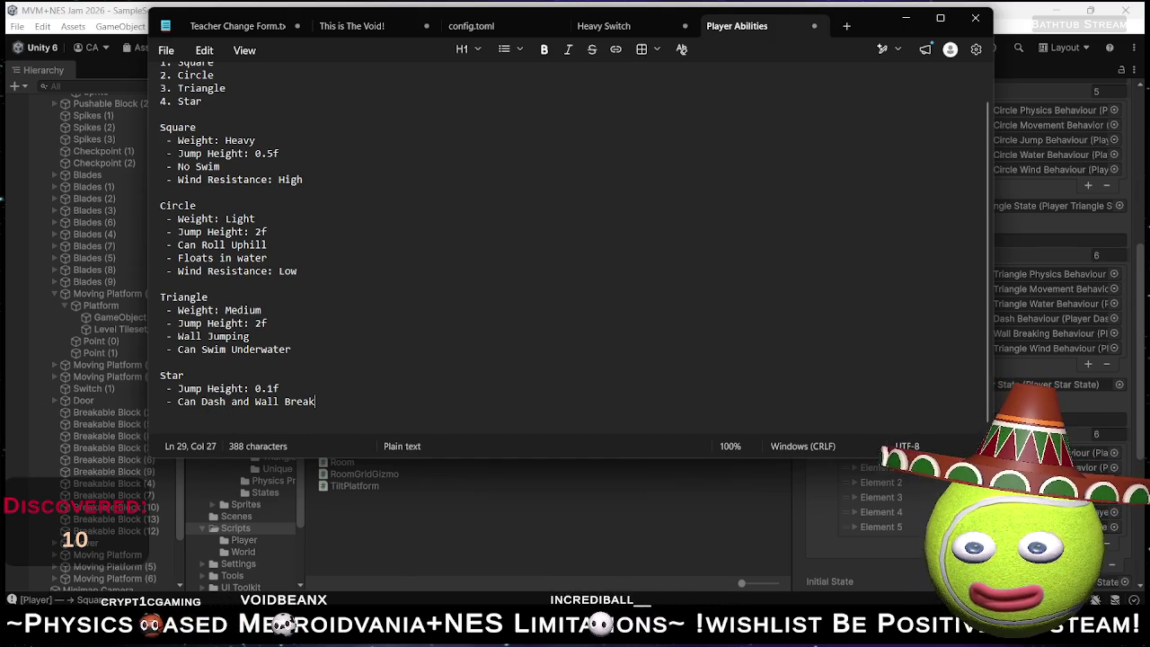
{"action": "left_click", "coordinate": [314, 402]}
{"action": "type", "text": "wlls"}
{"action": "key", "text": "ctrl+Left"}
{"action": "key", "text": "shift+Right"}
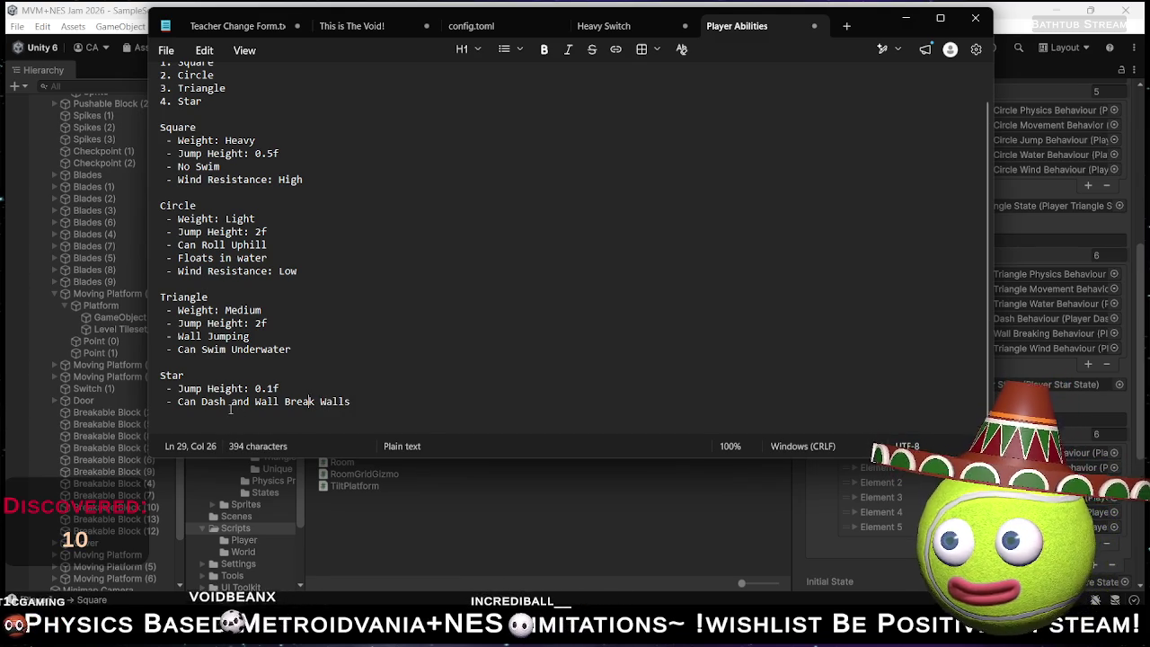
{"action": "key", "text": "BackSpace"}
{"action": "type", "text": "- Floats in water"}
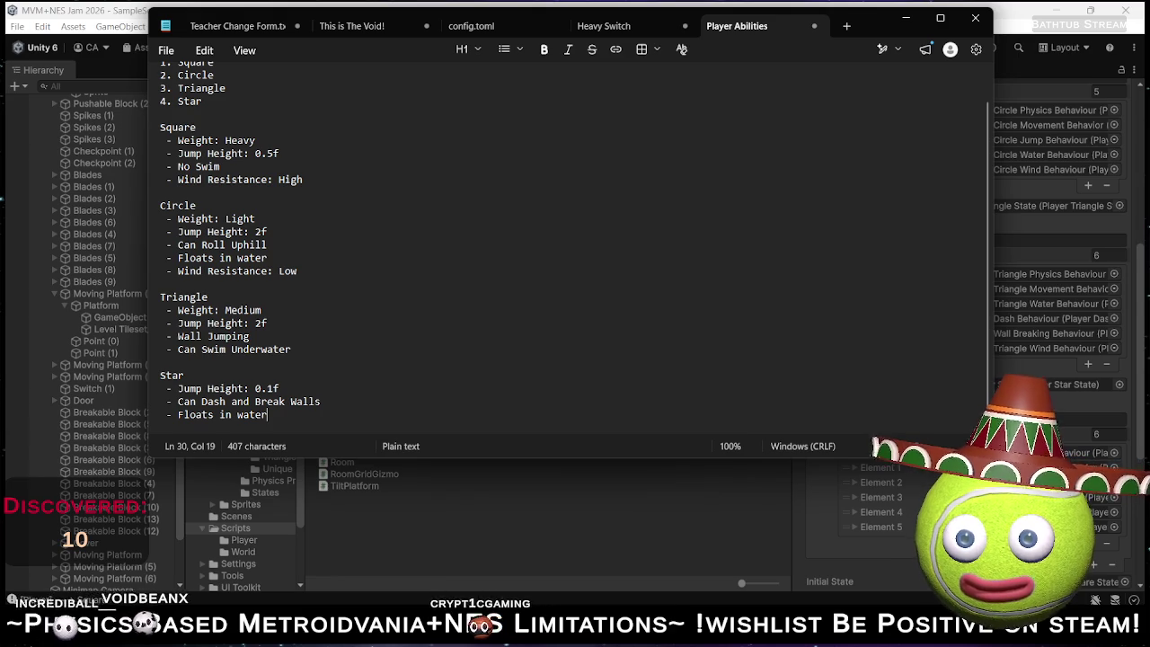
{"action": "key", "text": "Return"}
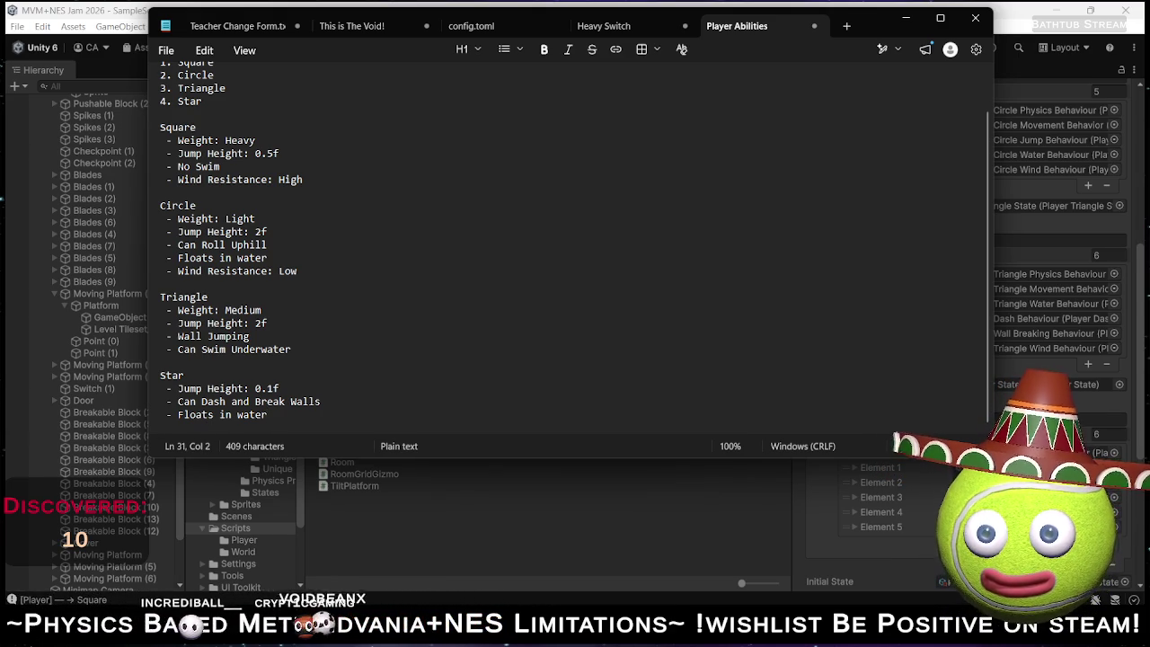
{"action": "type", "text": "-"}
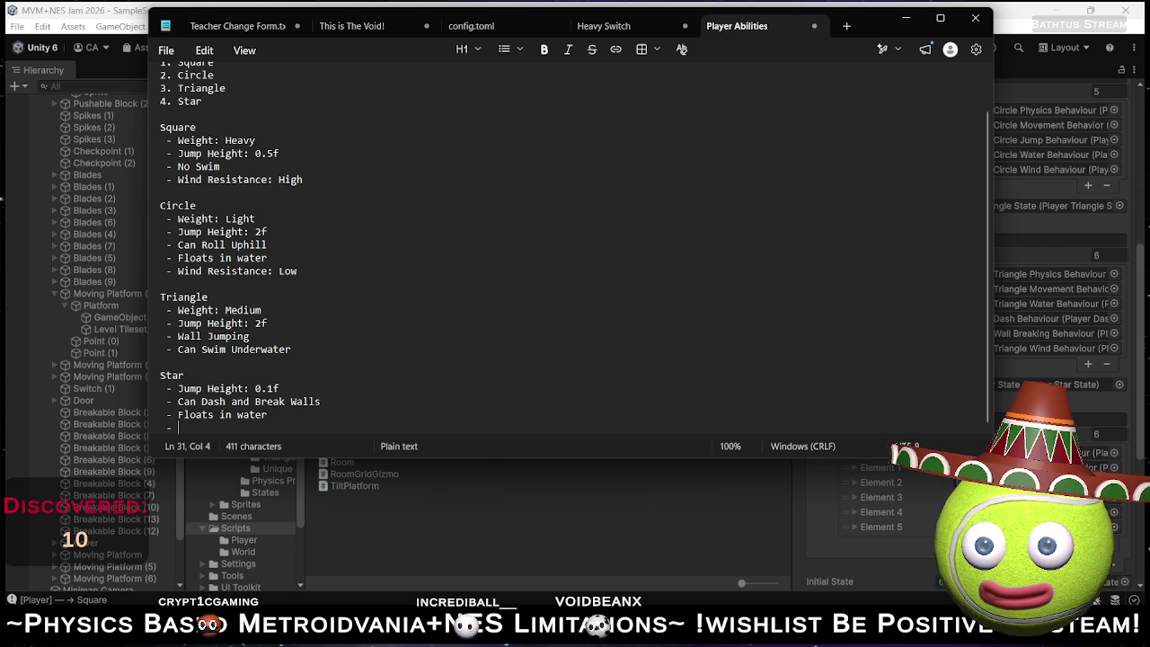
Add a '- Wind Resistance: Low' line under Triangle's 'Can Swim Underwater'.
{"action": "left_click", "coordinate": [177, 335]}
{"action": "left_click", "coordinate": [176, 257]}
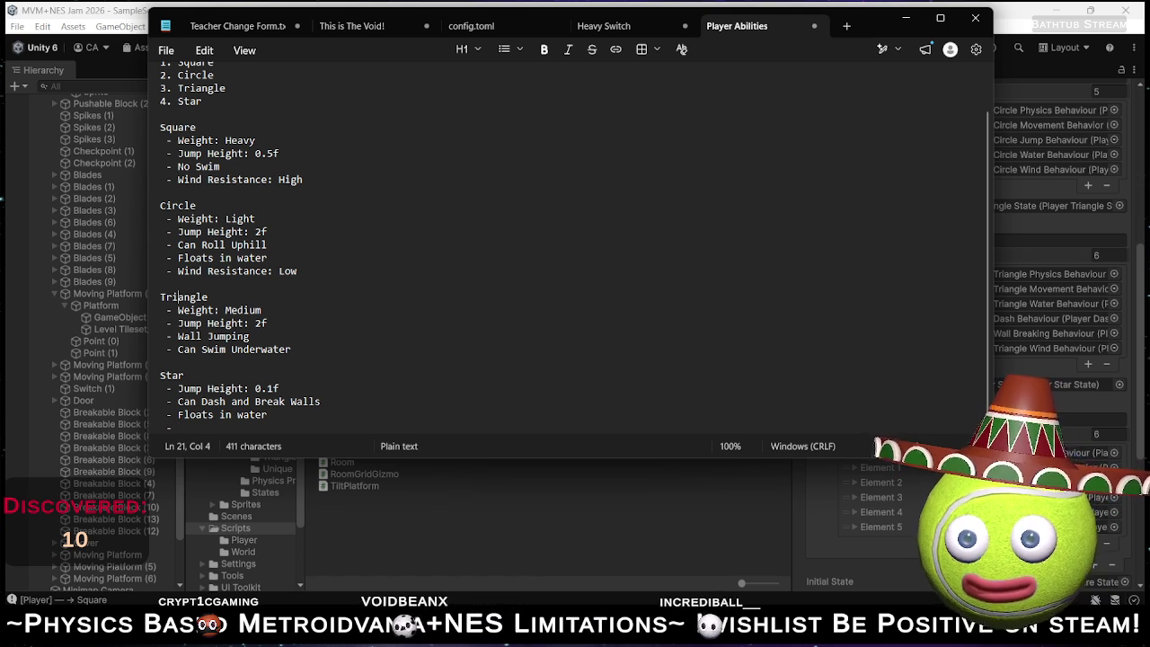
{"action": "left_click", "coordinate": [177, 310]}
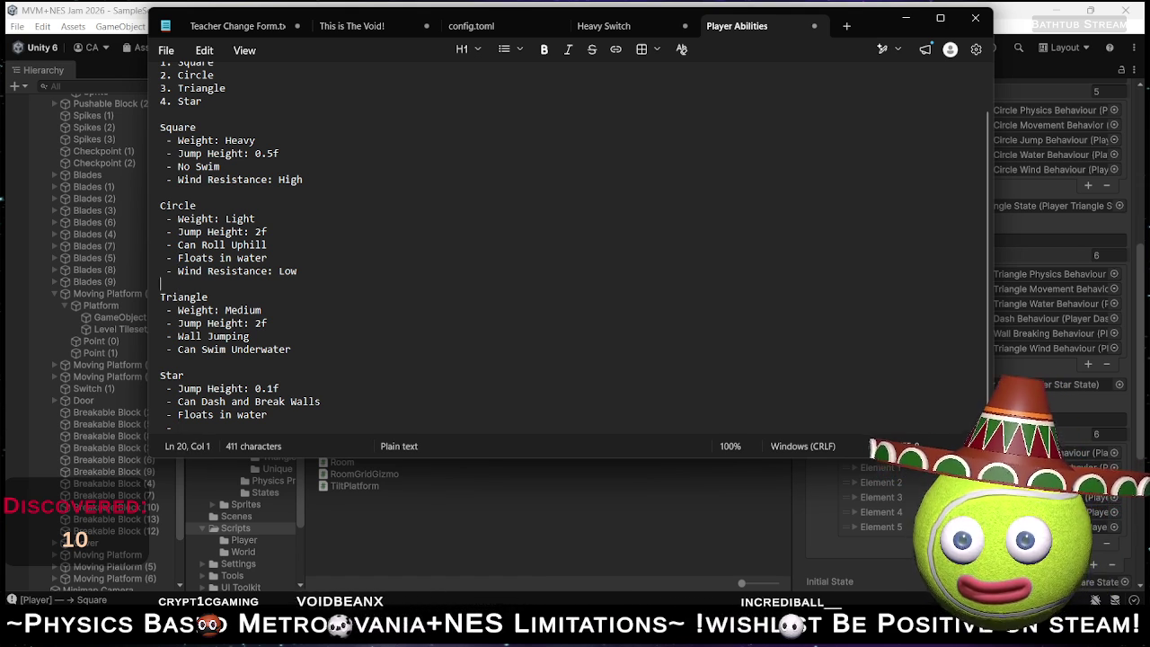
{"action": "left_click", "coordinate": [176, 348]}
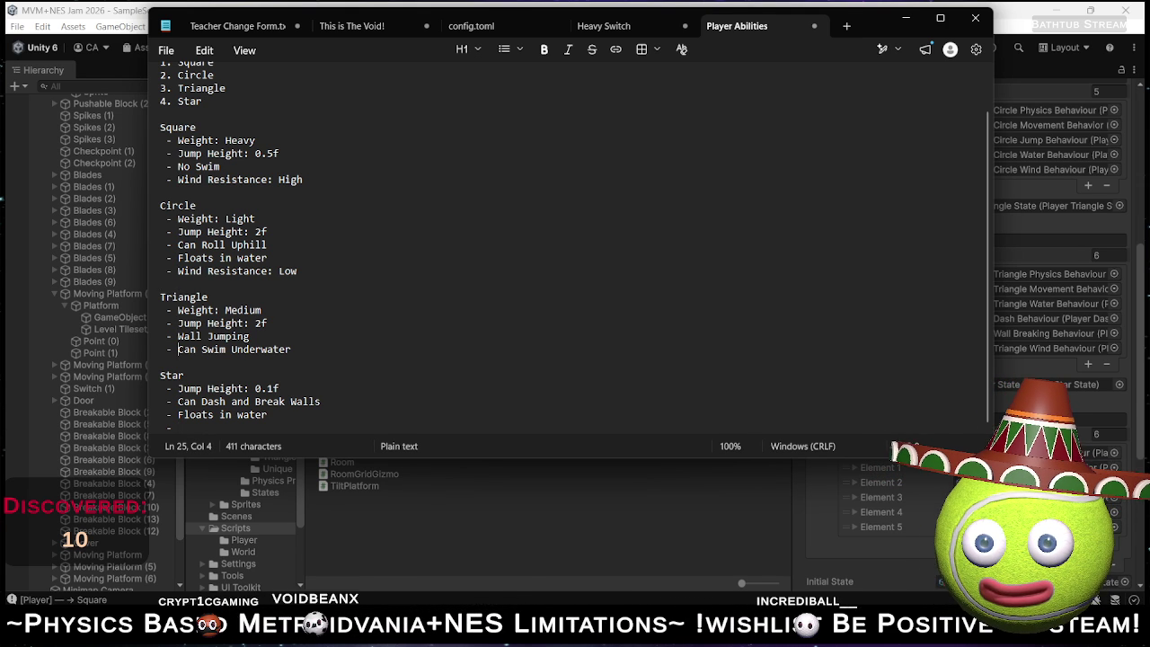
{"action": "left_click", "coordinate": [291, 349]}
{"action": "key", "text": "Return"}
{"action": "key", "text": "Tab"}
{"action": "key", "text": "BackSpace"}
{"action": "type", "text": "- Wind Resistance:"}
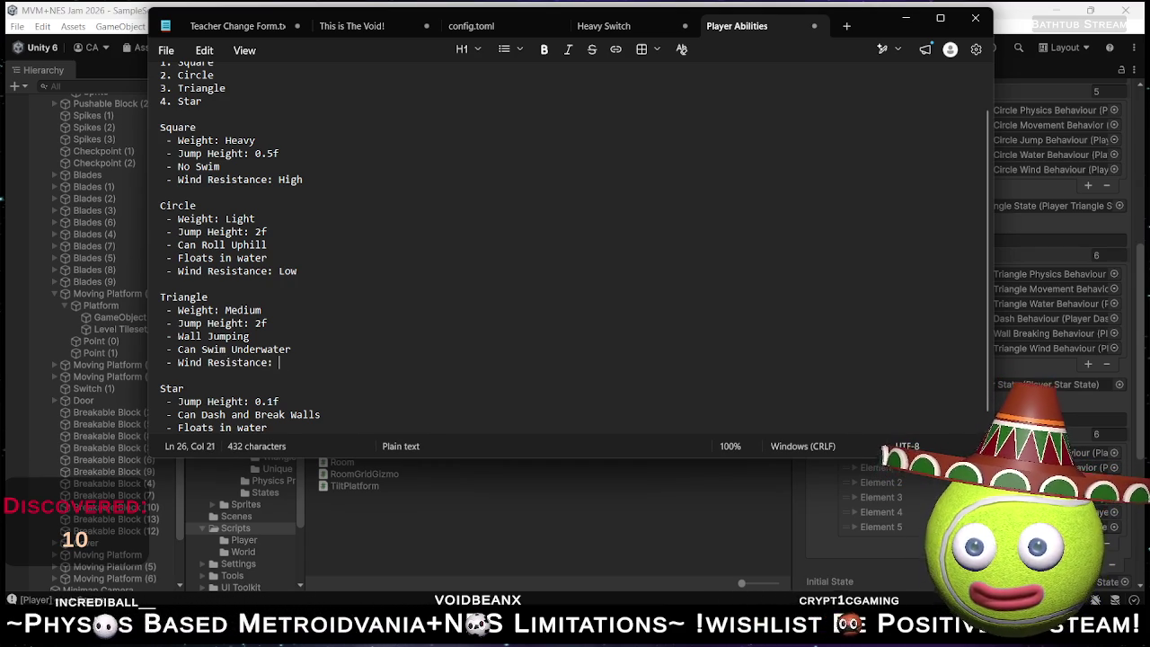
{"action": "type", "text": "Medium"}
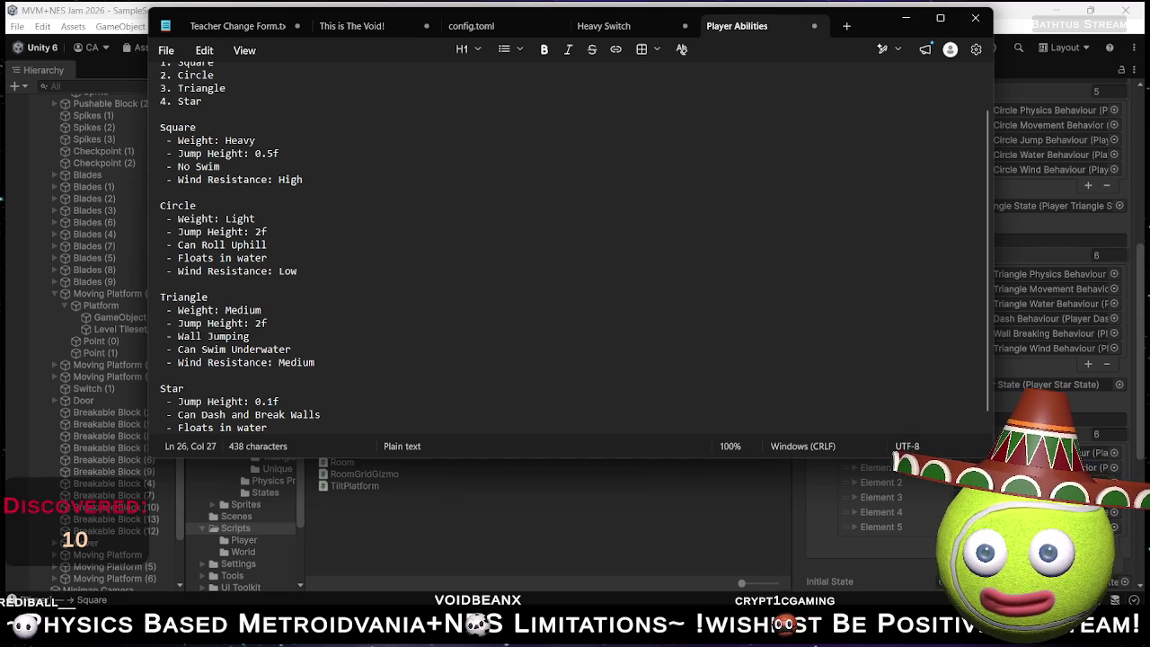
{"action": "key", "text": "shift+Left"}
{"action": "key", "text": "shift+Left"}
{"action": "key", "text": "shift+Left"}
{"action": "type", "text": "Low"}
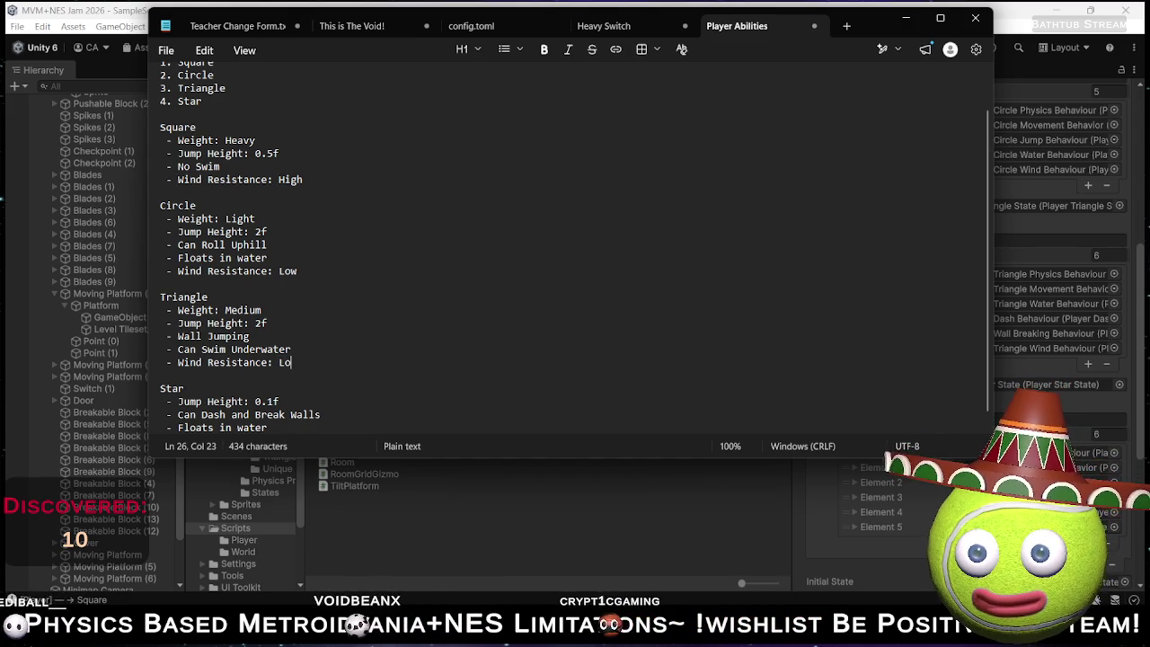
{"action": "scroll", "coordinate": [307, 296], "scroll_direction": "down", "scroll_amount": 1}
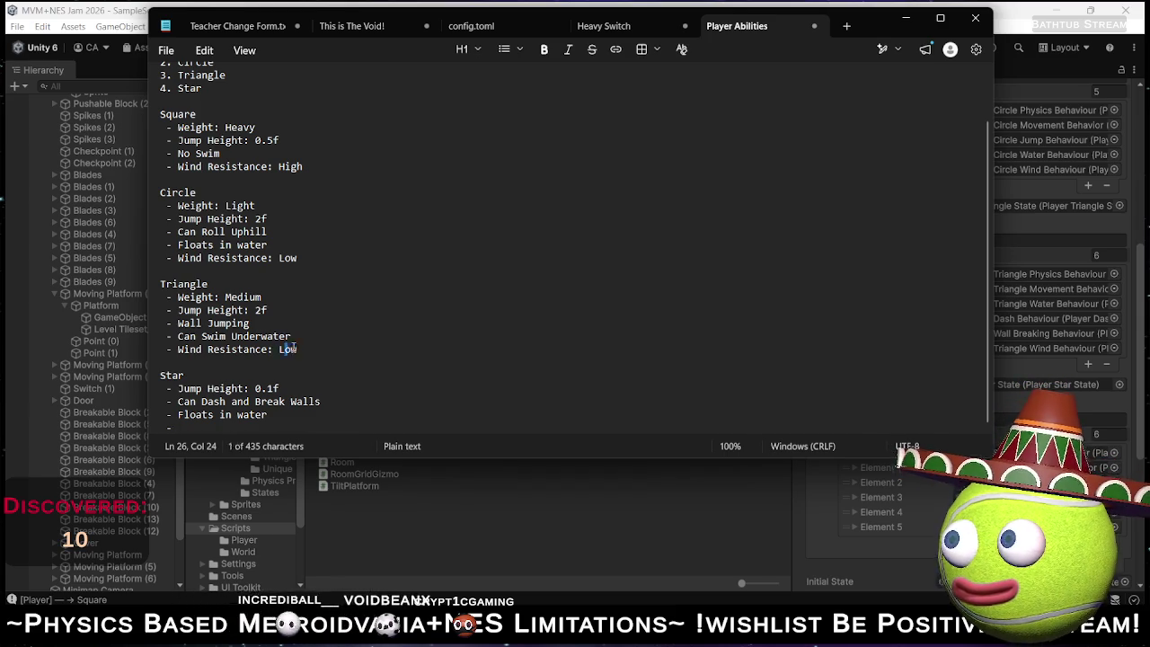
Copy the 'Wind Resistance: Low' line onto Star's empty bullet.
{"action": "left_click_drag", "start_coordinate": [297, 349], "coordinate": [179, 350]}
{"action": "key", "text": "ctrl+c"}
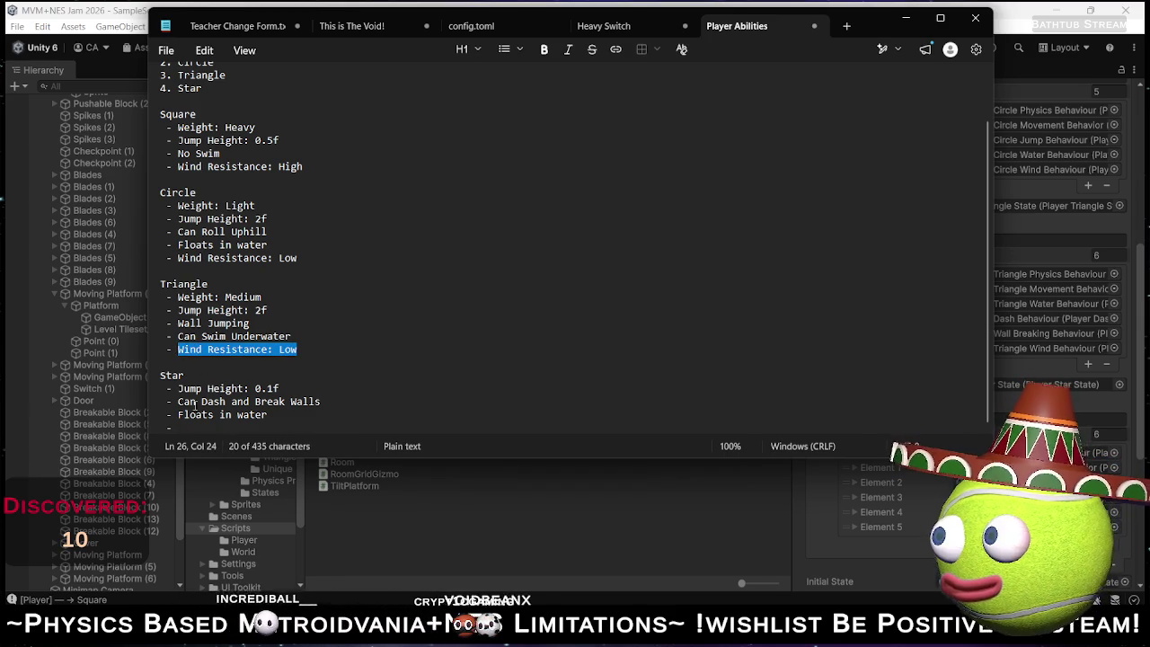
{"action": "left_click", "coordinate": [252, 429]}
{"action": "key", "text": "ctrl+v"}
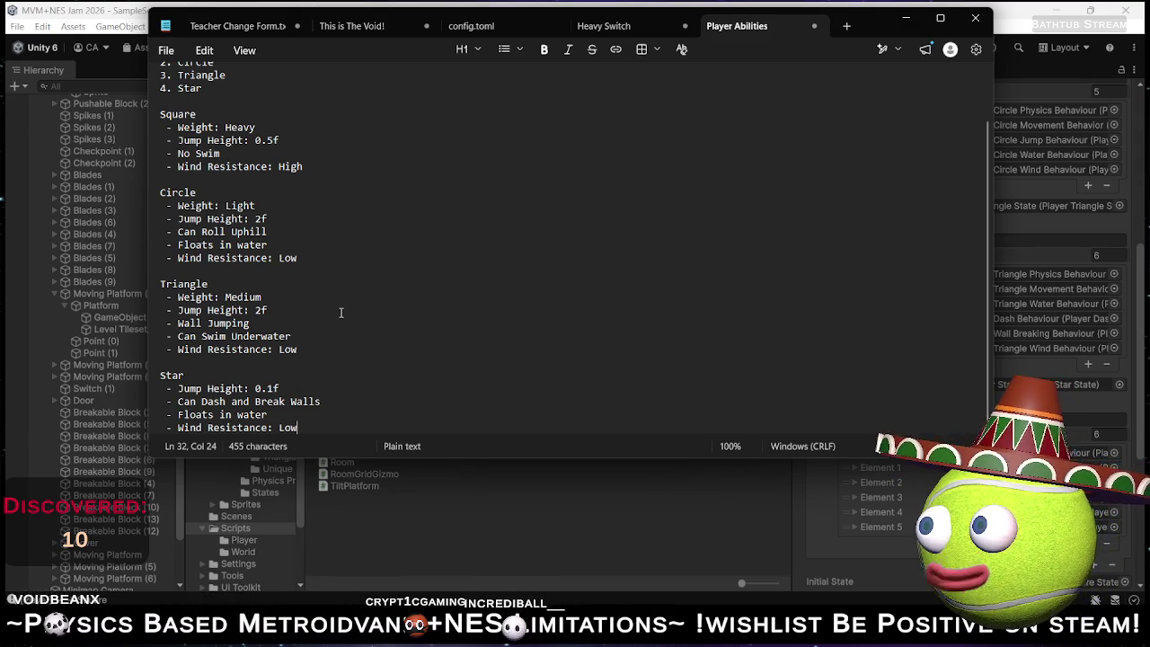
Scroll through the Player Abilities notes to review them, then bring Unity forward.
{"action": "scroll", "coordinate": [350, 296], "scroll_direction": "up", "scroll_amount": 2}
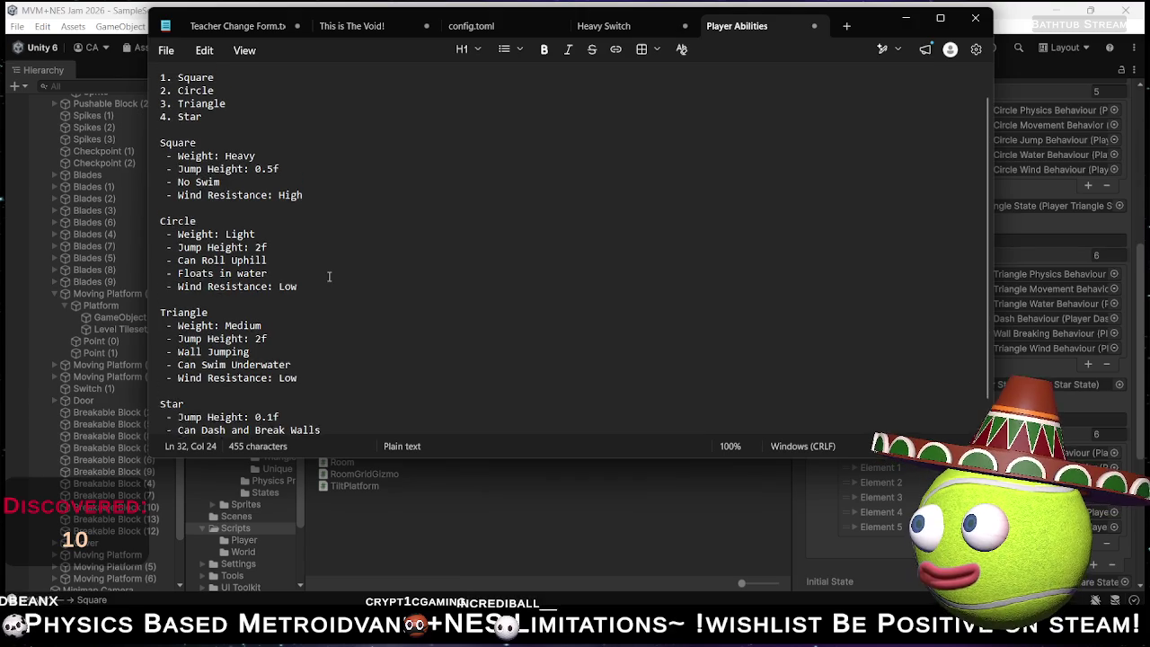
{"action": "scroll", "coordinate": [328, 238], "scroll_direction": "down", "scroll_amount": 2}
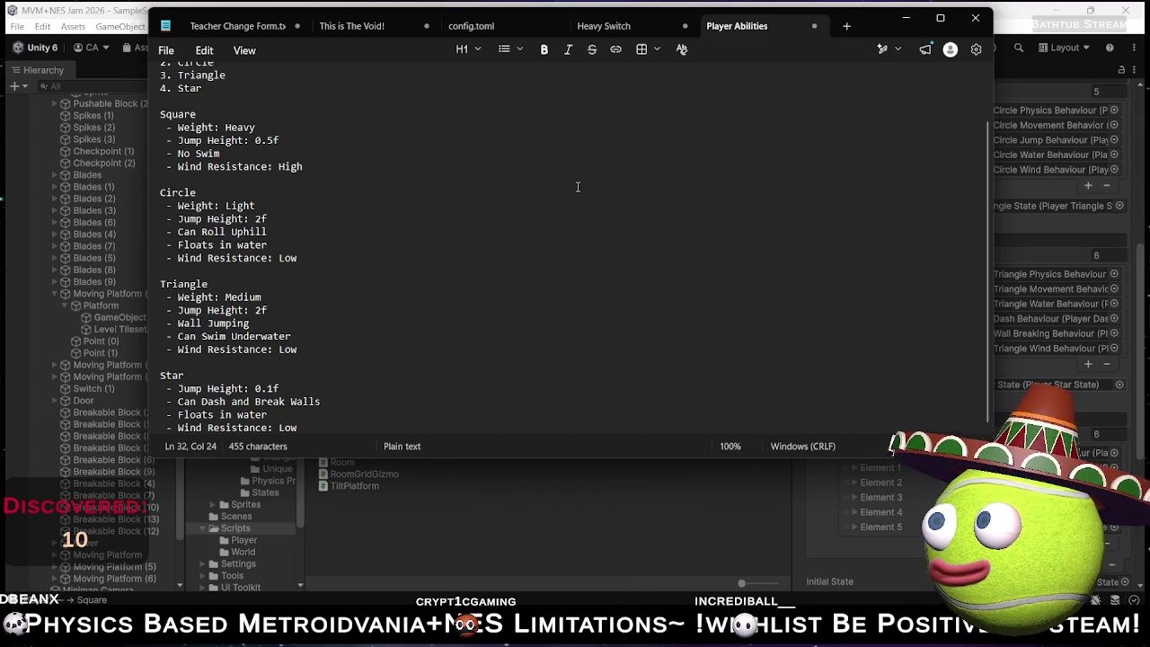
{"action": "left_click", "coordinate": [993, 414]}
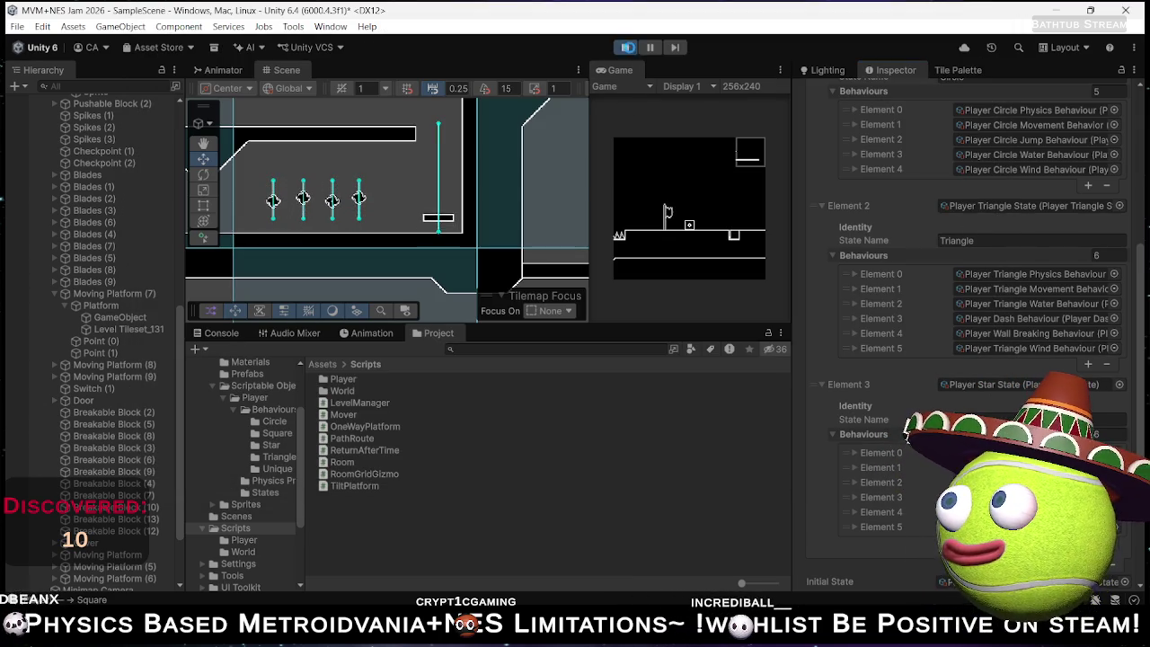
Stop the running game and copy the Wall Breaking behaviour reference.
{"action": "key", "text": "ctrl+p"}
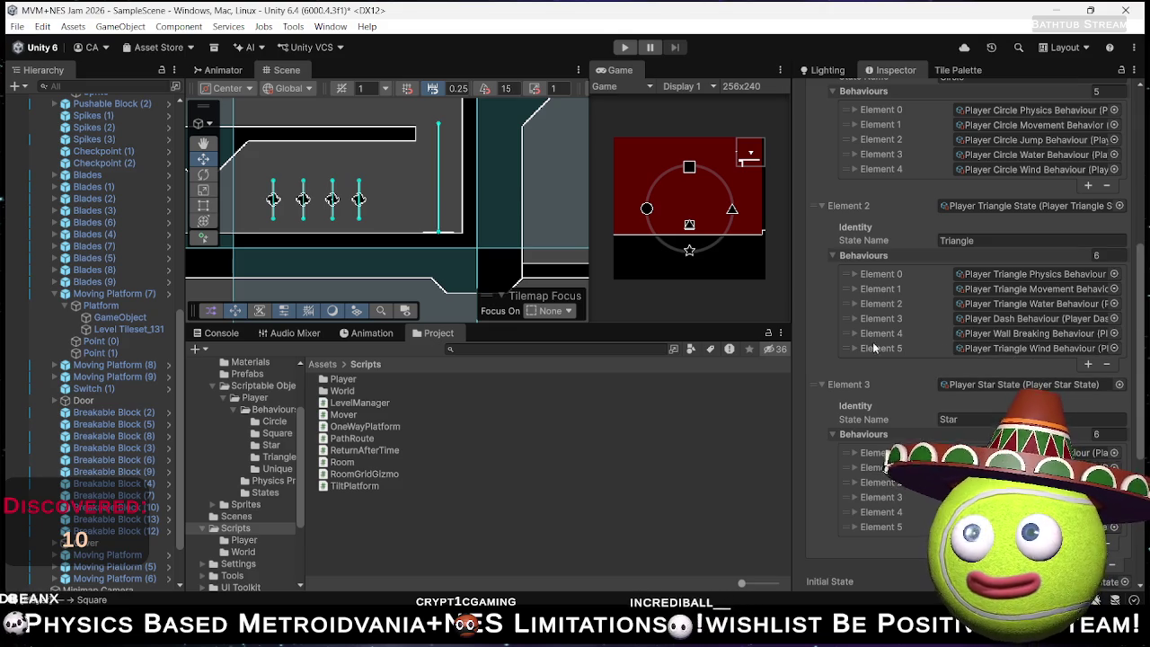
{"action": "right_click", "coordinate": [999, 333]}
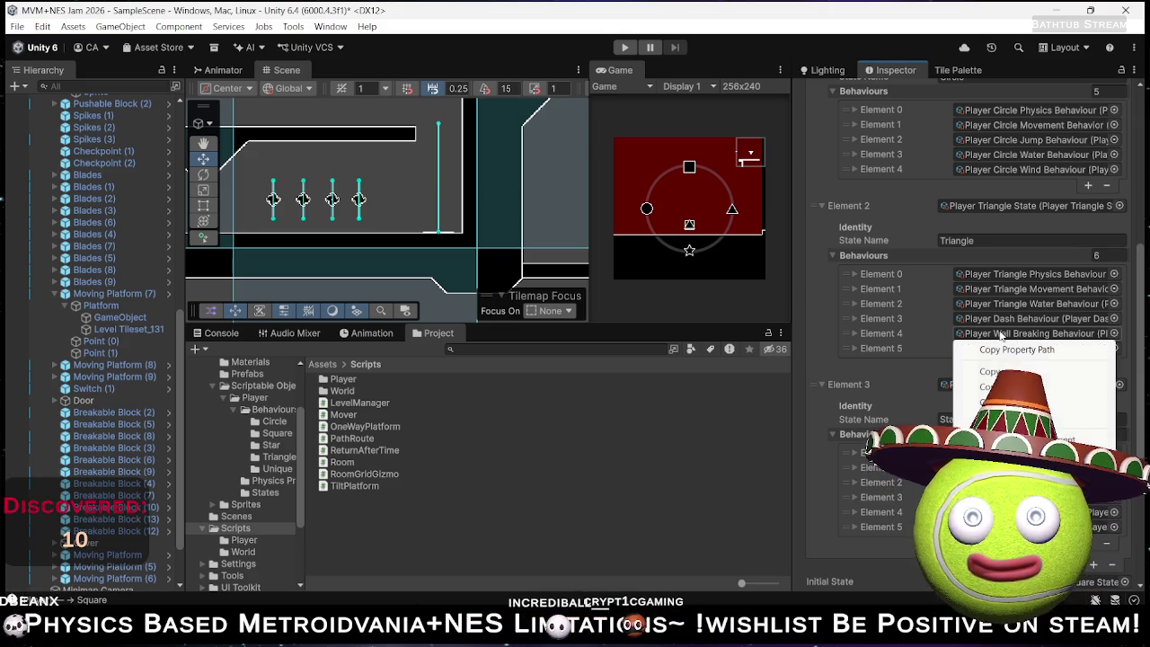
{"action": "left_click", "coordinate": [991, 370]}
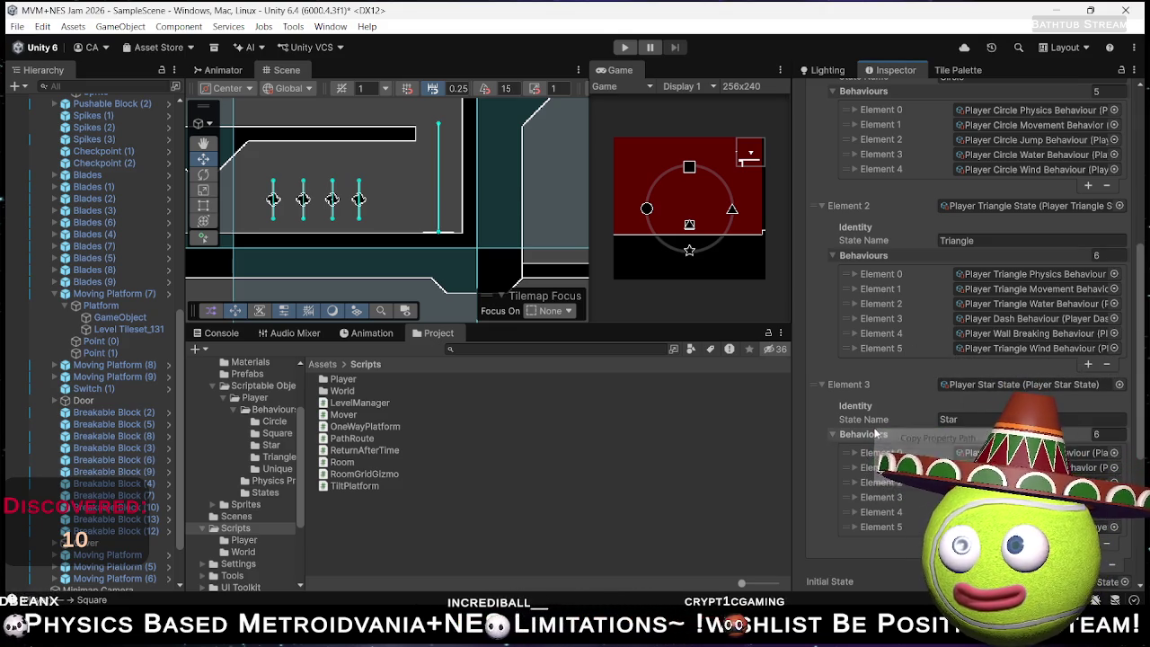
{"action": "right_click", "coordinate": [871, 434]}
{"action": "left_click", "coordinate": [853, 538]}
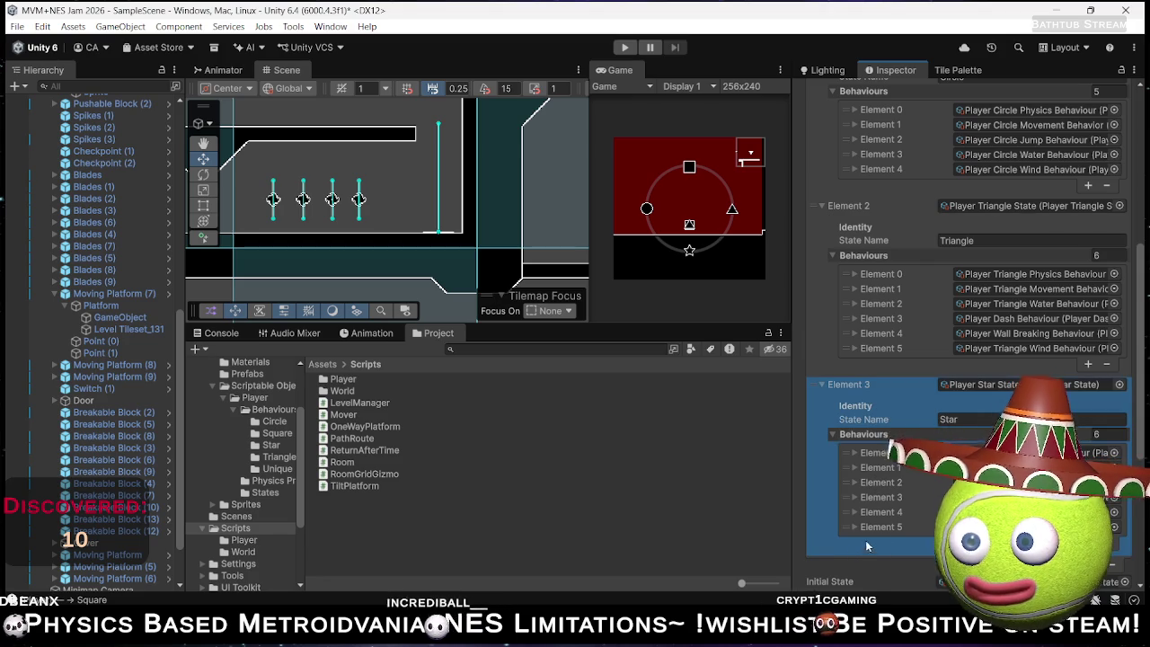
Add a seventh Star behaviour slot and copy Triangle's Player Dash Behaviour reference.
{"action": "left_click", "coordinate": [1087, 542]}
{"action": "right_click", "coordinate": [952, 542]}
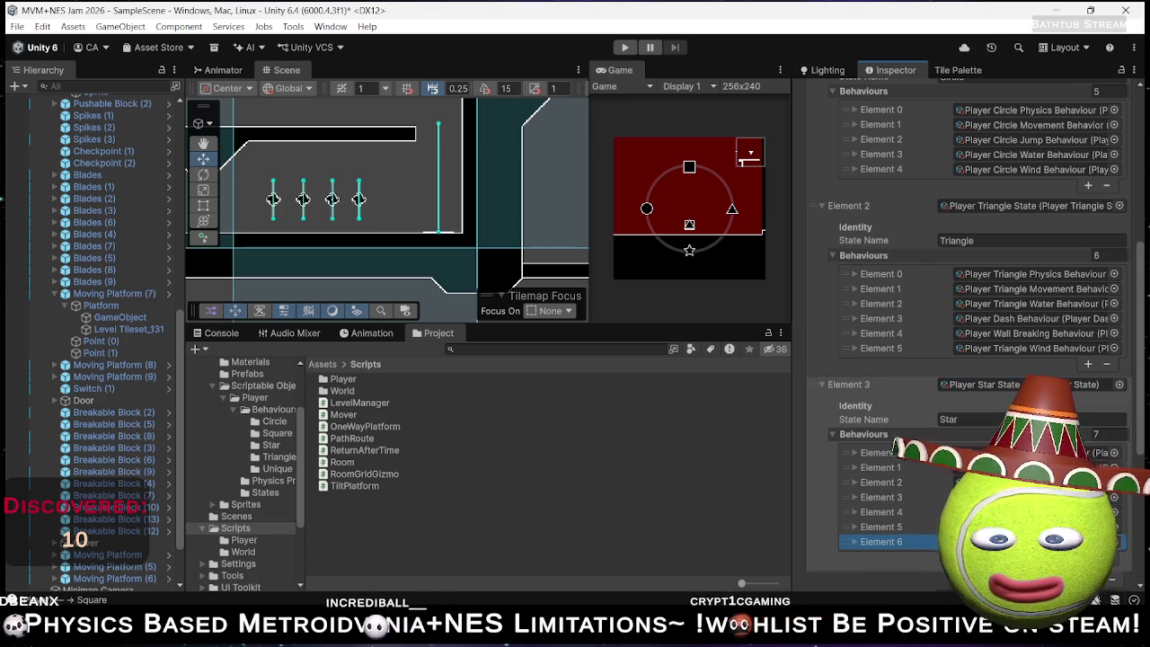
{"action": "left_click", "coordinate": [887, 463]}
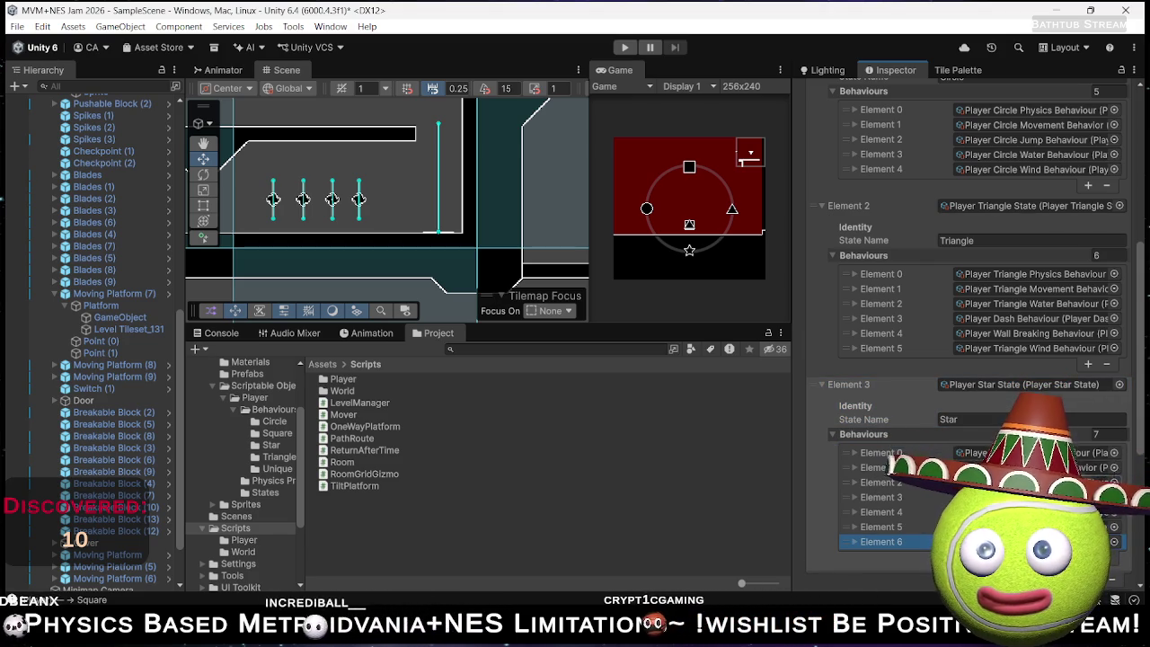
{"action": "right_click", "coordinate": [1002, 322]}
{"action": "left_click", "coordinate": [989, 357]}
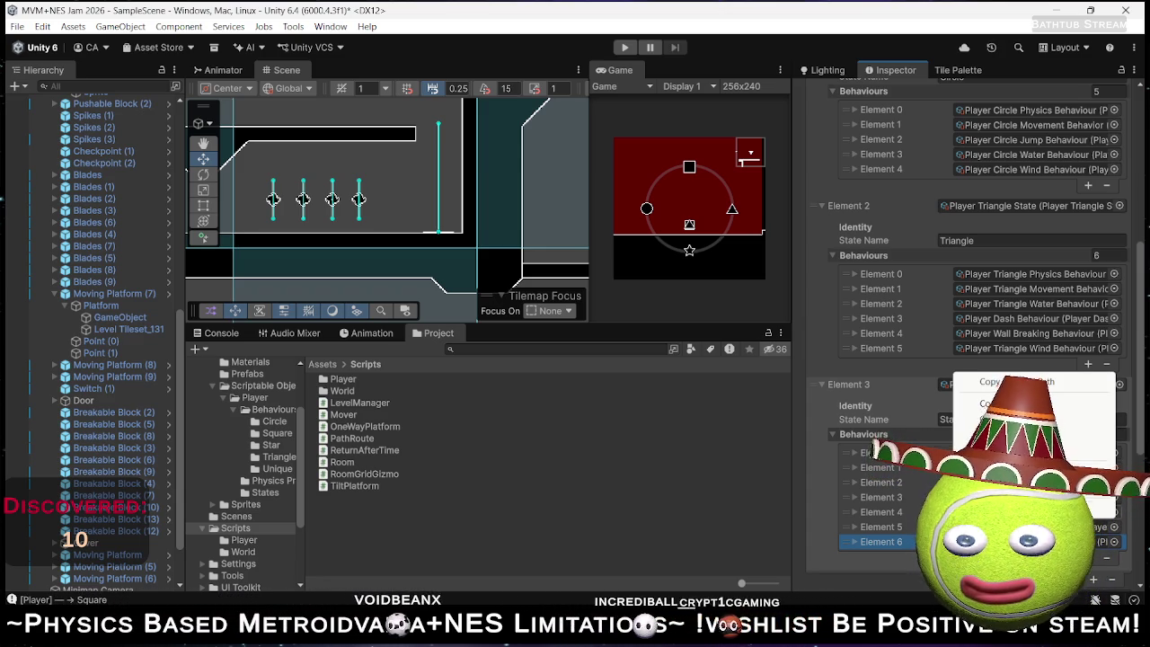
Reorder Star's behaviours, remove one, and add a new entry to the list.
{"action": "key", "text": "Escape"}
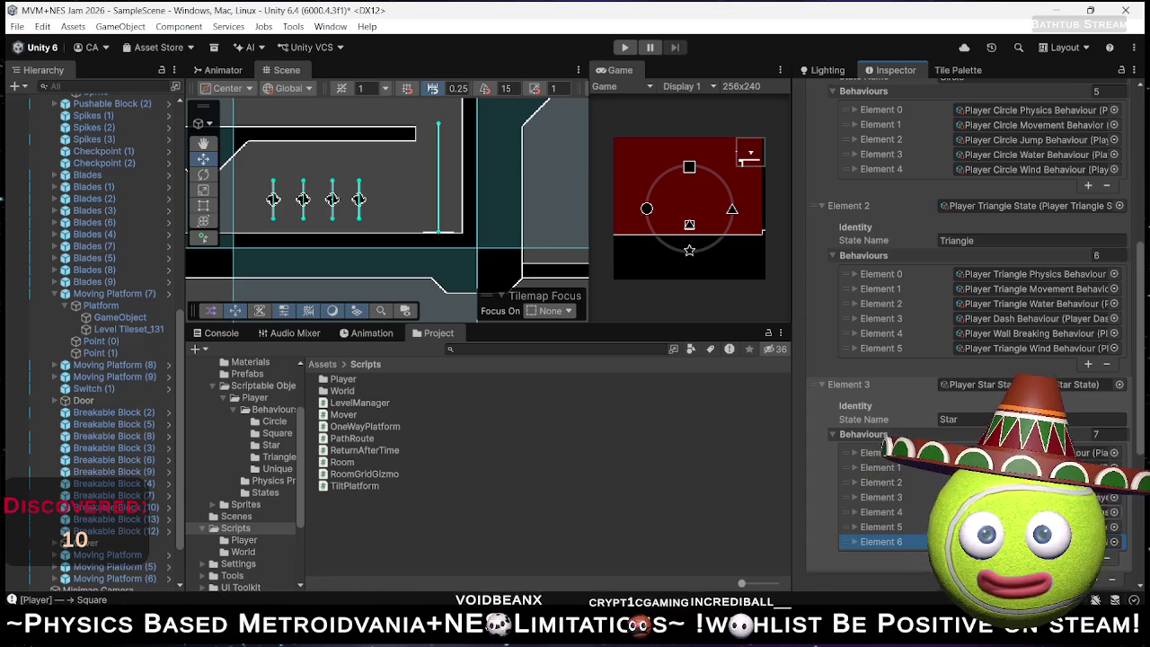
{"action": "left_click_drag", "start_coordinate": [850, 515], "coordinate": [848, 535]}
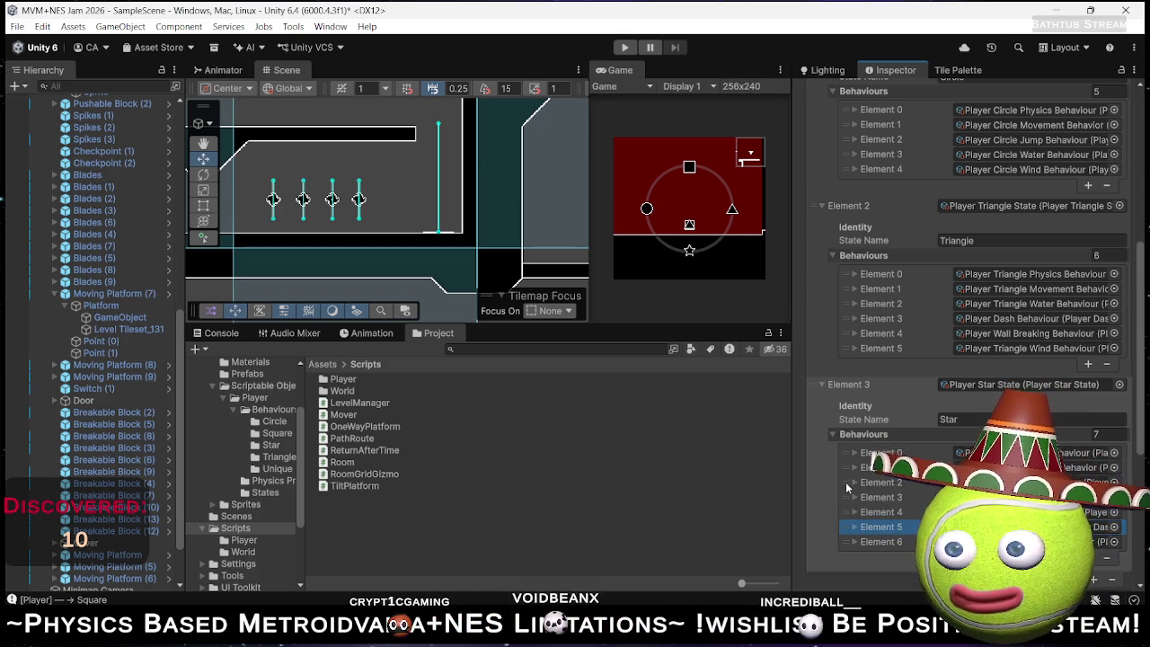
{"action": "left_click", "coordinate": [845, 481]}
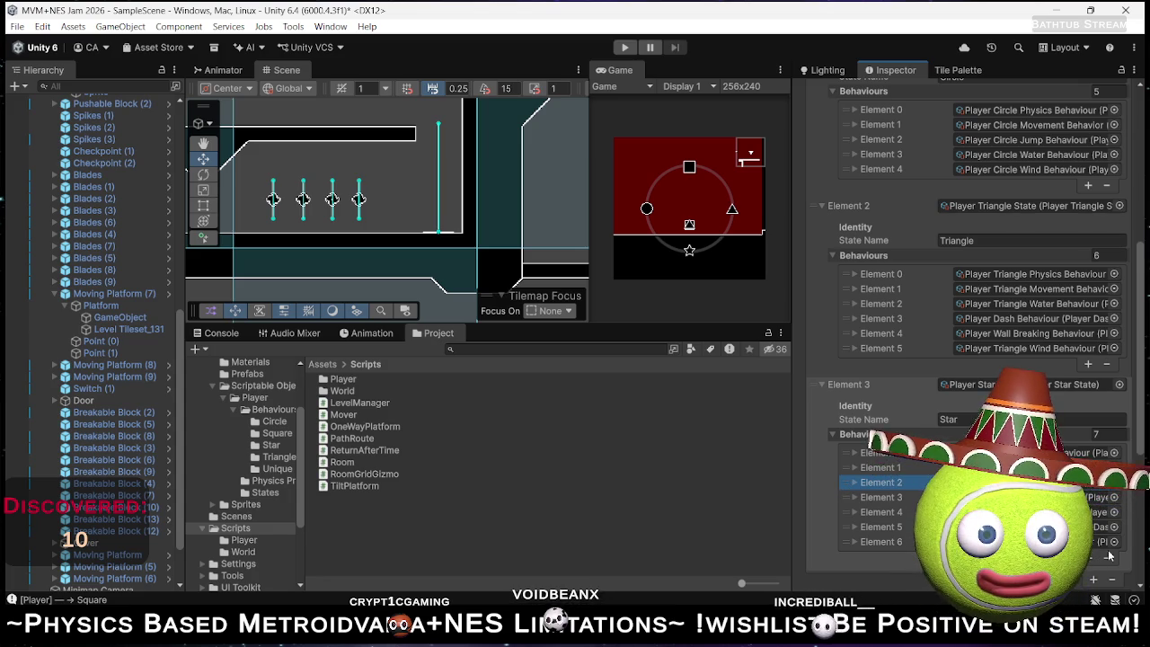
{"action": "left_click", "coordinate": [1111, 578]}
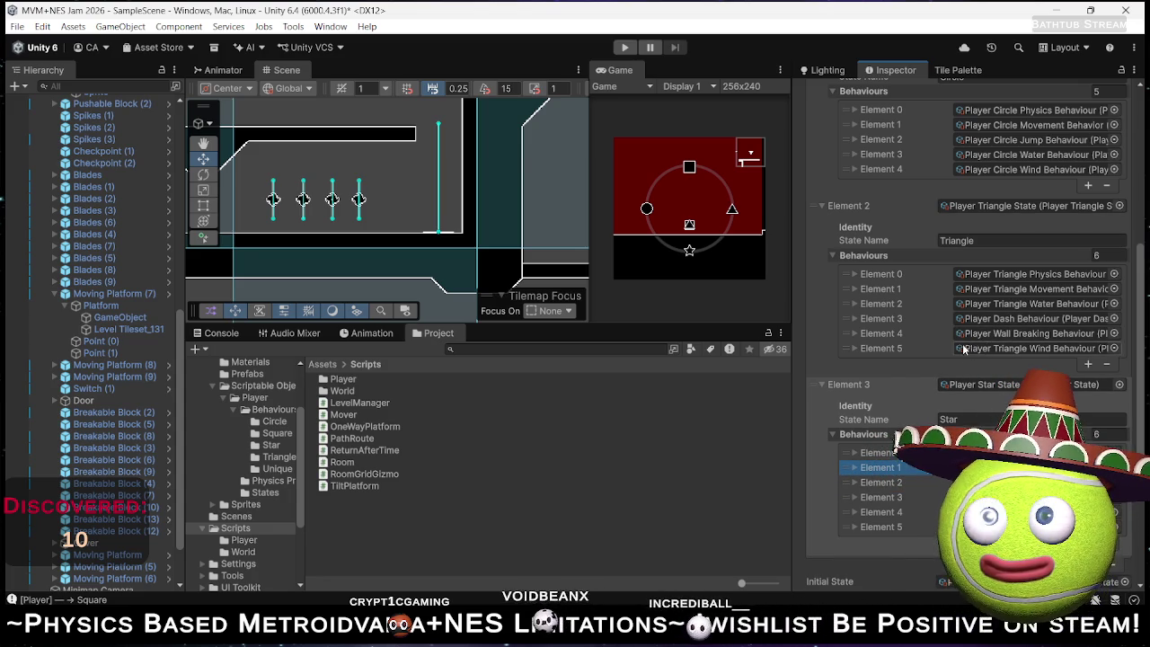
{"action": "left_click_drag", "start_coordinate": [962, 348], "coordinate": [979, 440]}
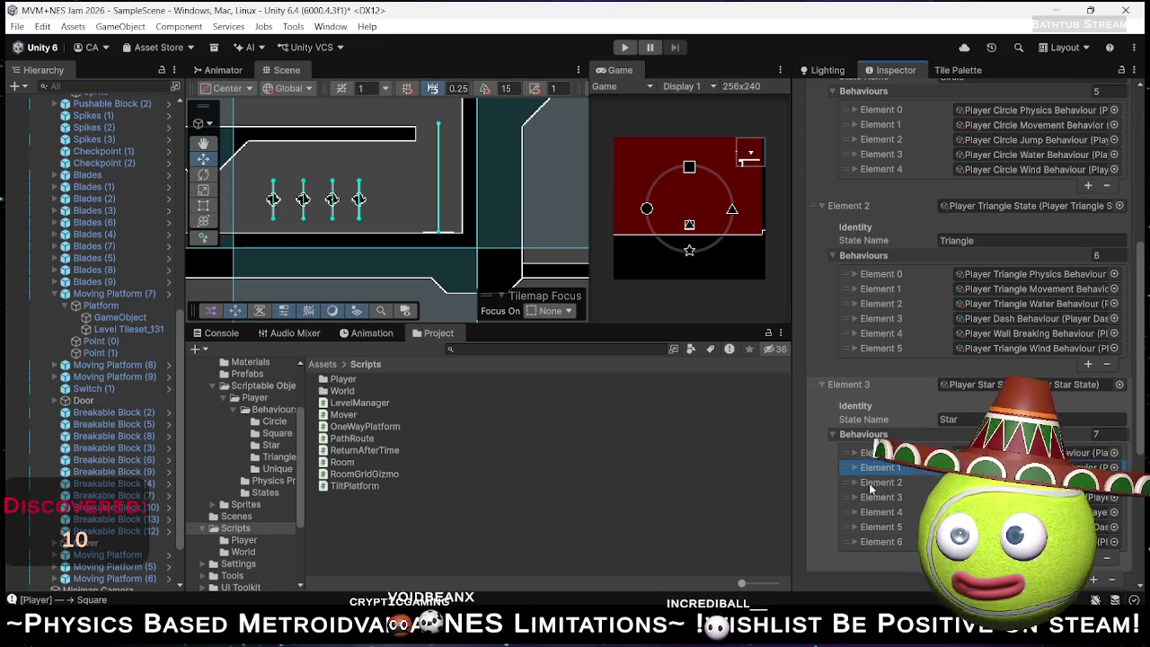
Paste Player Star Jump Behaviour into a new Triangle behaviour slot.
{"action": "right_click", "coordinate": [956, 467]}
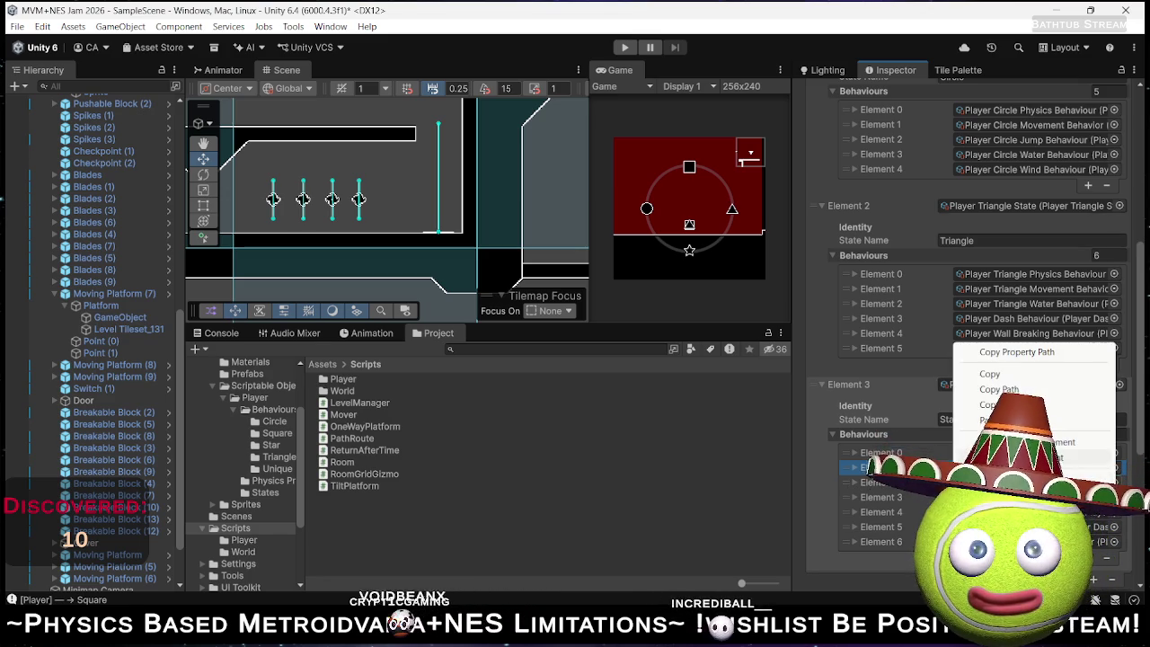
{"action": "left_click", "coordinate": [1087, 363]}
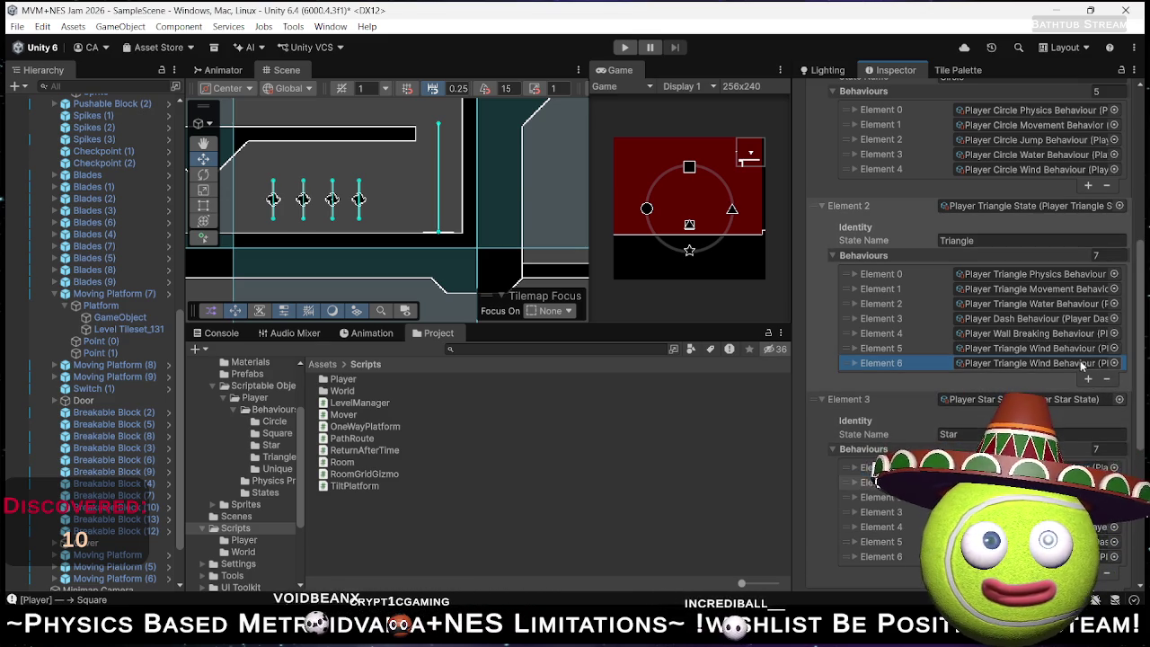
{"action": "right_click", "coordinate": [956, 363]}
{"action": "left_click", "coordinate": [983, 401]}
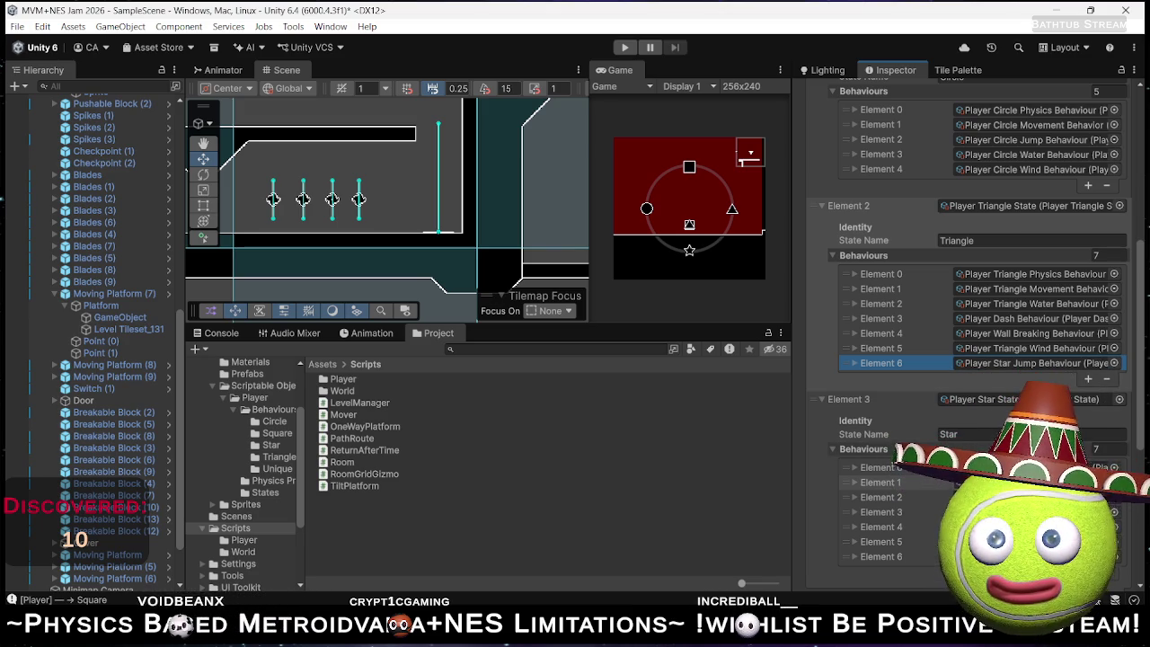
Delete a Star behaviour, then remove Triangle's Player Dash and Wall Breaking behaviours.
{"action": "left_click", "coordinate": [844, 497]}
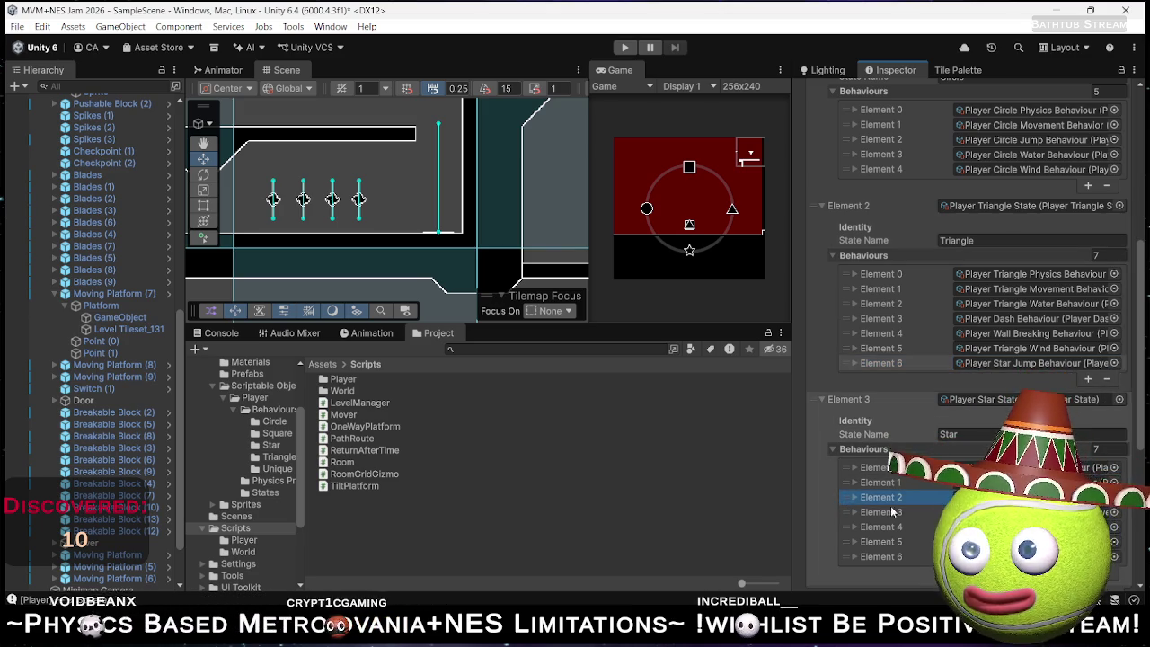
{"action": "scroll", "coordinate": [891, 511], "scroll_direction": "down", "scroll_amount": 3}
{"action": "key", "text": "Delete"}
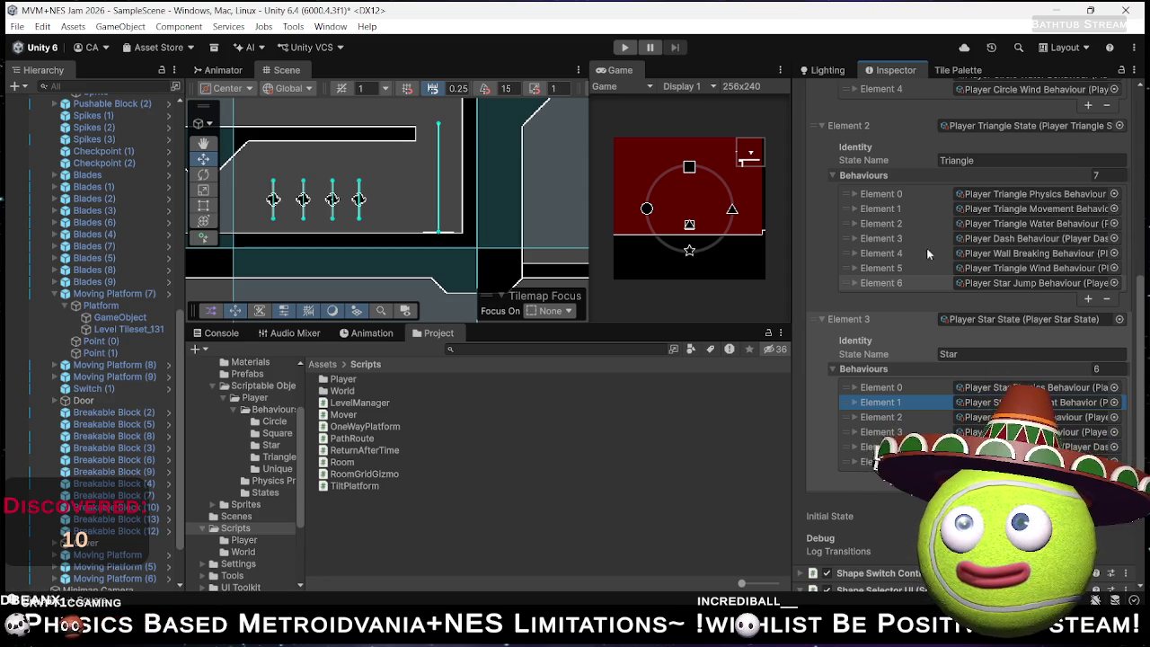
{"action": "left_click", "coordinate": [847, 238]}
{"action": "left_click", "coordinate": [847, 253], "text": "shift"}
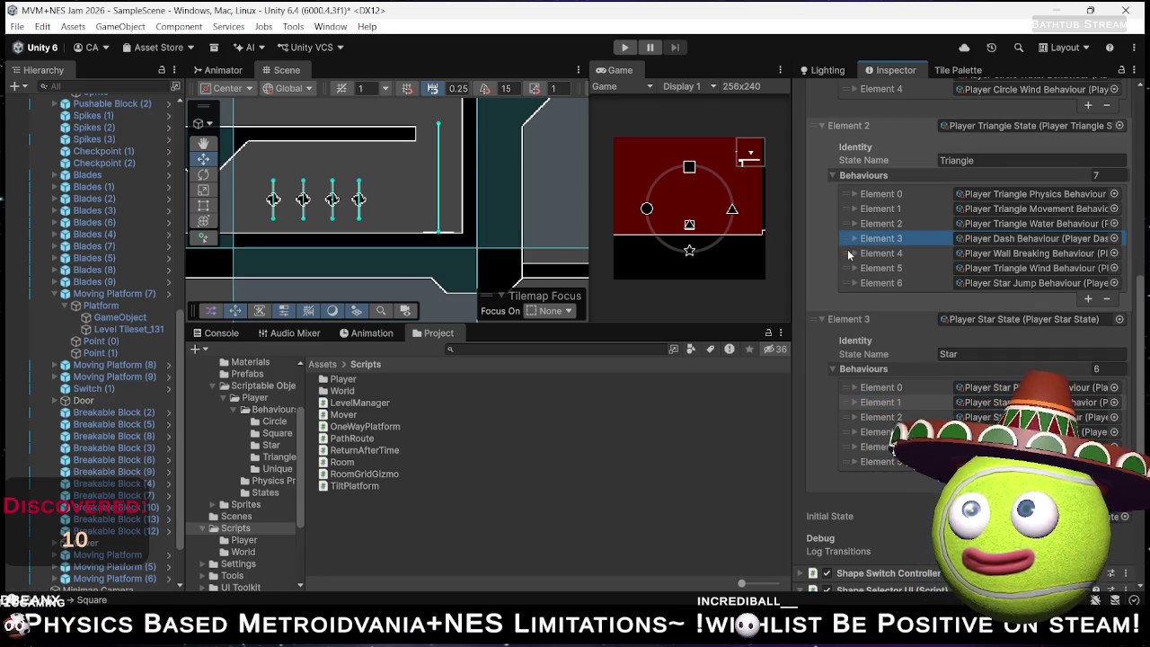
{"action": "left_click", "coordinate": [1103, 298]}
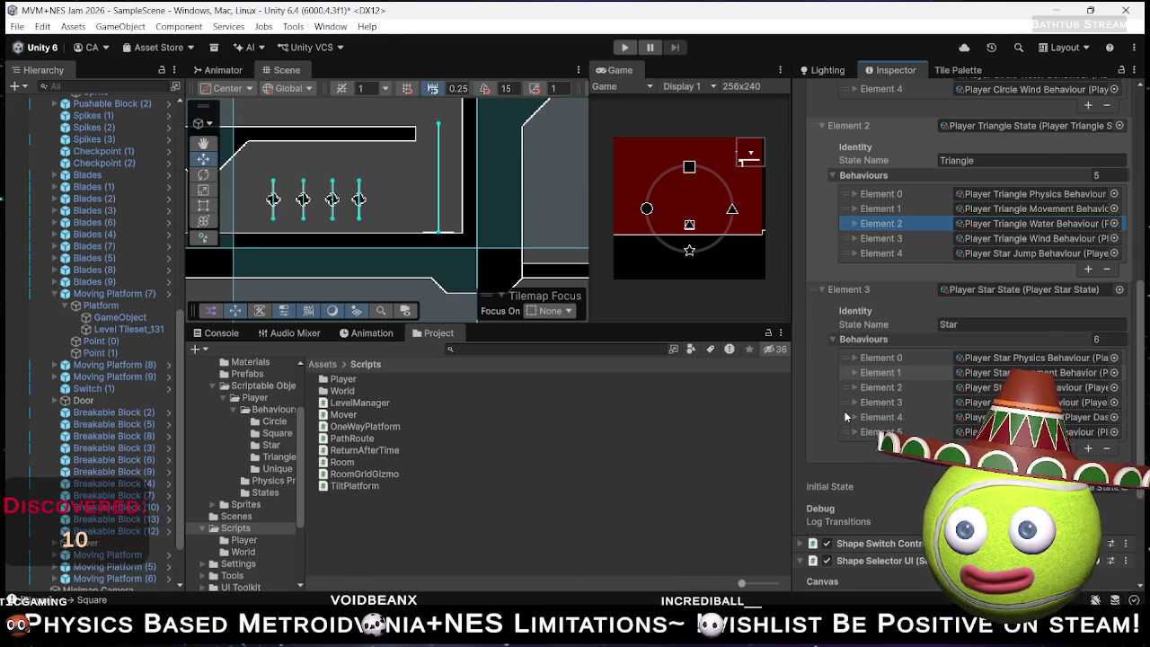
{"action": "key", "text": "alt+Tab"}
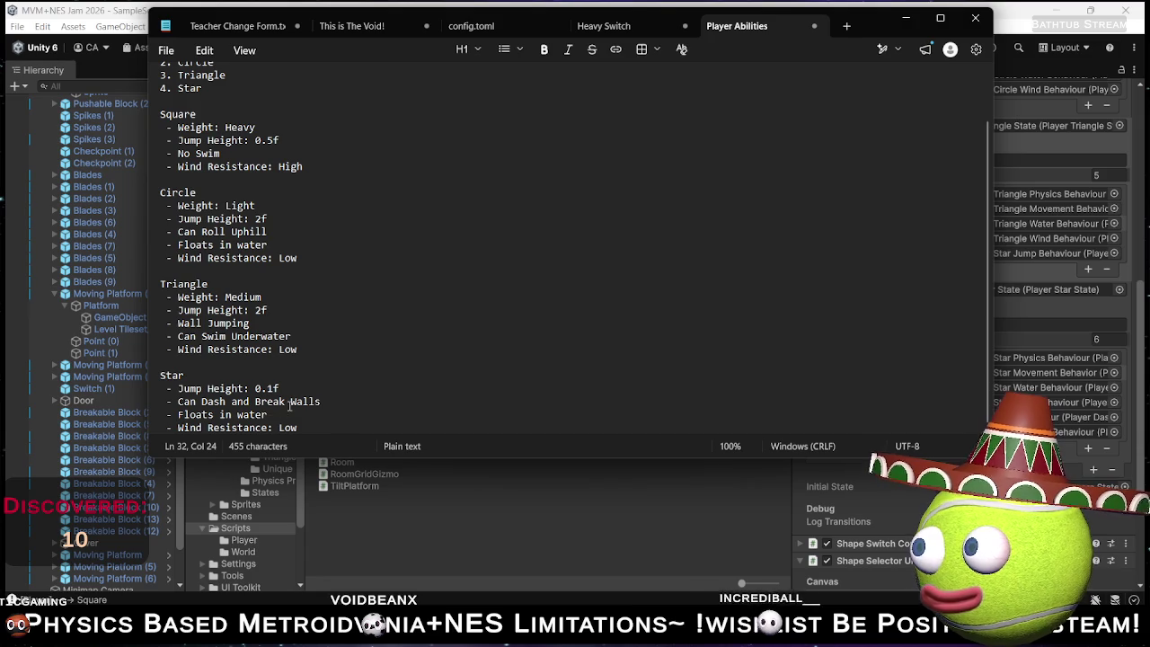
Add a new '-' bullet under Triangle's Wall Jumping for the dash ability.
{"action": "left_click", "coordinate": [309, 414]}
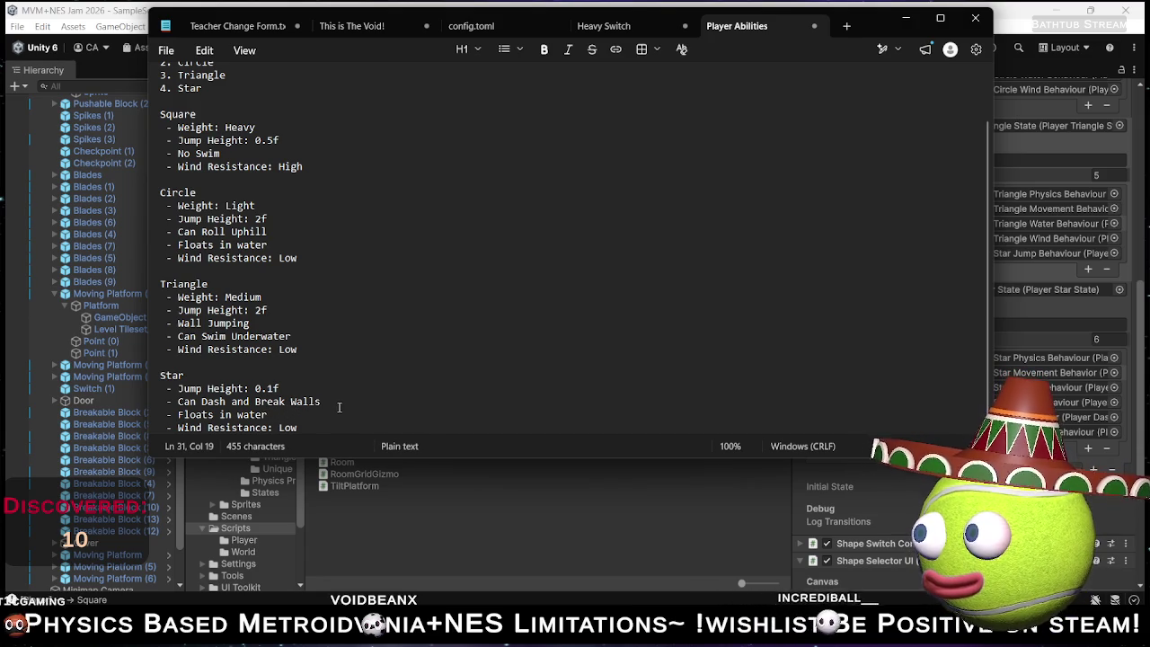
{"action": "key", "text": "Up"}
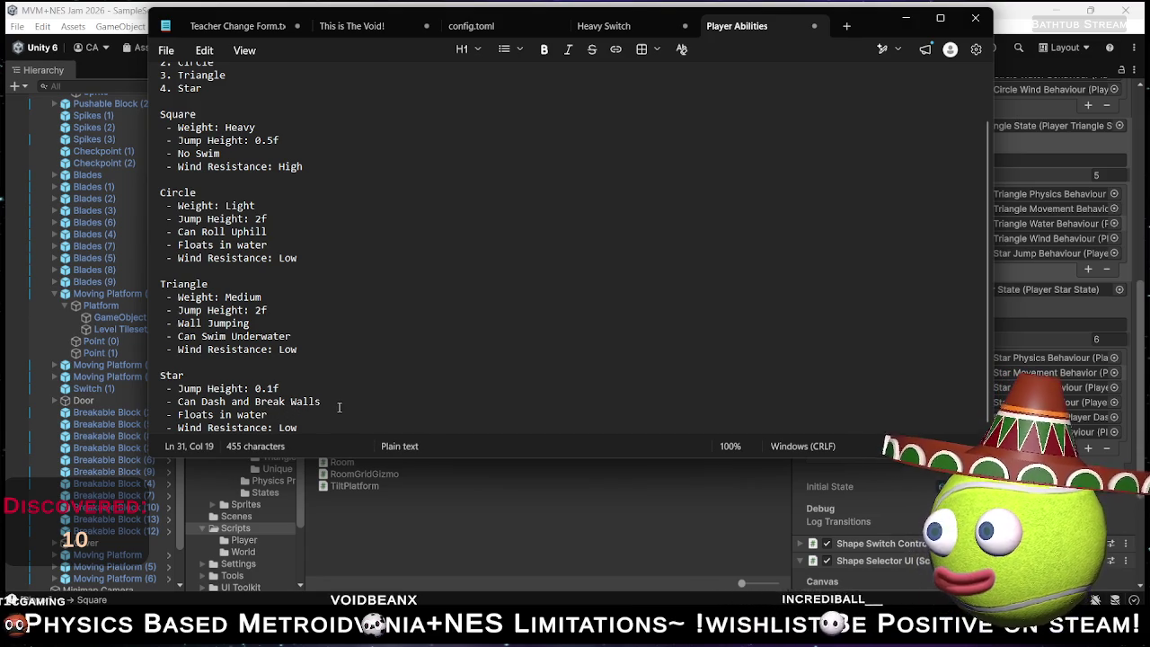
{"action": "key", "text": "Left"}
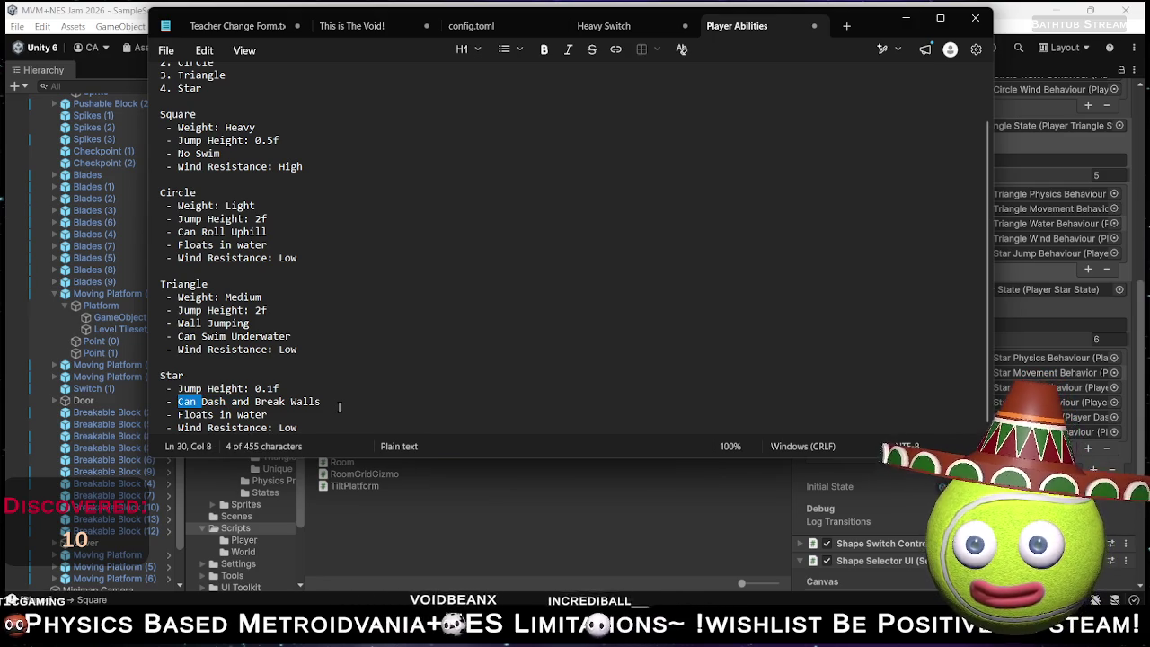
{"action": "key", "text": "Up"}
{"action": "key", "text": "Up"}
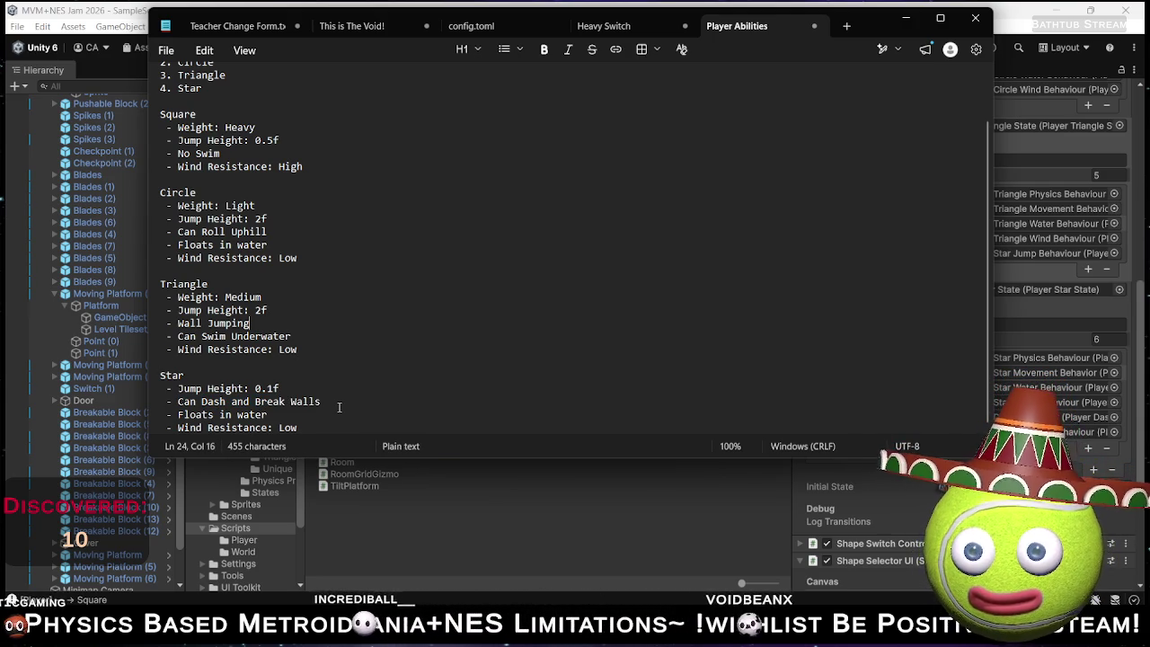
{"action": "key", "text": "Return"}
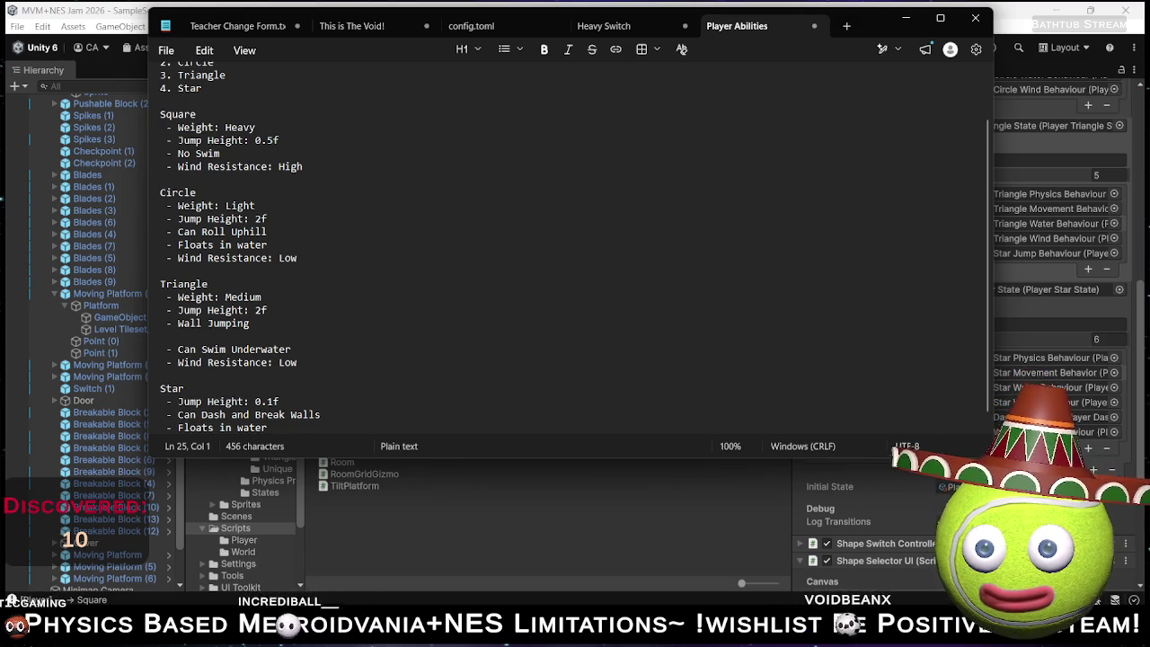
{"action": "key", "text": "BackSpace"}
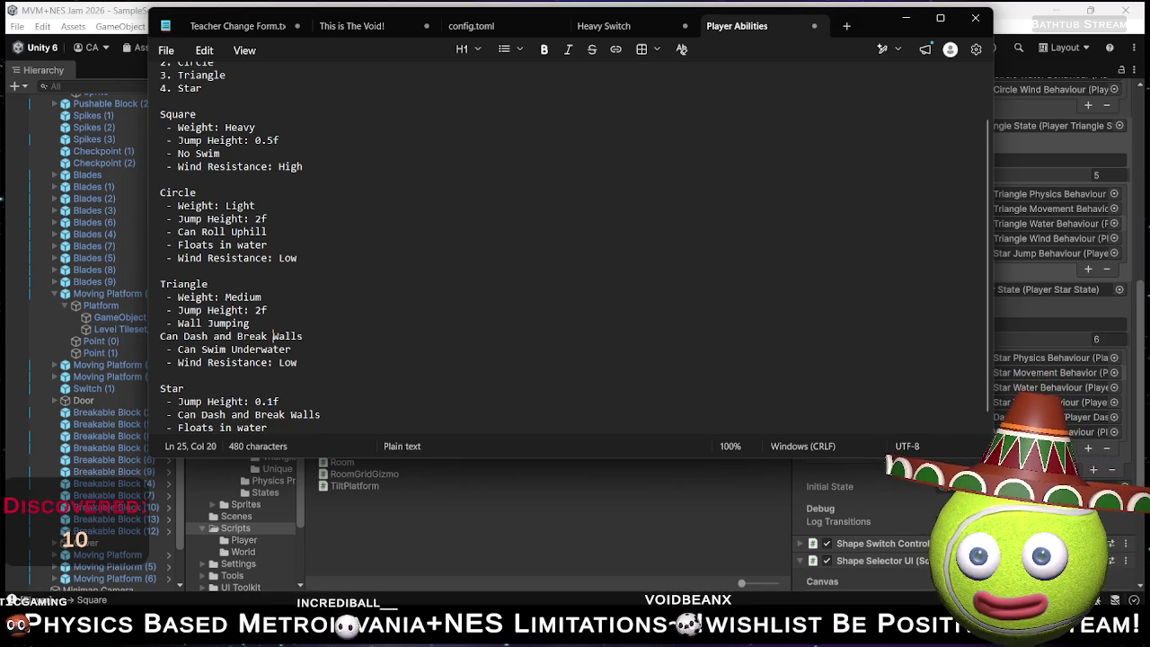
{"action": "type", "text": "-"}
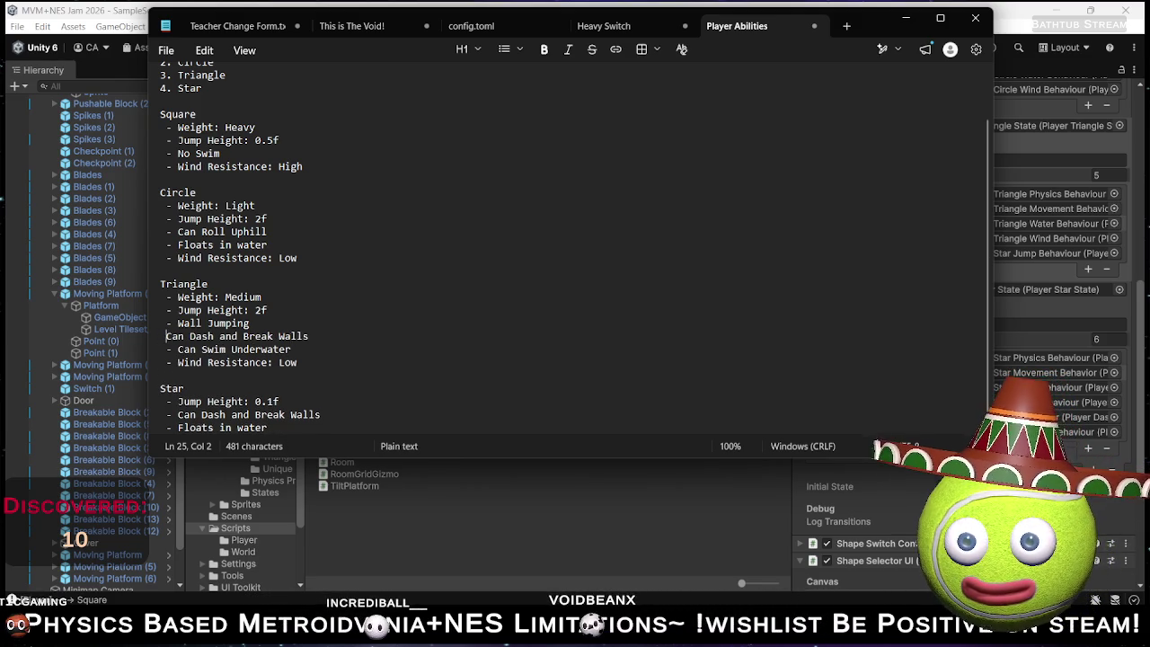
{"action": "key", "text": "Down"}
{"action": "key", "text": "Down"}
{"action": "key", "text": "Down"}
{"action": "key", "text": "Down"}
{"action": "key", "text": "Down"}
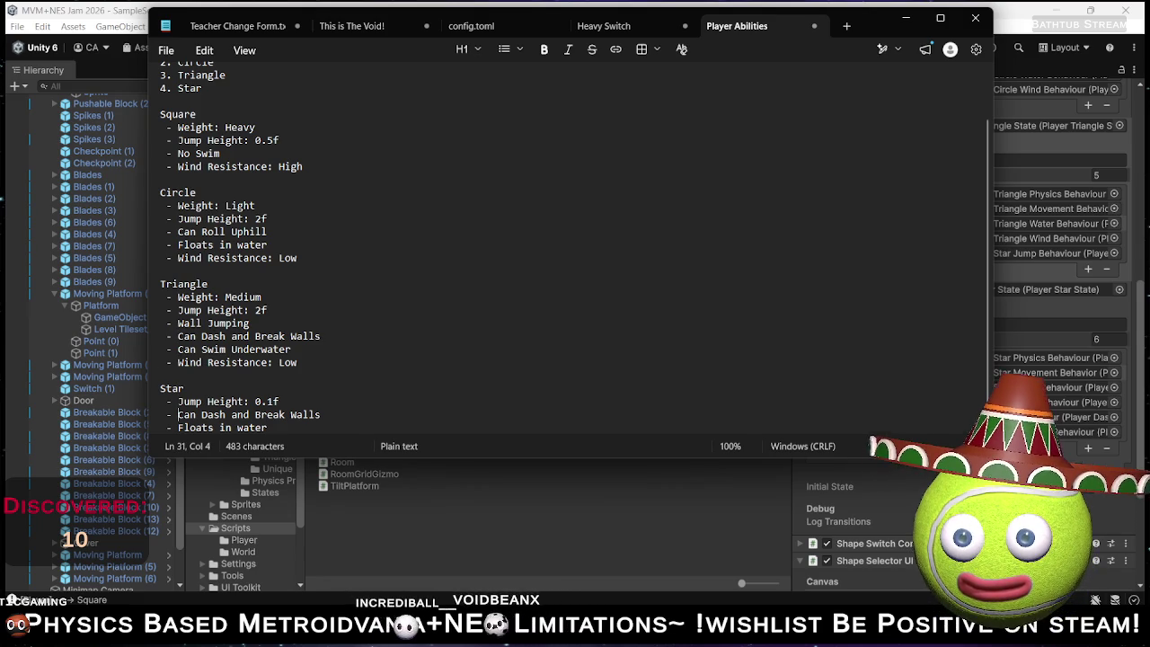
Change Star's ability line to 'Can Walk on Walls' and bring up saving.
{"action": "key", "text": "ctrl+Right"}
{"action": "key", "text": "ctrl+shift+Right"}
{"action": "key", "text": "ctrl+shift+Right"}
{"action": "key", "text": "ctrl+shift+Right"}
{"action": "key", "text": "ctrl+shift+Right"}
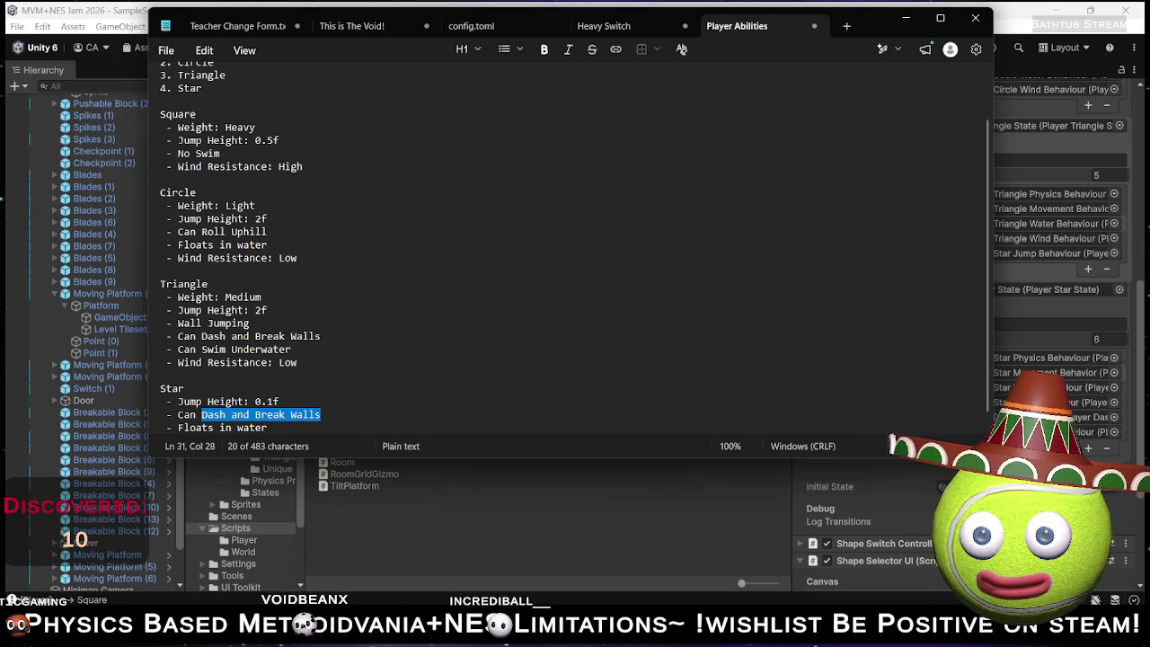
{"action": "key", "text": "shift+Left"}
{"action": "key", "text": "shift+Left"}
{"action": "key", "text": "shift+Left"}
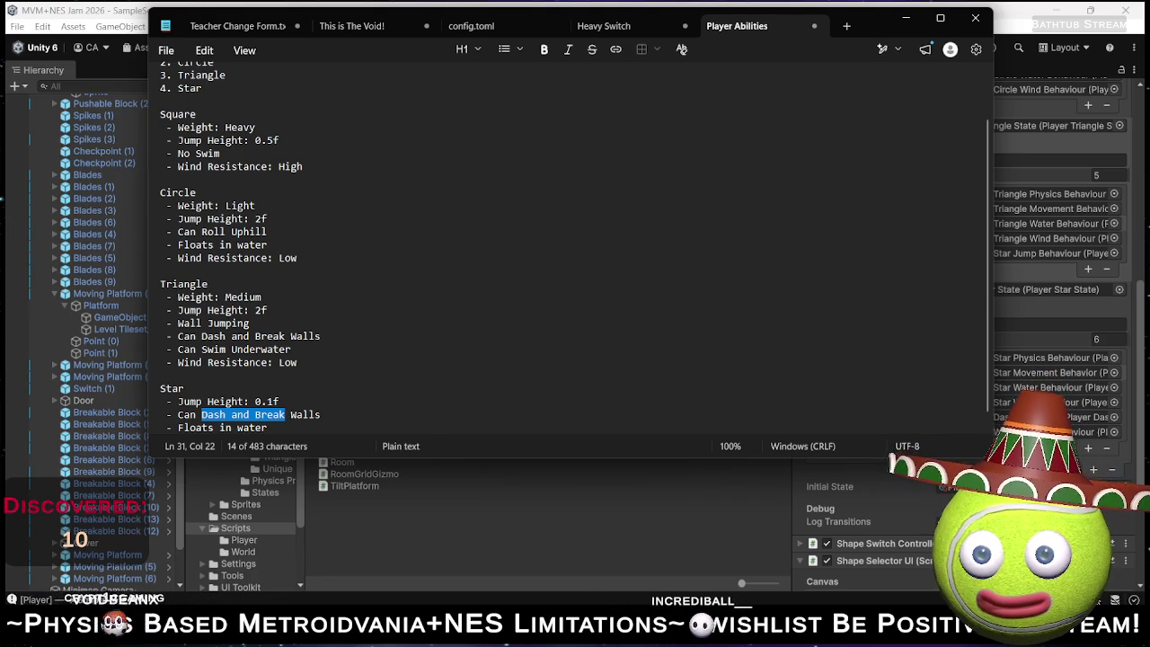
{"action": "type", "text": "Walkon"}
{"action": "key", "text": "Left"}
{"action": "key", "text": "Left"}
{"action": "key", "text": "Left"}
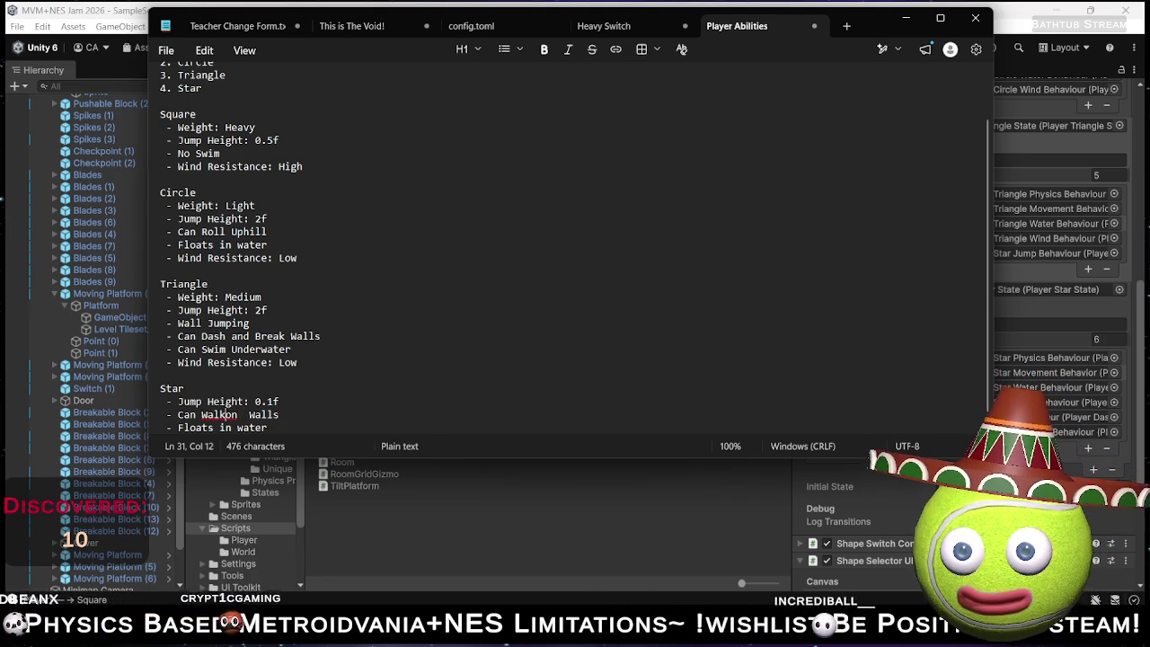
{"action": "key", "text": "Right"}
{"action": "key", "text": "Right"}
{"action": "key", "text": "Delete"}
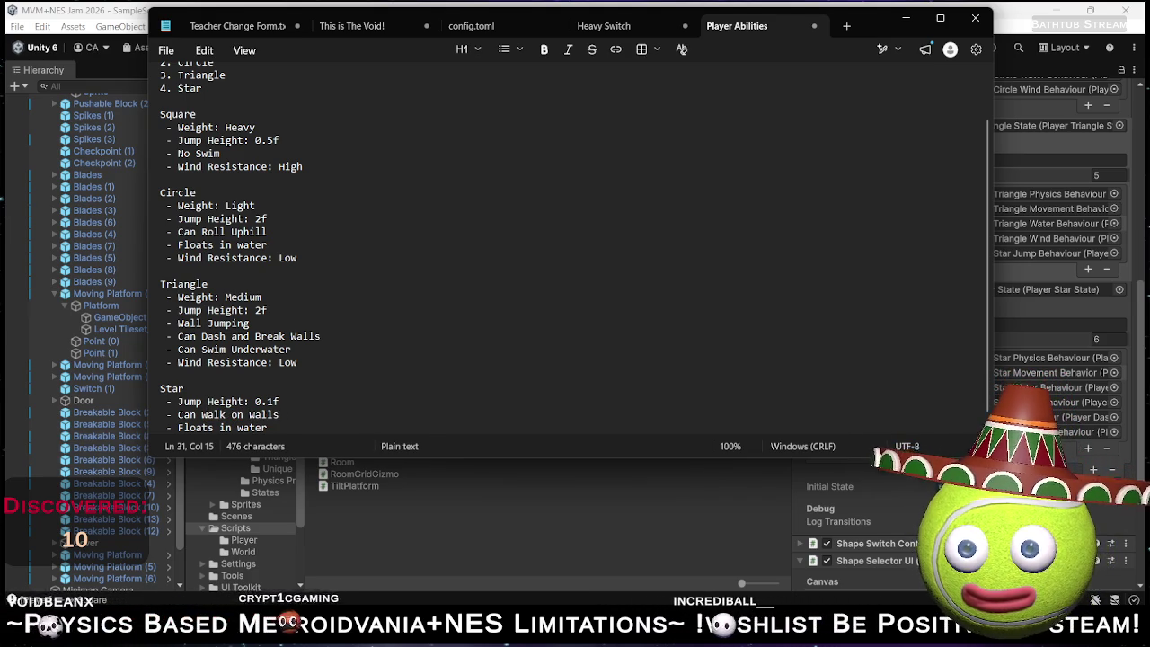
{"action": "left_click", "coordinate": [327, 426]}
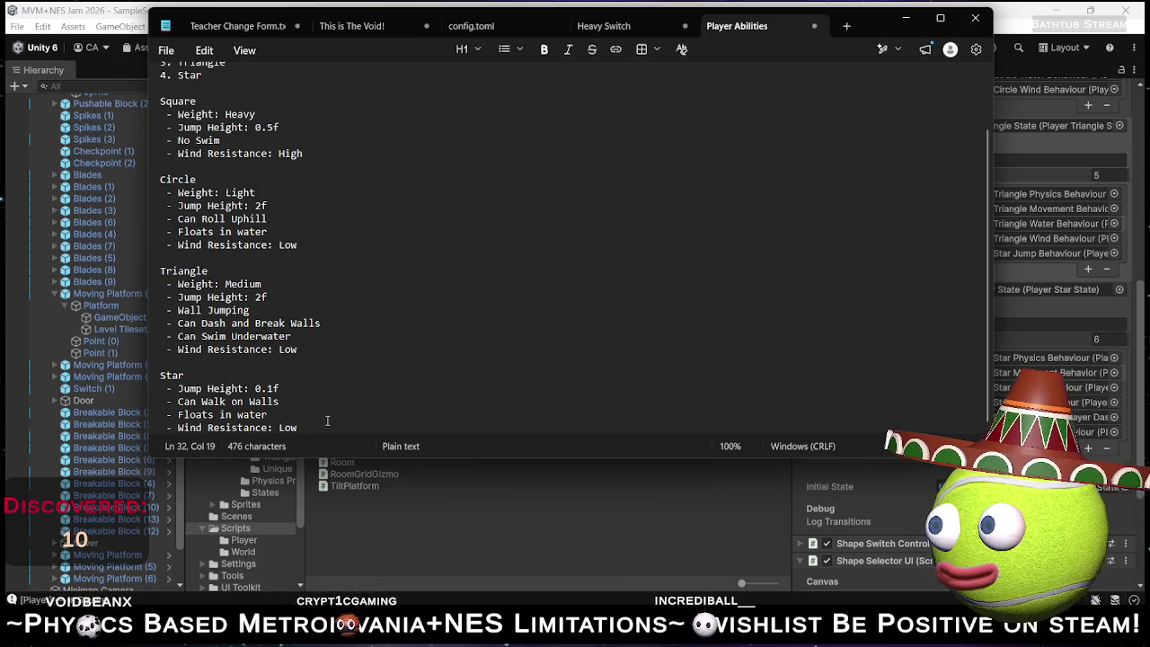
{"action": "key", "text": "ctrl+s"}
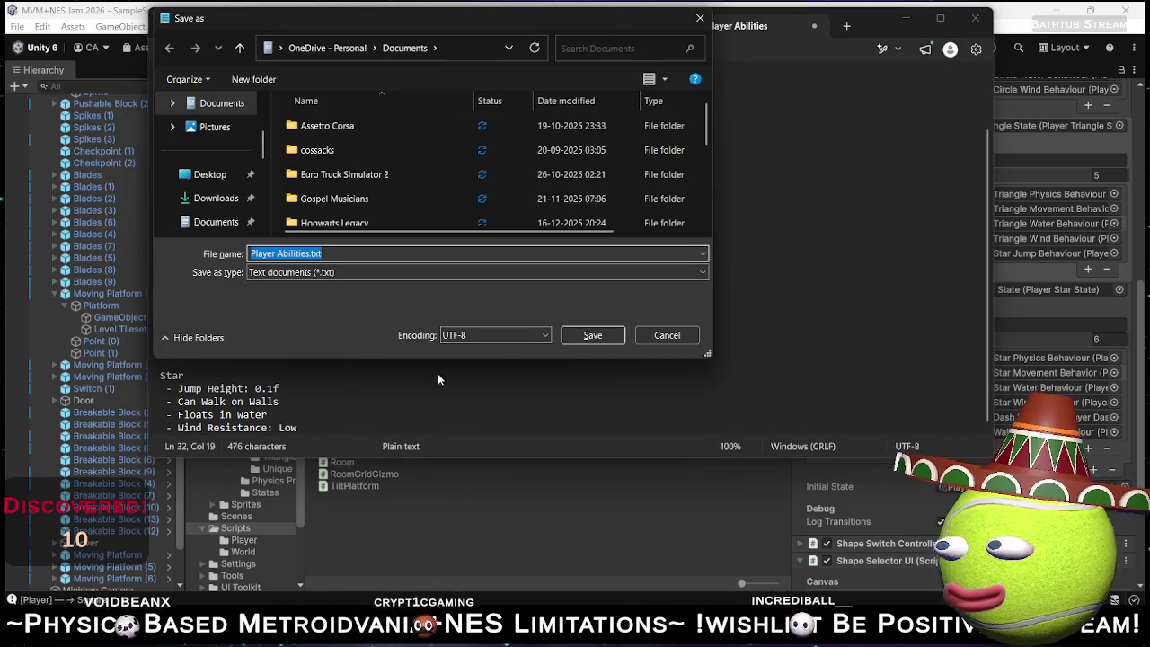
Cancel the Save As dialog without saving.
{"action": "left_click", "coordinate": [652, 340]}
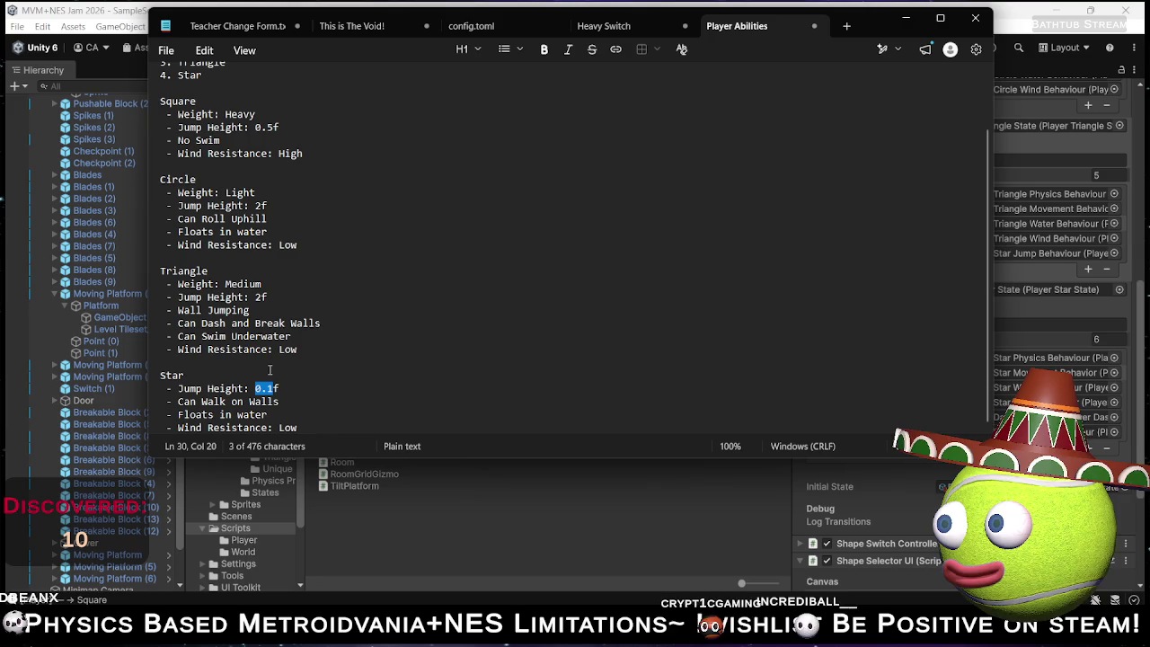
Set Star's Jump Height to 2f and add an indented 'Weight: Light' line under Star.
{"action": "type", "text": "2f"}
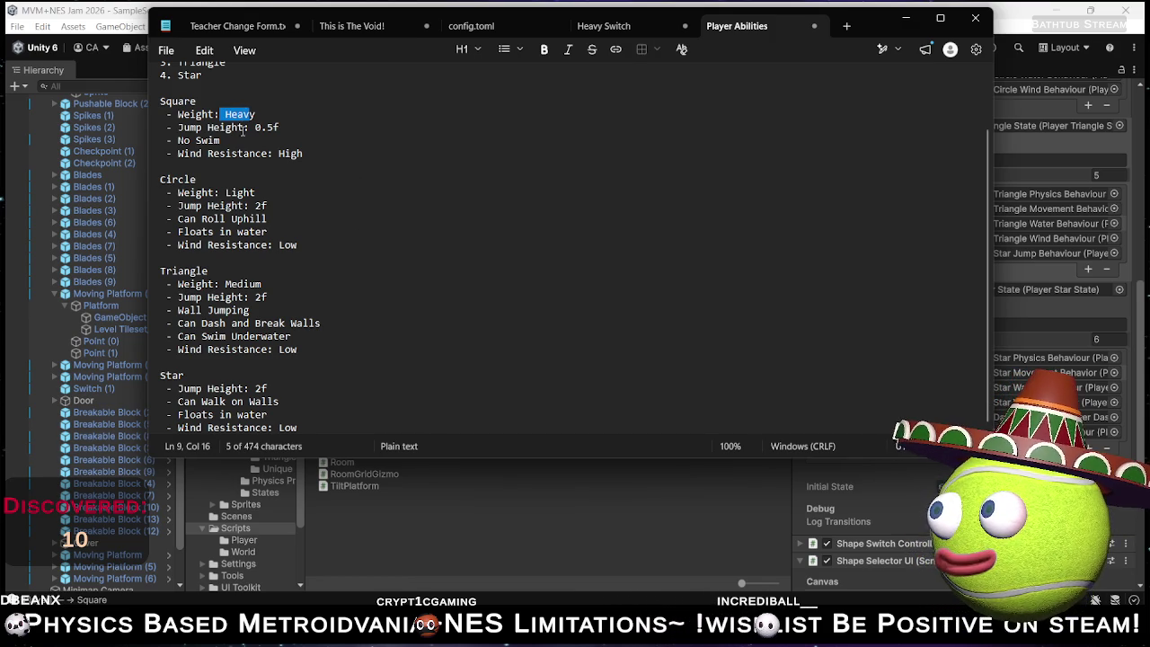
{"action": "triple_click", "coordinate": [265, 284]}
{"action": "key", "text": "ctrl+c"}
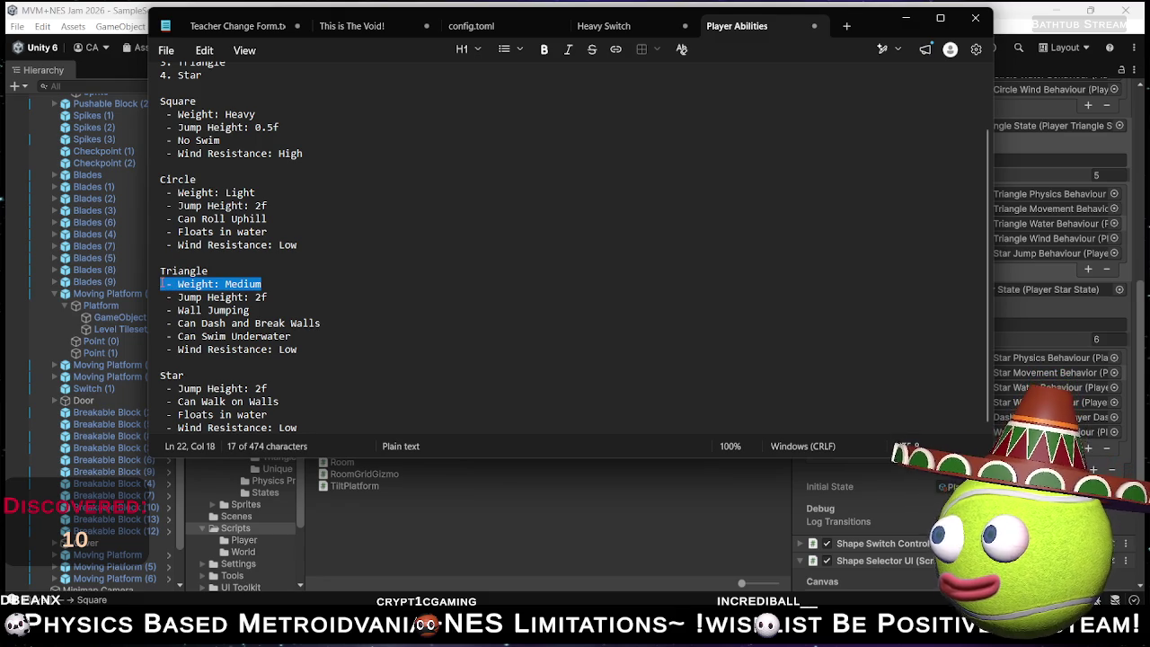
{"action": "left_click", "coordinate": [244, 374]}
{"action": "key", "text": "Return"}
{"action": "key", "text": "ctrl+v"}
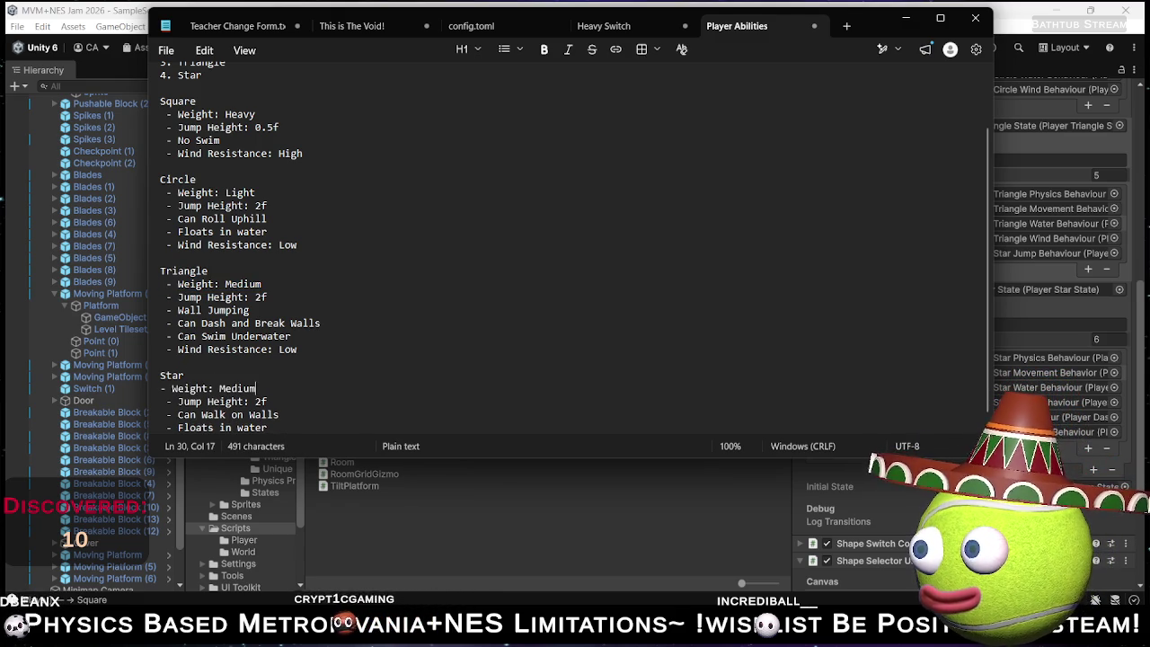
{"action": "triple_click", "coordinate": [163, 387]}
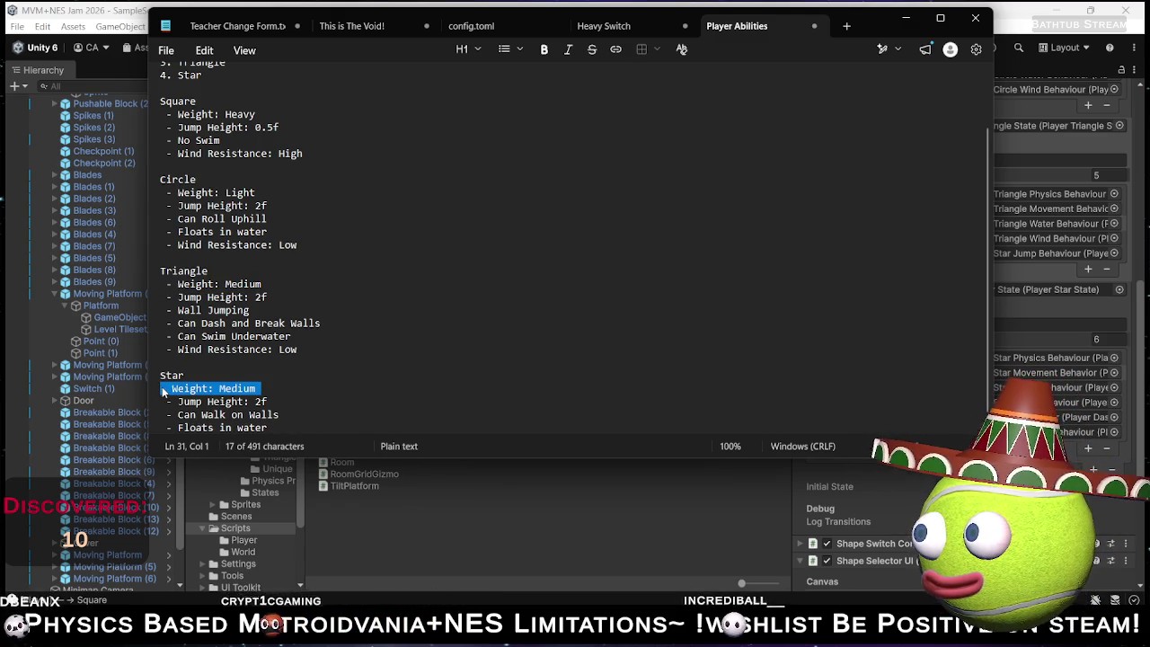
{"action": "left_click", "coordinate": [163, 387]}
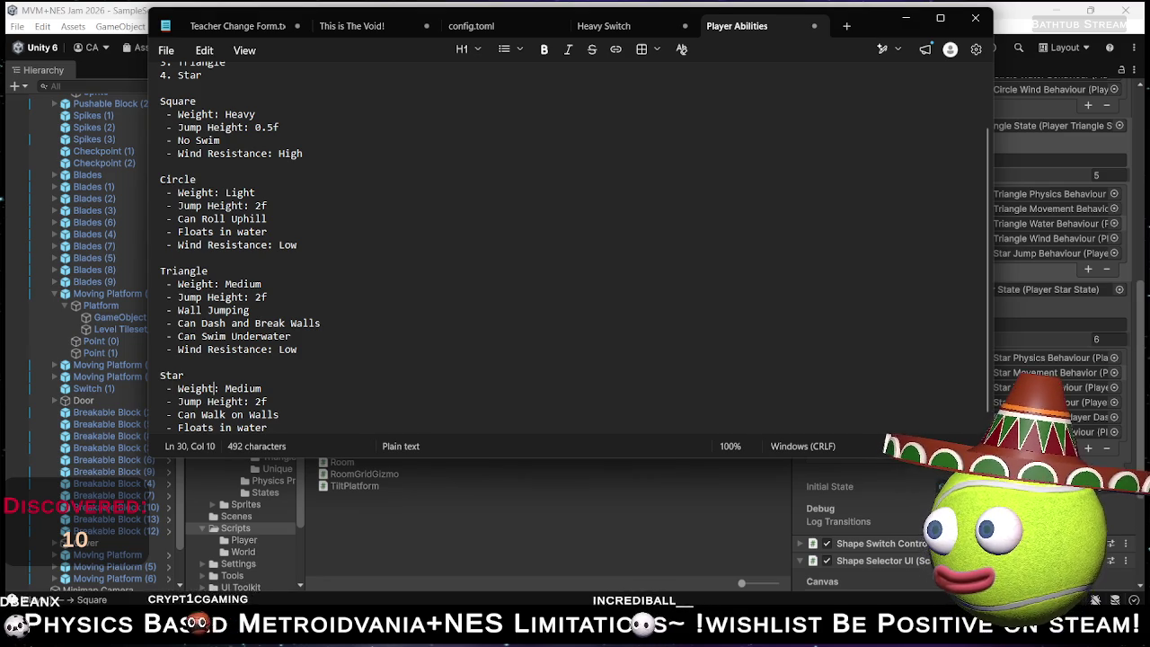
{"action": "double_click", "coordinate": [243, 388]}
{"action": "type", "text": "Light"}
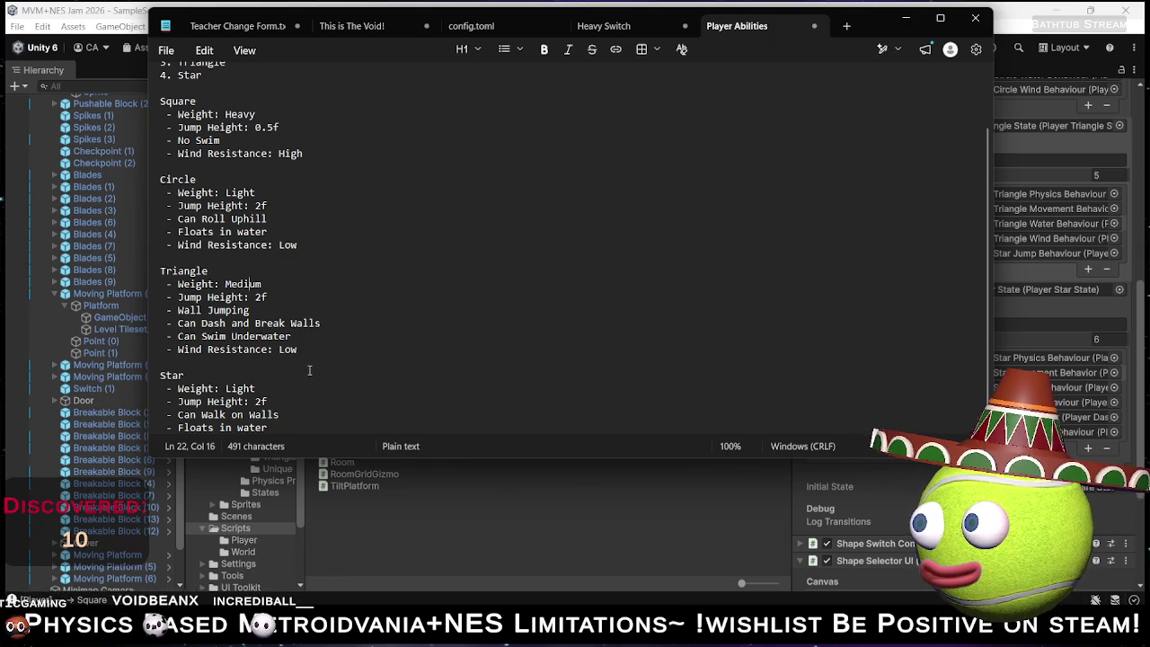
{"action": "scroll", "coordinate": [309, 370], "scroll_direction": "down", "scroll_amount": 1}
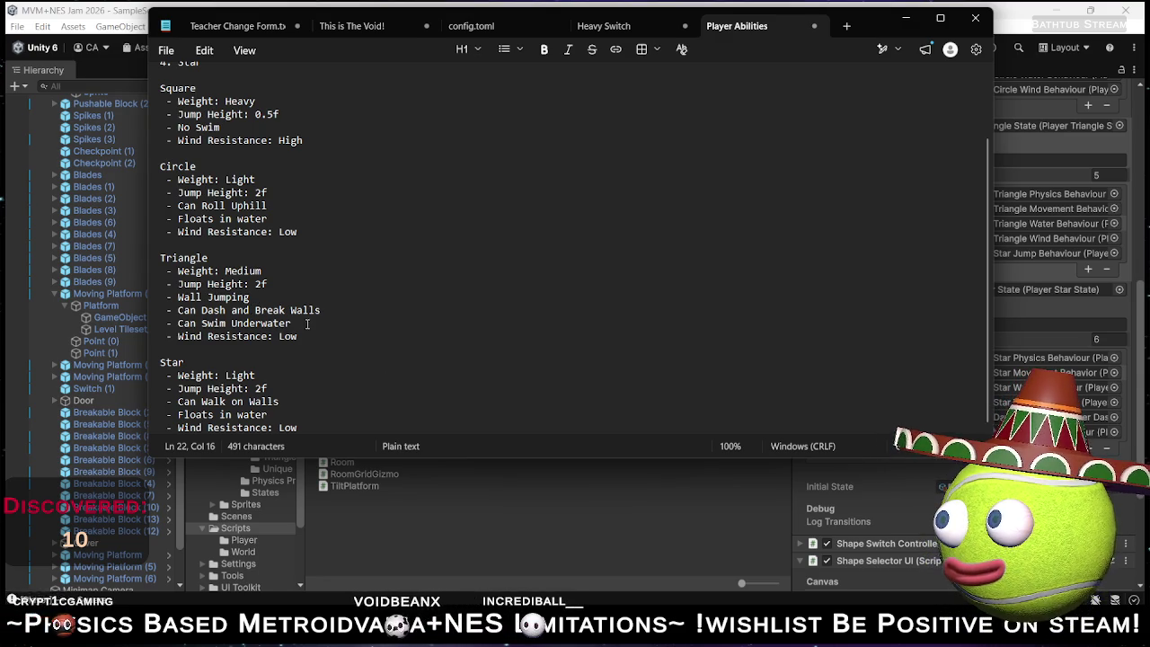
{"action": "left_click_drag", "start_coordinate": [321, 310], "coordinate": [156, 311]}
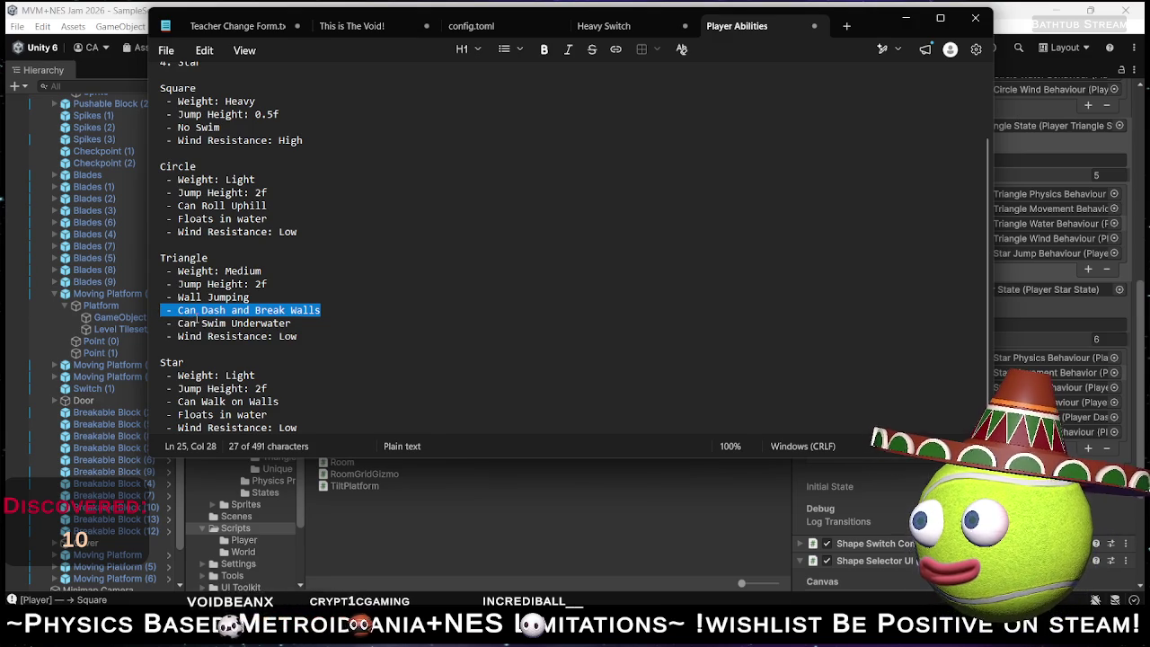
Move '- Can Dash and Break Walls' from Triangle to a new line after '- No Swim' under Square.
{"action": "key", "text": "BackSpace"}
{"action": "key", "text": "BackSpace"}
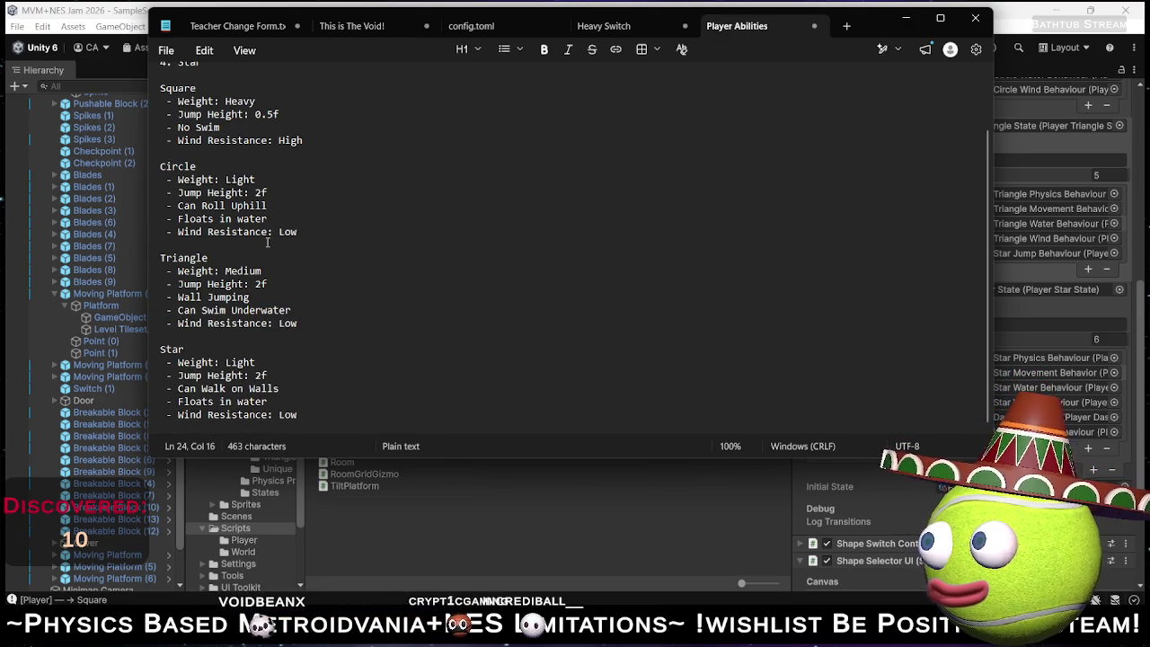
{"action": "scroll", "coordinate": [293, 200], "scroll_direction": "up", "scroll_amount": 3}
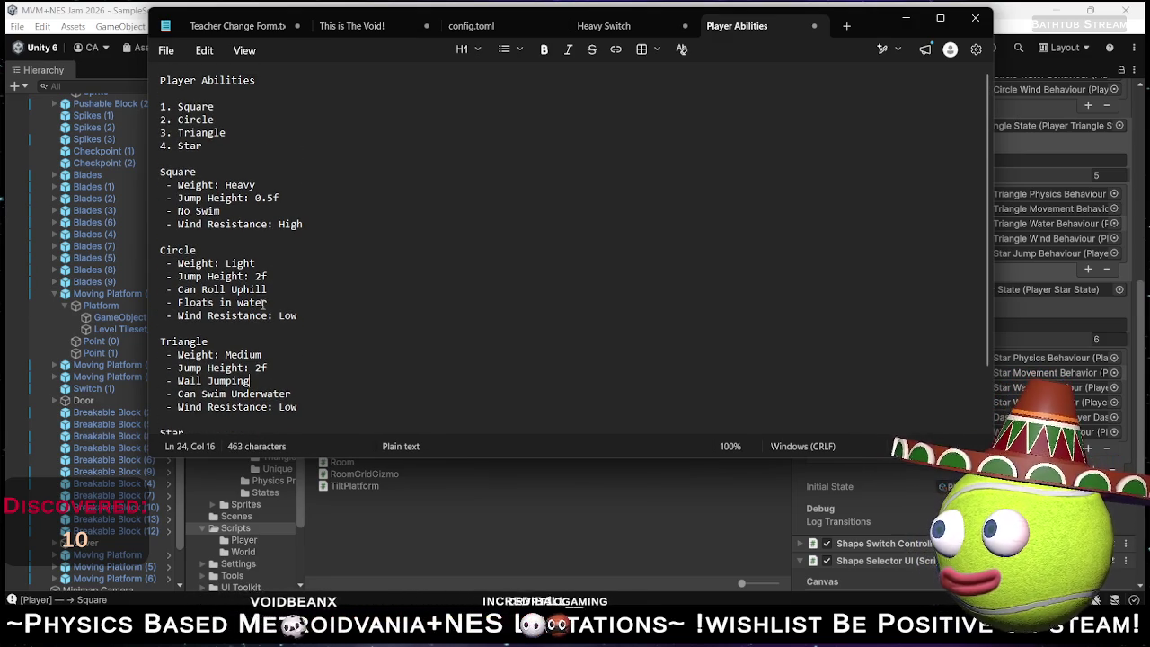
{"action": "left_click", "coordinate": [334, 220]}
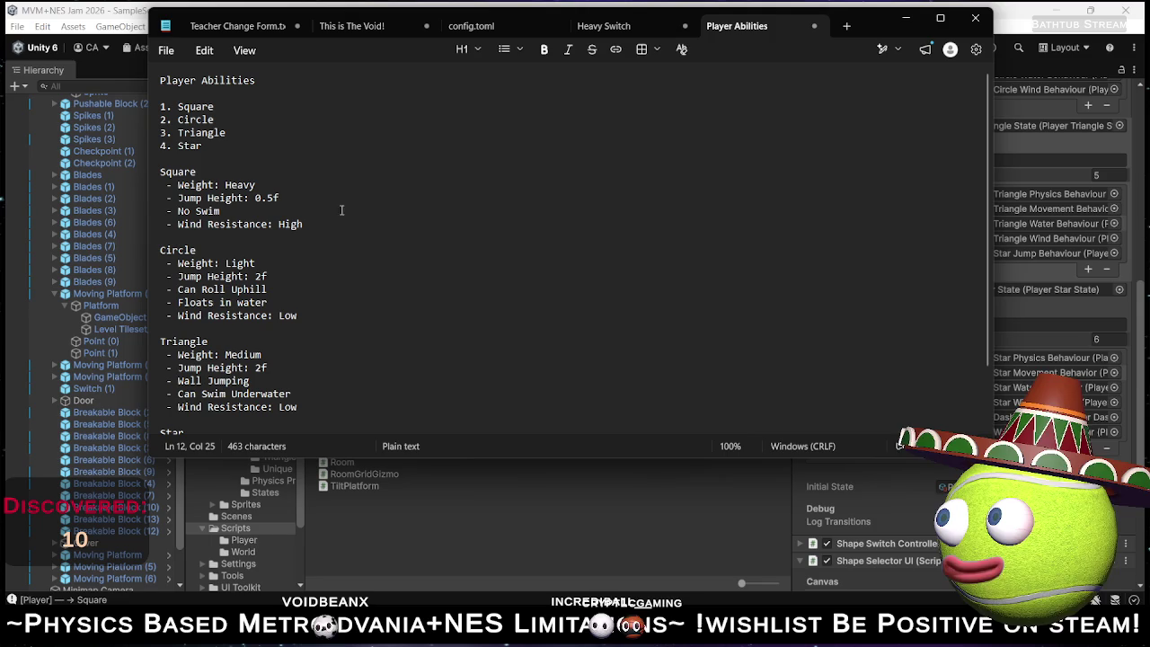
{"action": "left_click", "coordinate": [341, 211]}
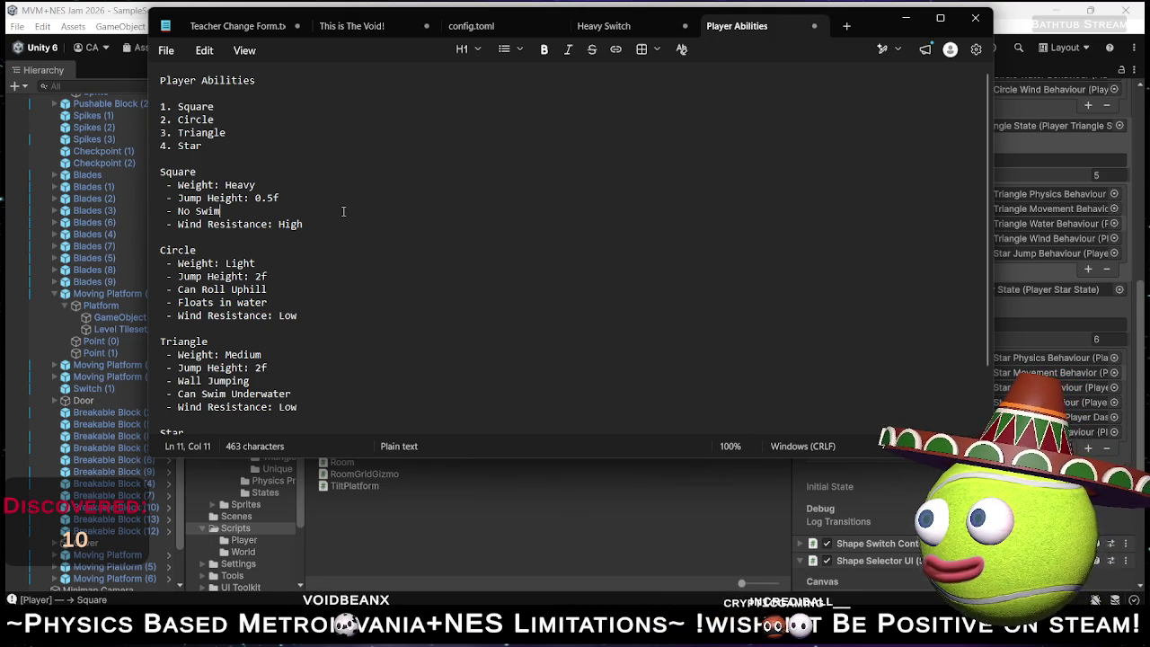
{"action": "key", "text": "Return"}
{"action": "type", "text": "- Can Dash and Break Walls"}
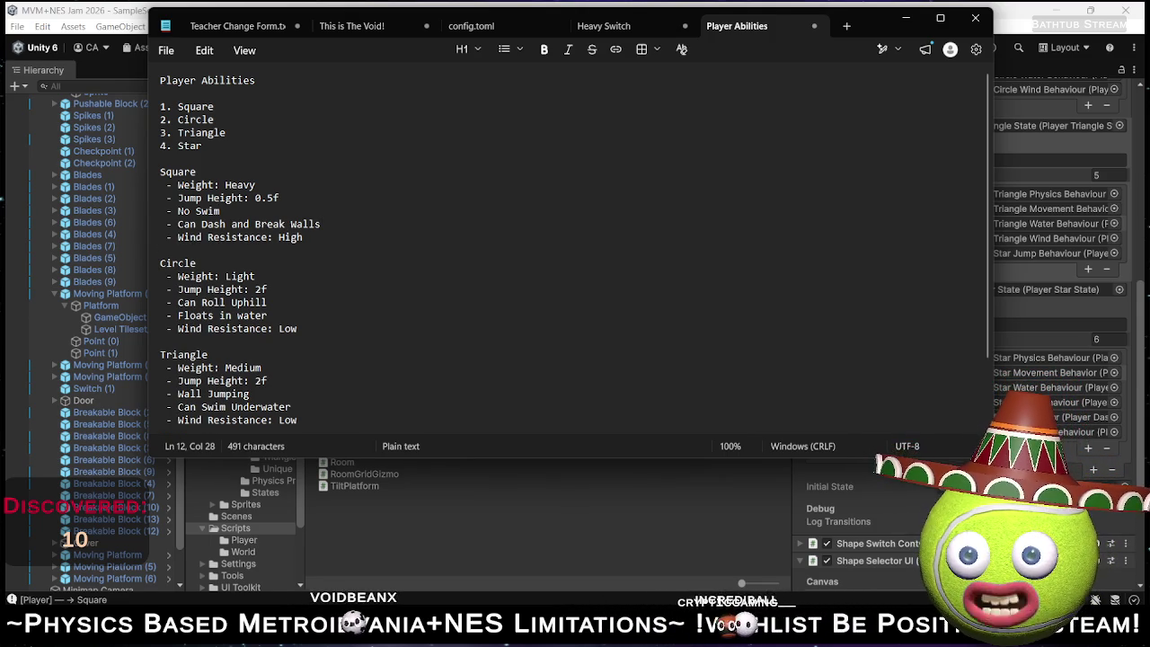
Look over the updated ability notes, then bring the Unity editor back to the front.
{"action": "scroll", "coordinate": [335, 370], "scroll_direction": "down", "scroll_amount": 2}
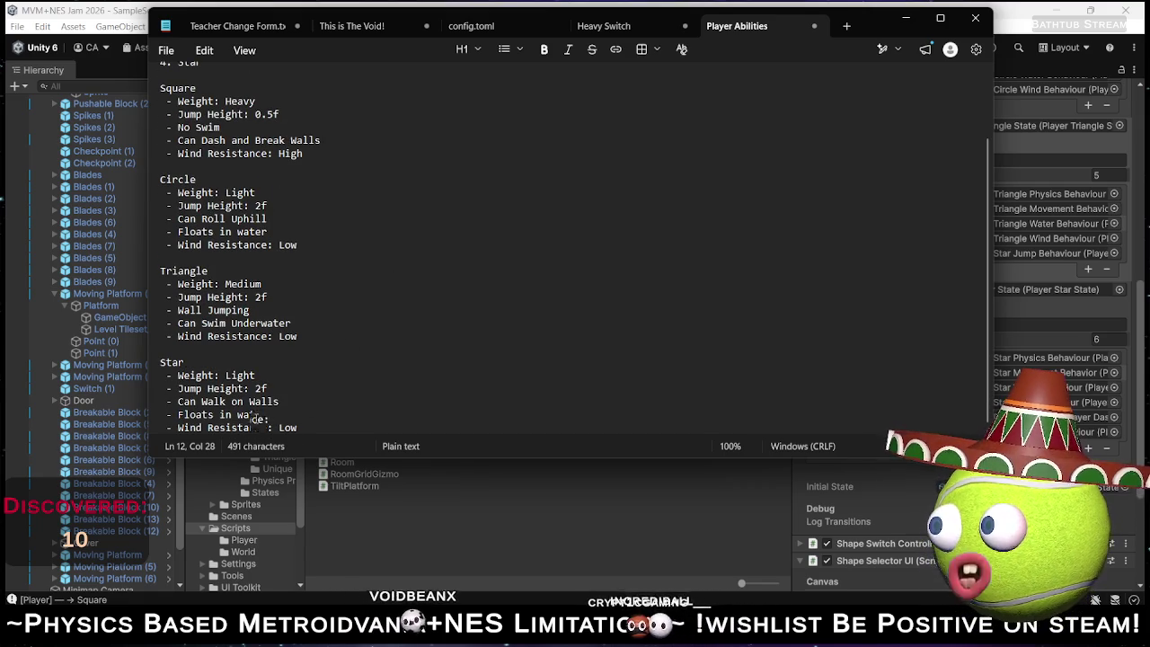
{"action": "scroll", "coordinate": [297, 323], "scroll_direction": "up", "scroll_amount": 2}
{"action": "scroll", "coordinate": [269, 286], "scroll_direction": "down", "scroll_amount": 2}
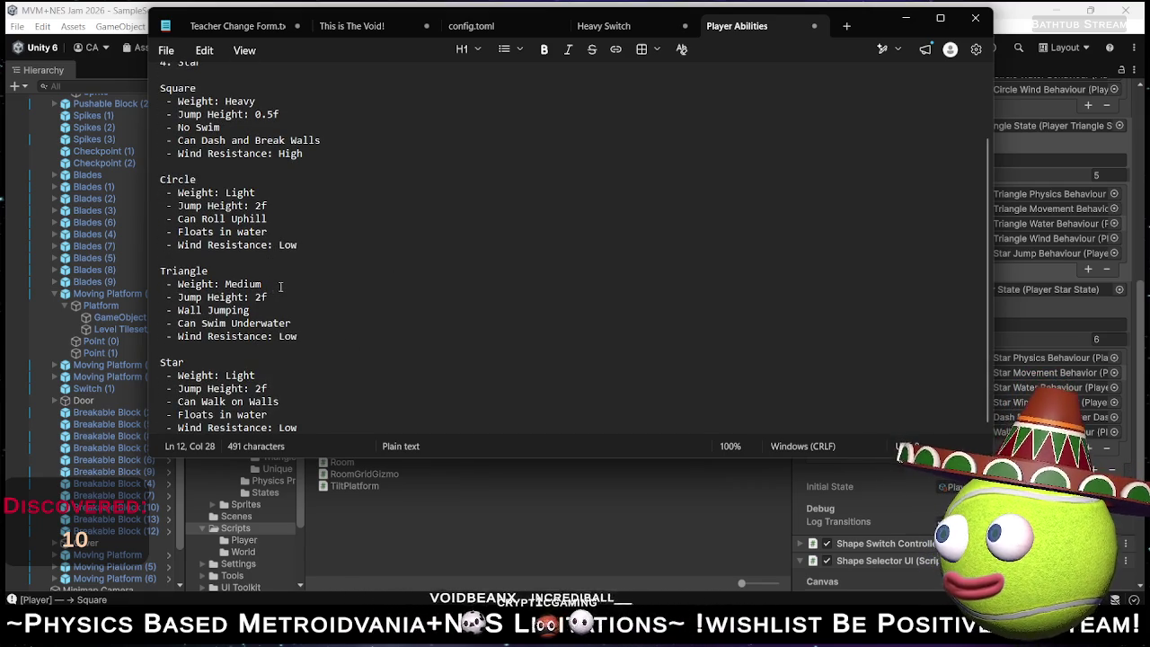
{"action": "scroll", "coordinate": [274, 285], "scroll_direction": "up", "scroll_amount": 1}
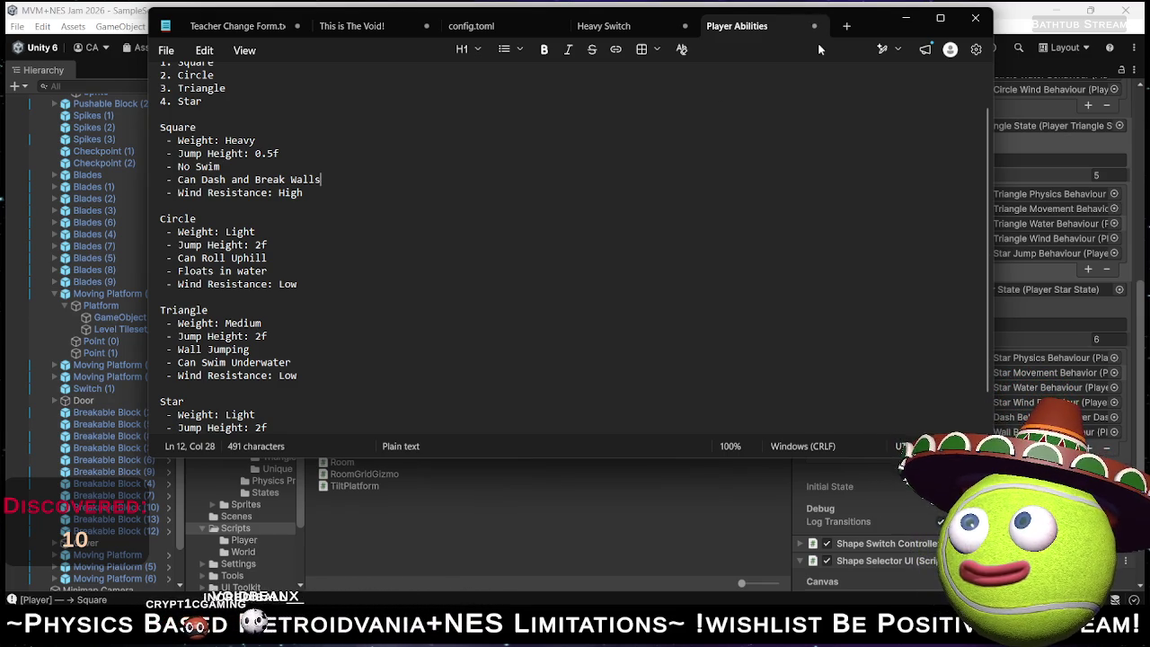
{"action": "left_click", "coordinate": [1006, 8]}
{"action": "scroll", "coordinate": [952, 244], "scroll_direction": "down", "scroll_amount": 5}
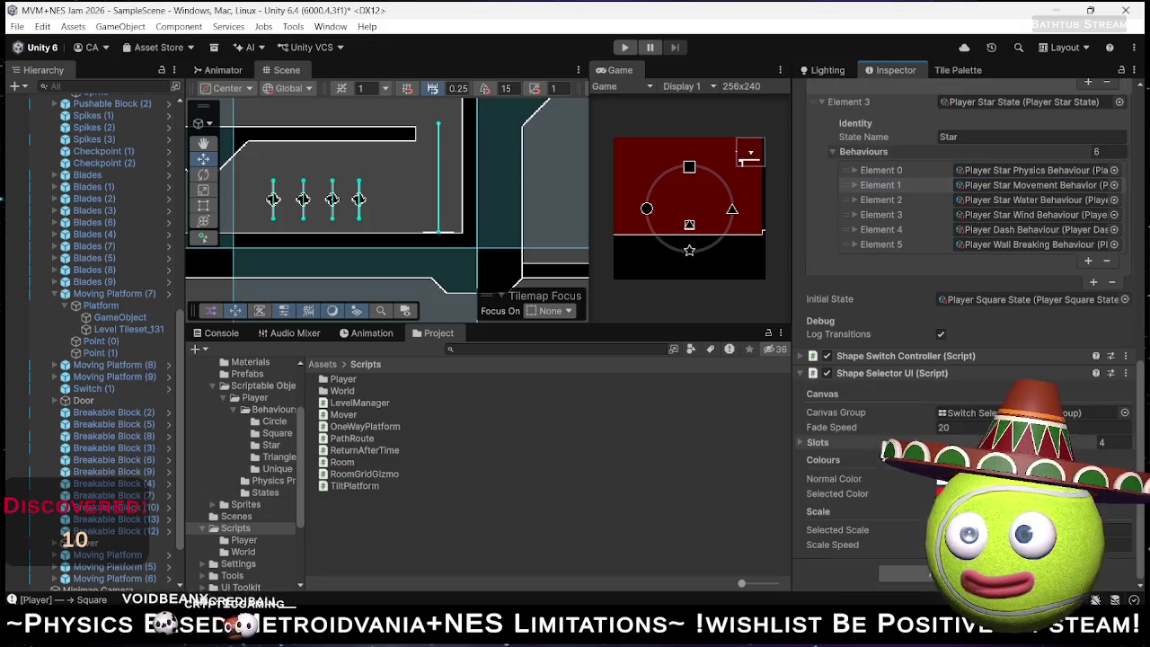
Add a slot to Square's behaviours and paste Star's Player Dash behaviour into Element 5.
{"action": "left_click", "coordinate": [849, 231]}
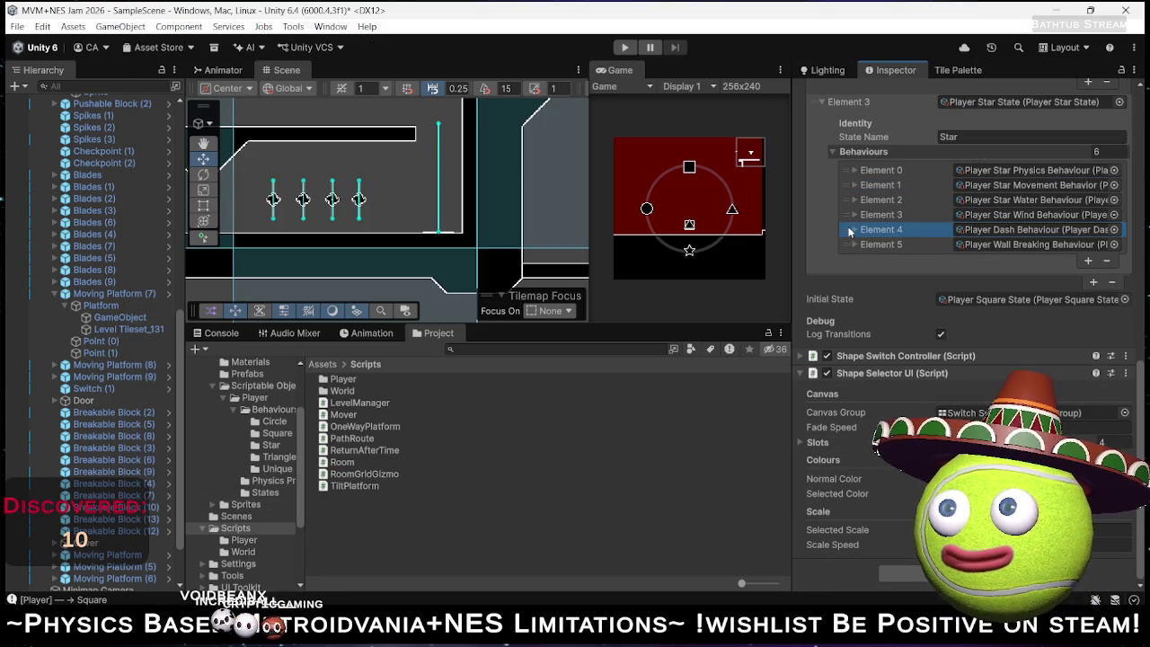
{"action": "scroll", "coordinate": [899, 243], "scroll_direction": "up", "scroll_amount": 15}
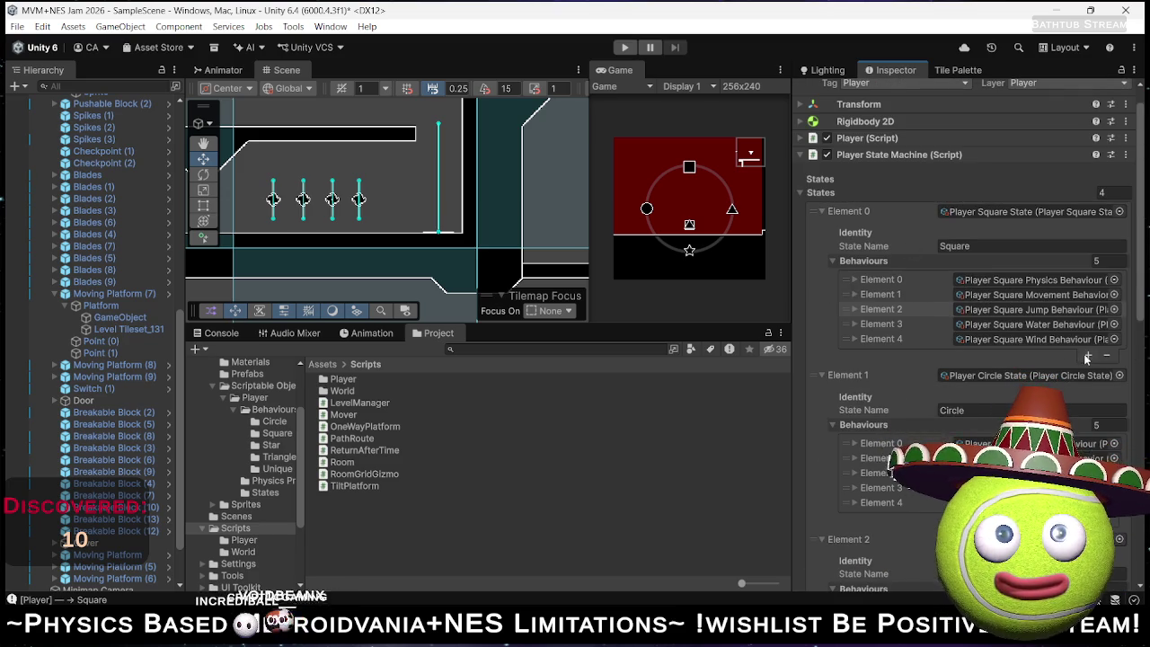
{"action": "left_click", "coordinate": [1085, 354]}
{"action": "scroll", "coordinate": [1068, 364], "scroll_direction": "down", "scroll_amount": 8}
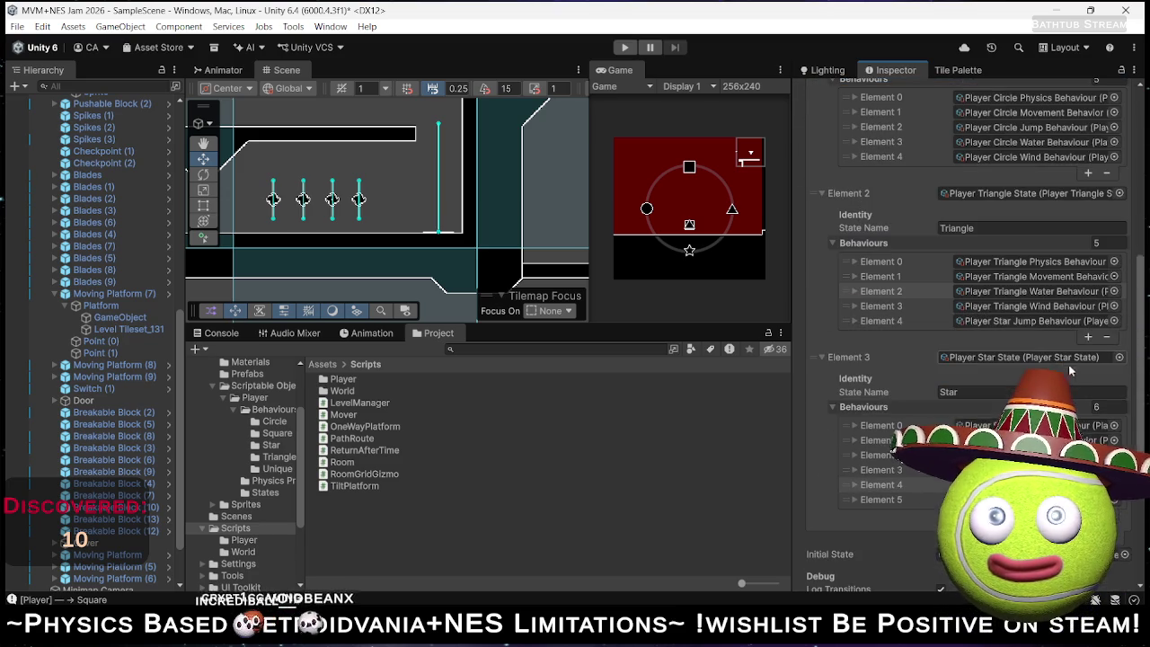
{"action": "right_click", "coordinate": [956, 352]}
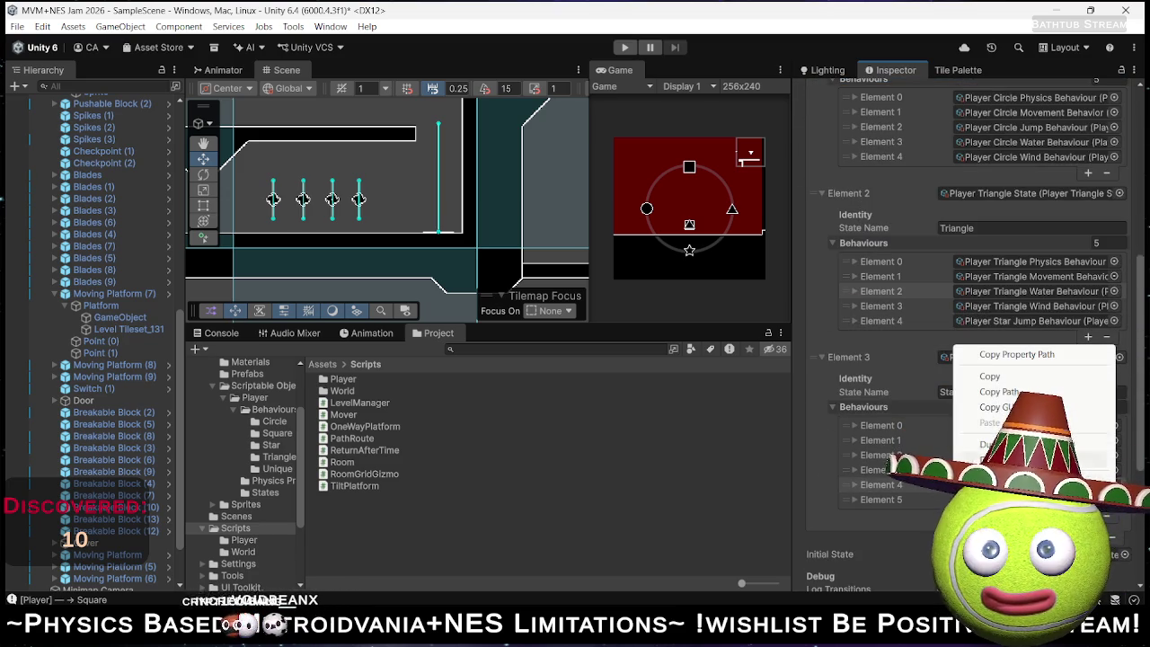
{"action": "left_click", "coordinate": [988, 376]}
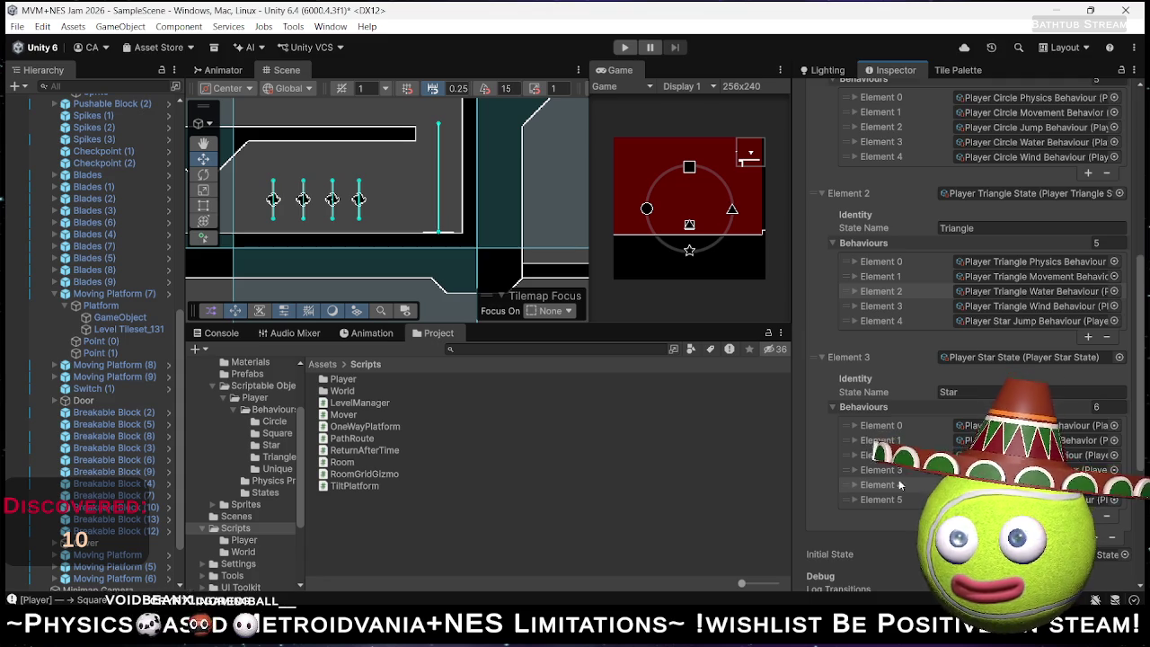
{"action": "scroll", "coordinate": [1056, 187], "scroll_direction": "up", "scroll_amount": 8}
{"action": "right_click", "coordinate": [1065, 235]}
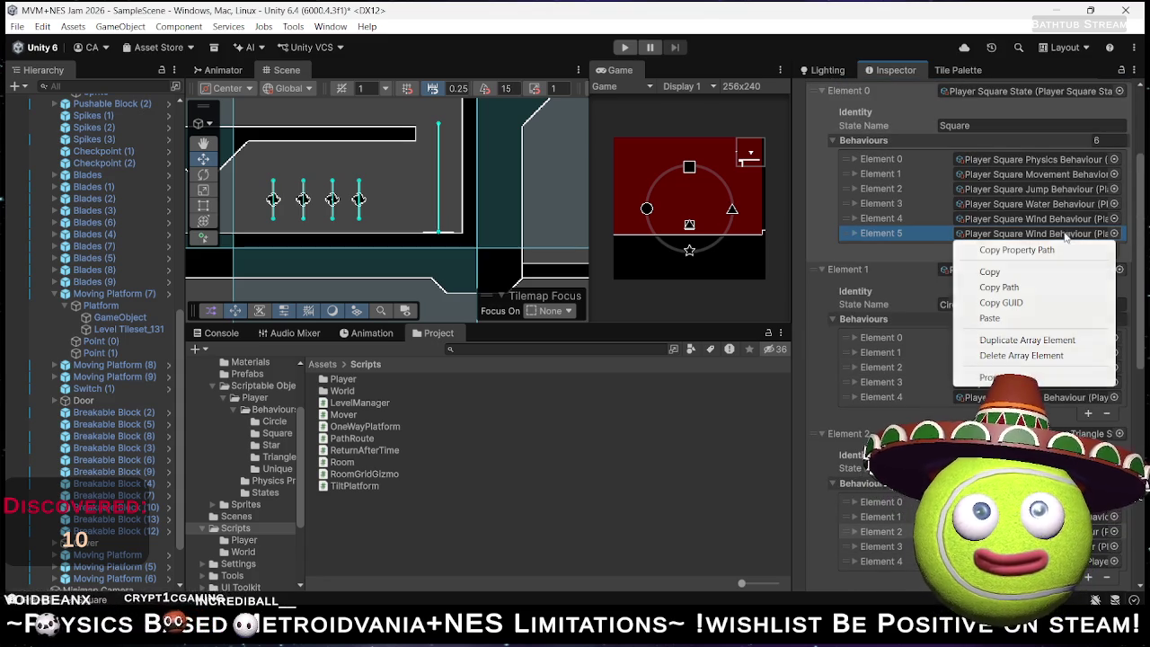
{"action": "left_click", "coordinate": [989, 318]}
{"action": "scroll", "coordinate": [1024, 318], "scroll_direction": "down", "scroll_amount": 6}
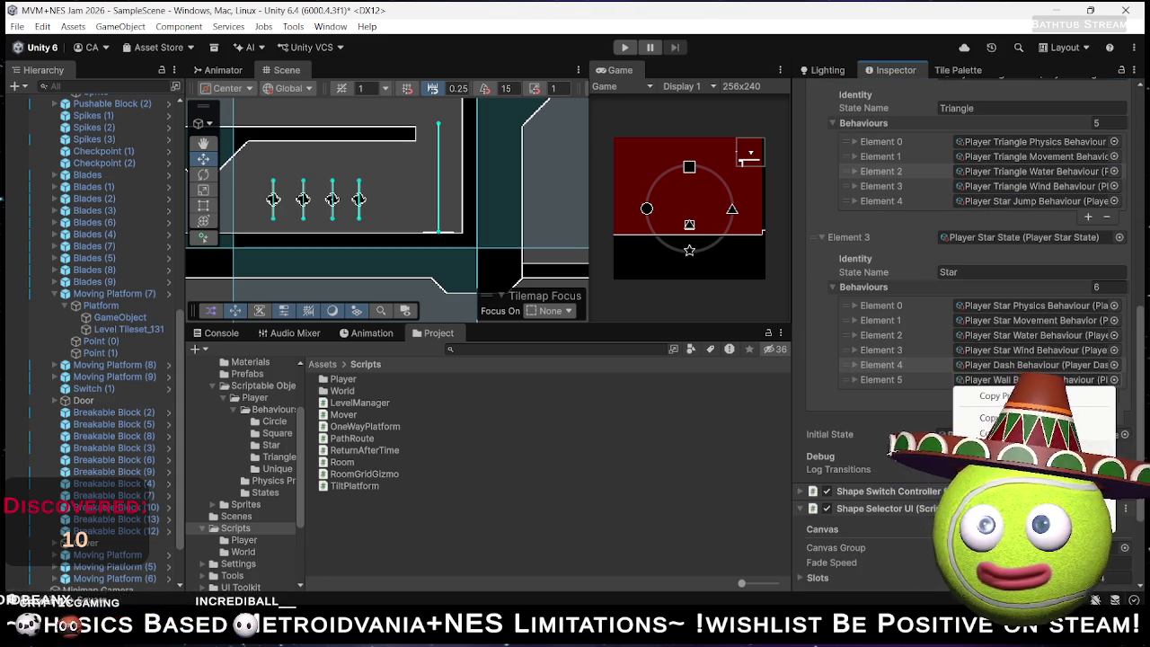
Copy Star's Wall Breaking behaviour into a new Square Element 6 slot.
{"action": "right_click", "coordinate": [957, 380]}
{"action": "left_click", "coordinate": [989, 417]}
{"action": "scroll", "coordinate": [1011, 384], "scroll_direction": "up", "scroll_amount": 10}
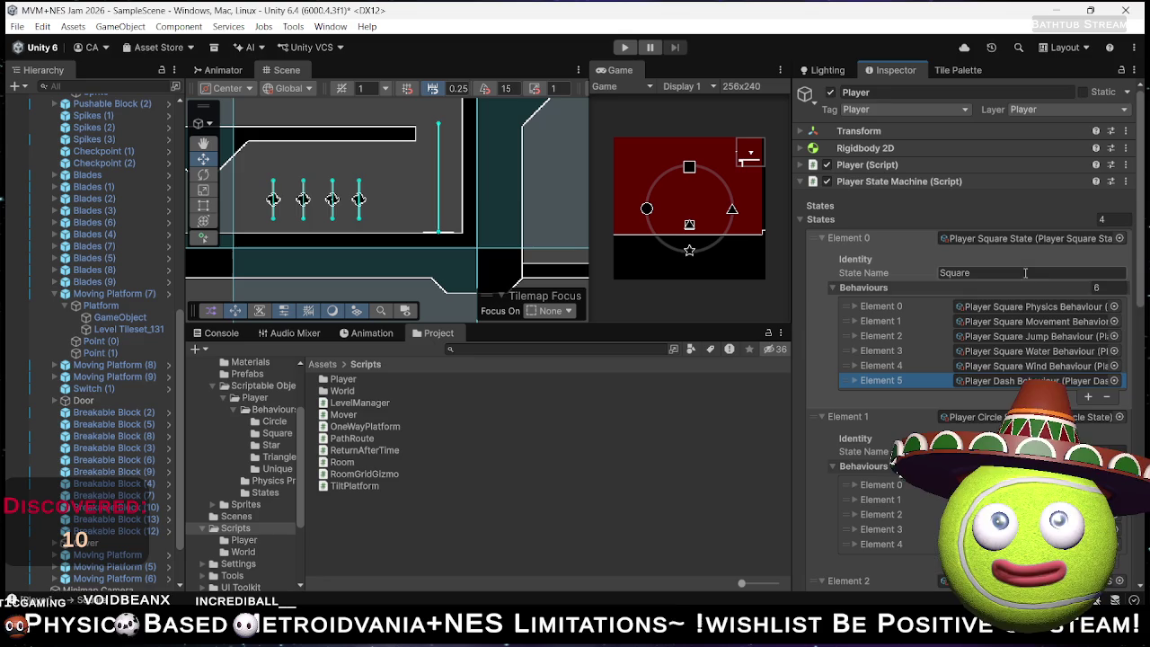
{"action": "left_click", "coordinate": [1087, 396]}
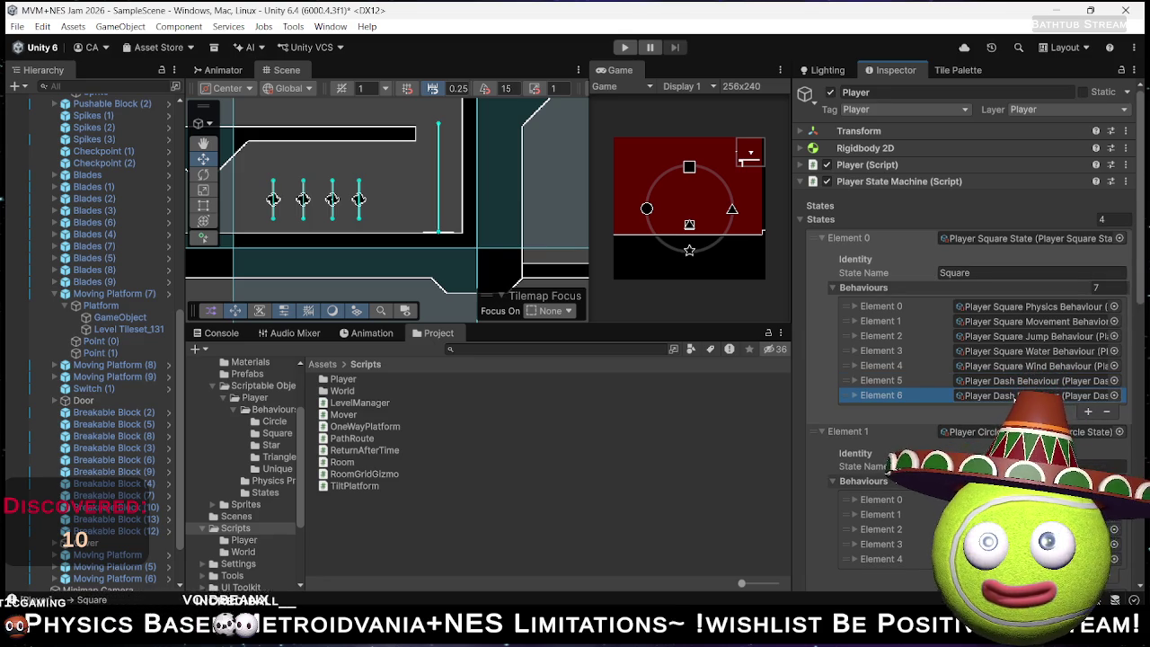
{"action": "right_click", "coordinate": [957, 396]}
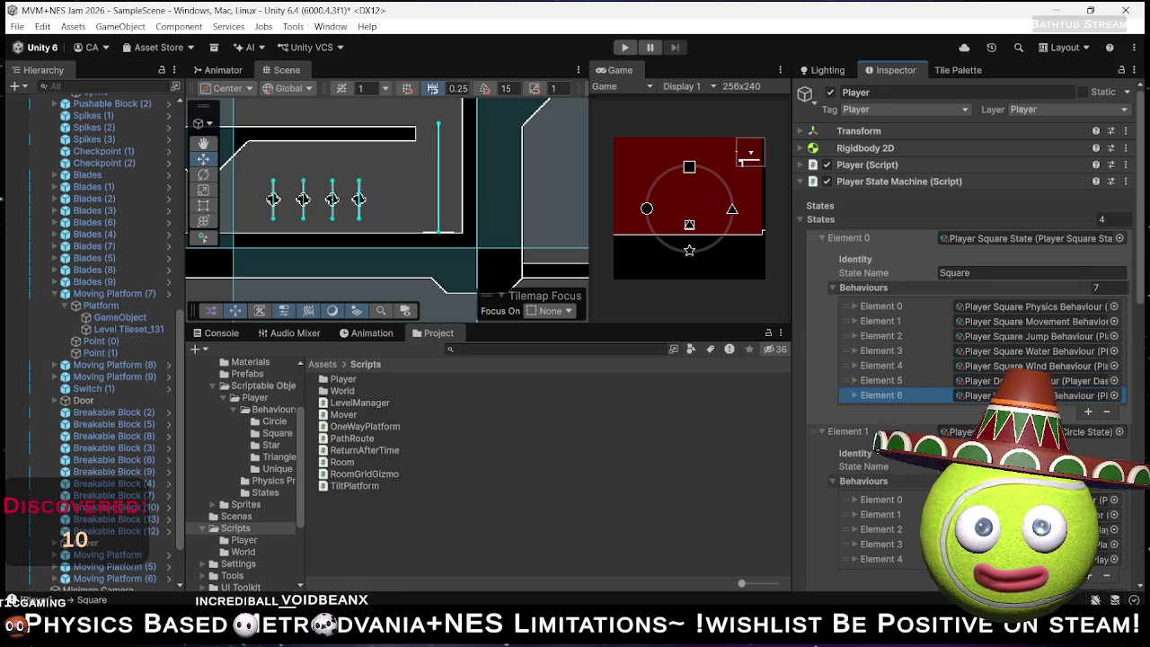
{"action": "left_click", "coordinate": [987, 453]}
{"action": "scroll", "coordinate": [874, 429], "scroll_direction": "down", "scroll_amount": 2}
{"action": "scroll", "coordinate": [874, 429], "scroll_direction": "down", "scroll_amount": 12}
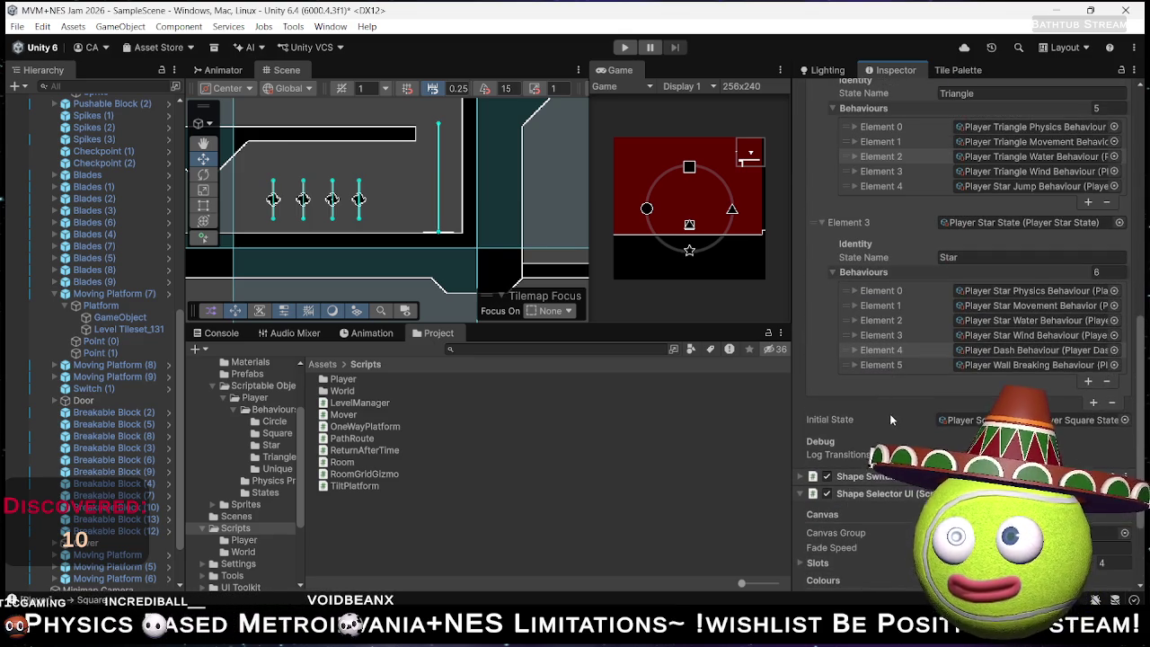
Remove the Wall Breaking and Player Dash behaviours from the Star state's list.
{"action": "left_click", "coordinate": [840, 364]}
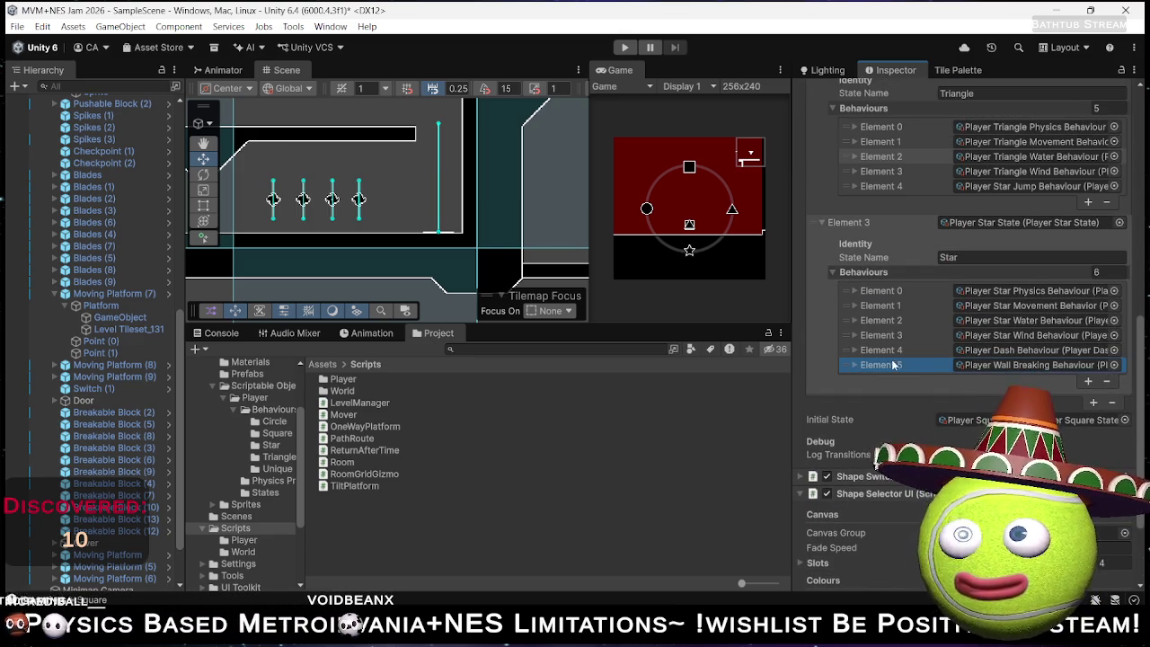
{"action": "left_click", "coordinate": [1106, 381]}
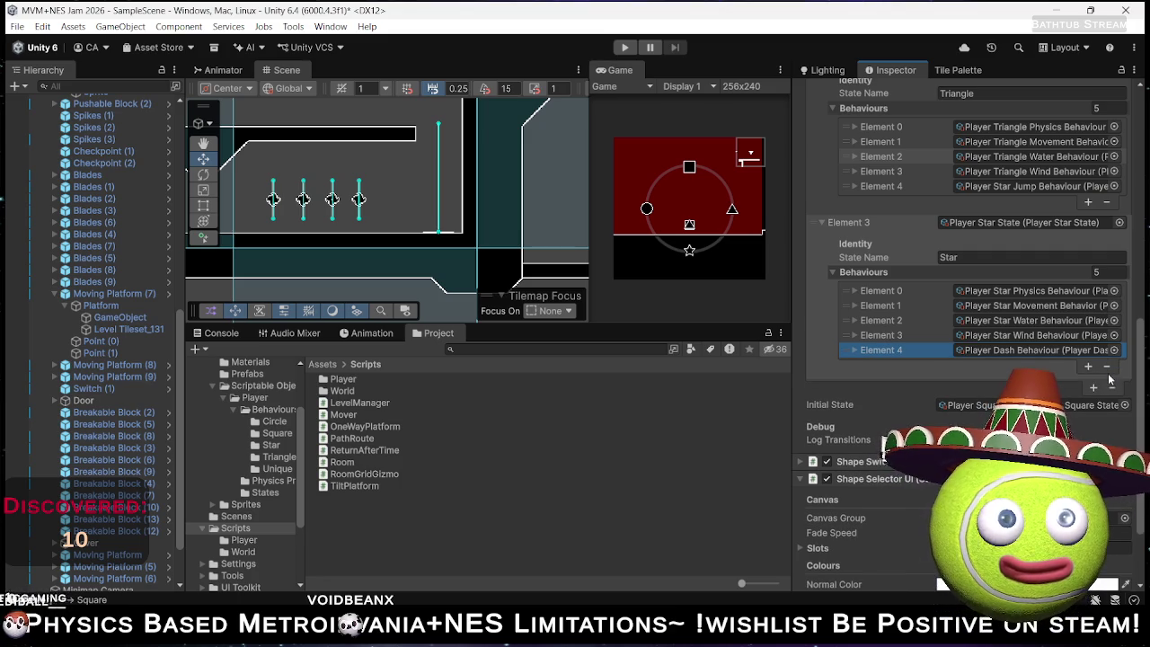
{"action": "left_click", "coordinate": [1107, 368]}
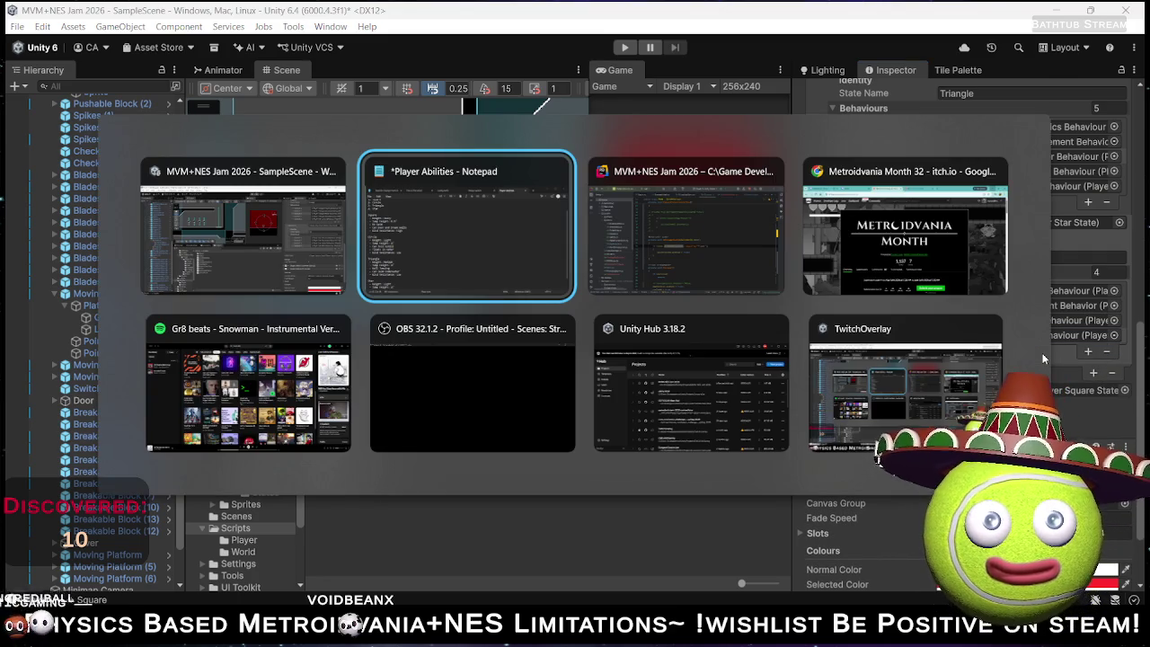
Minimize the Player Abilities notes and start the game in Unity's play mode.
{"action": "key", "text": "alt+Tab"}
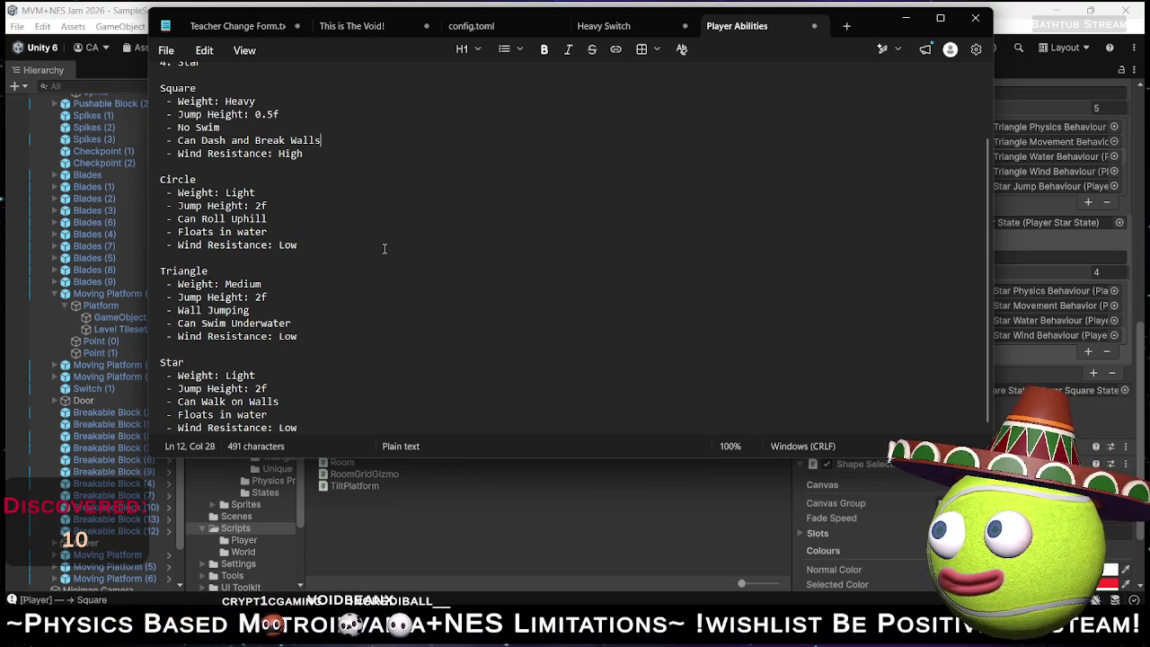
{"action": "left_click", "coordinate": [905, 18]}
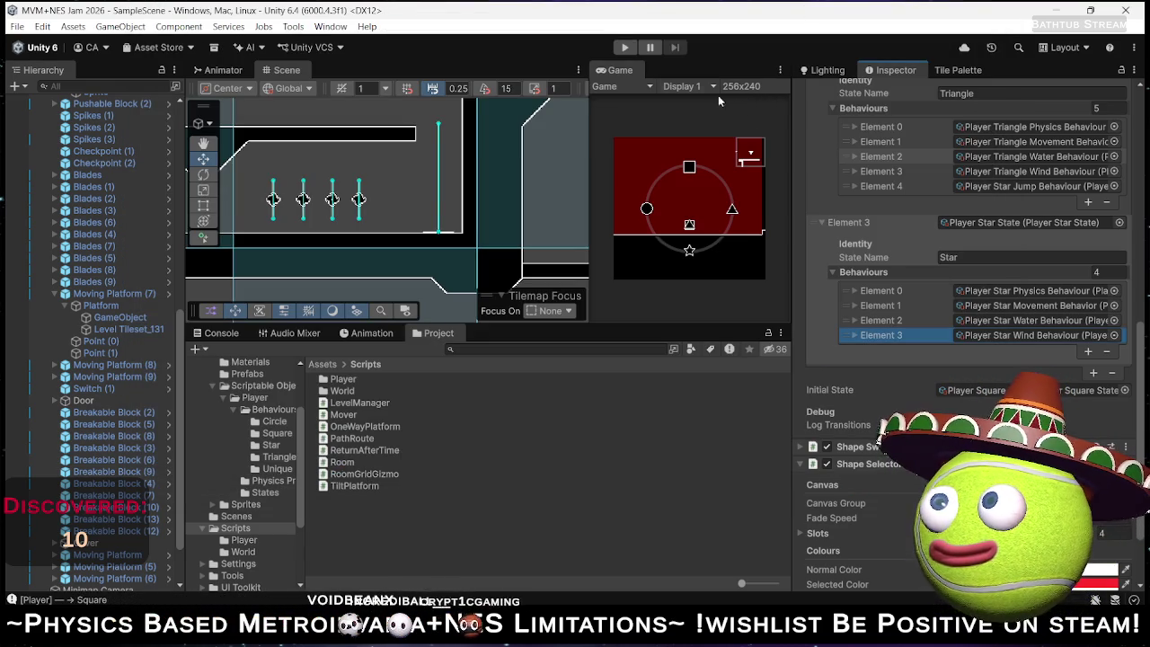
{"action": "left_click", "coordinate": [627, 48]}
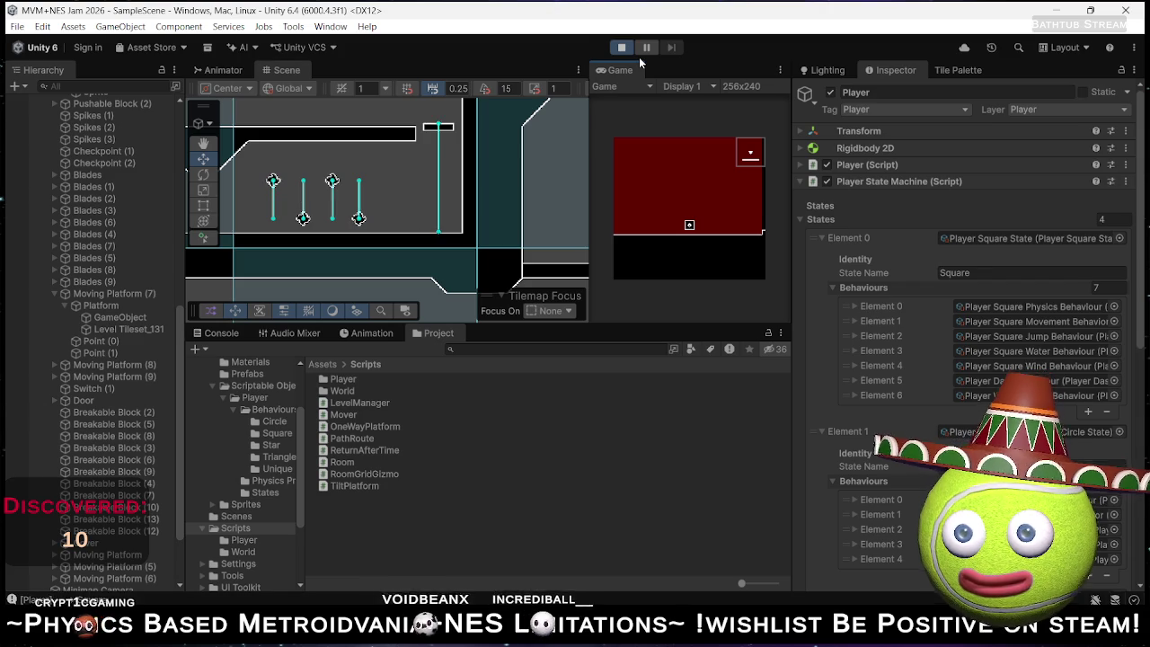
Walk the square player left through the red room, across the grey platform and up the winding track.
{"action": "key", "text": "Left"}
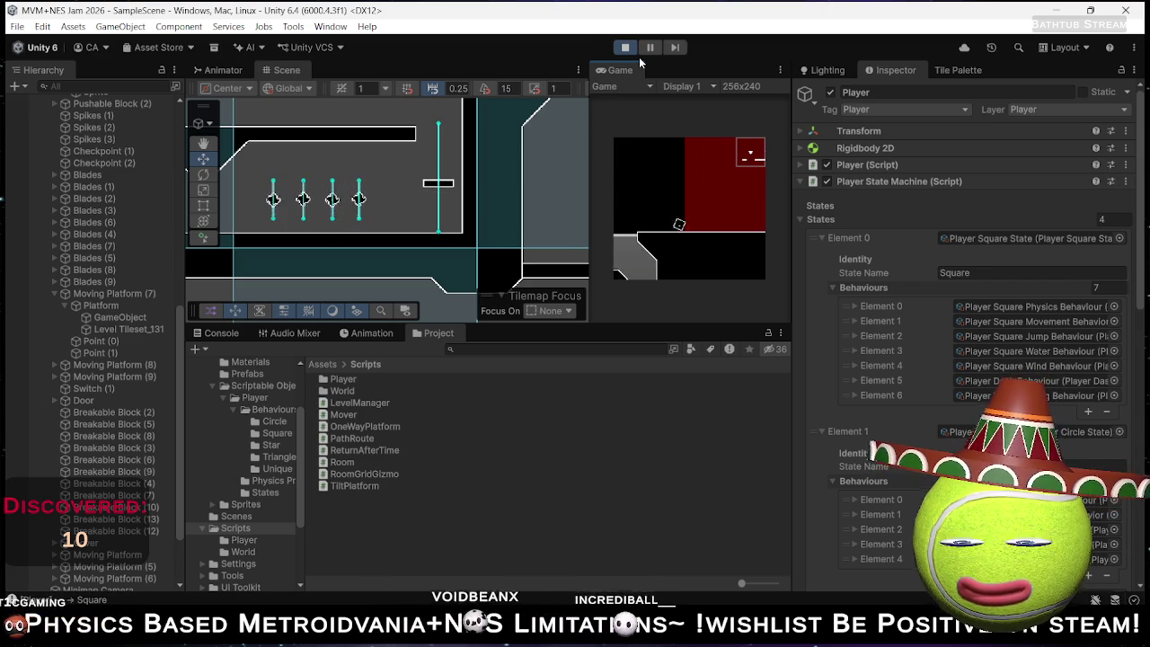
{"action": "key", "text": "Left"}
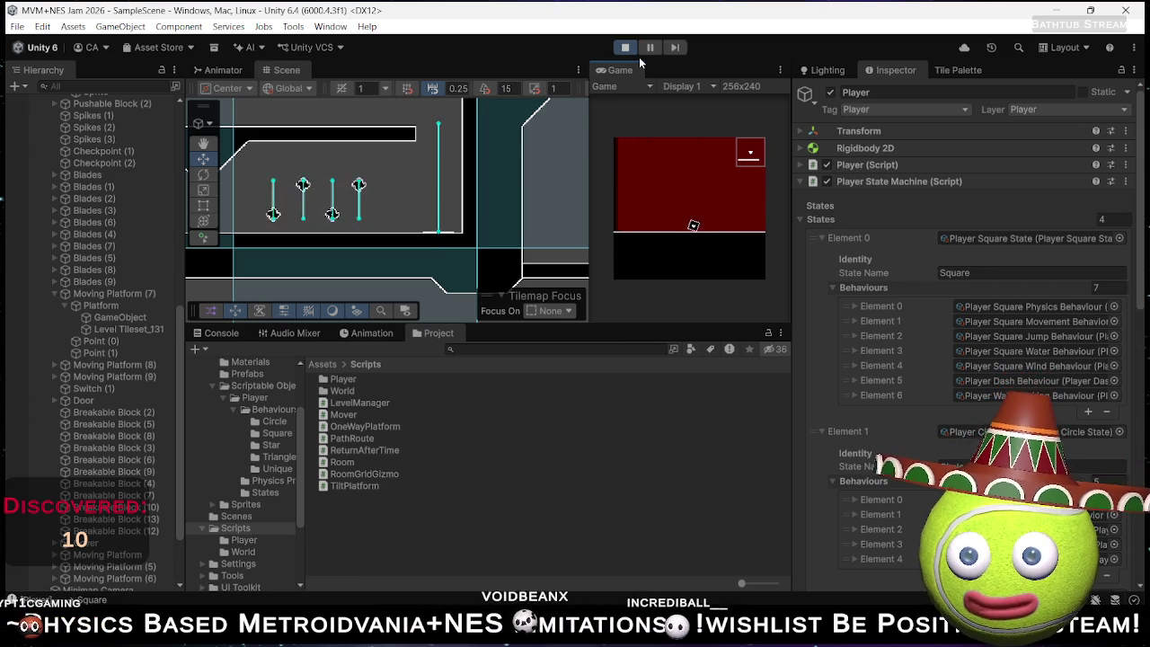
{"action": "key", "text": "Right"}
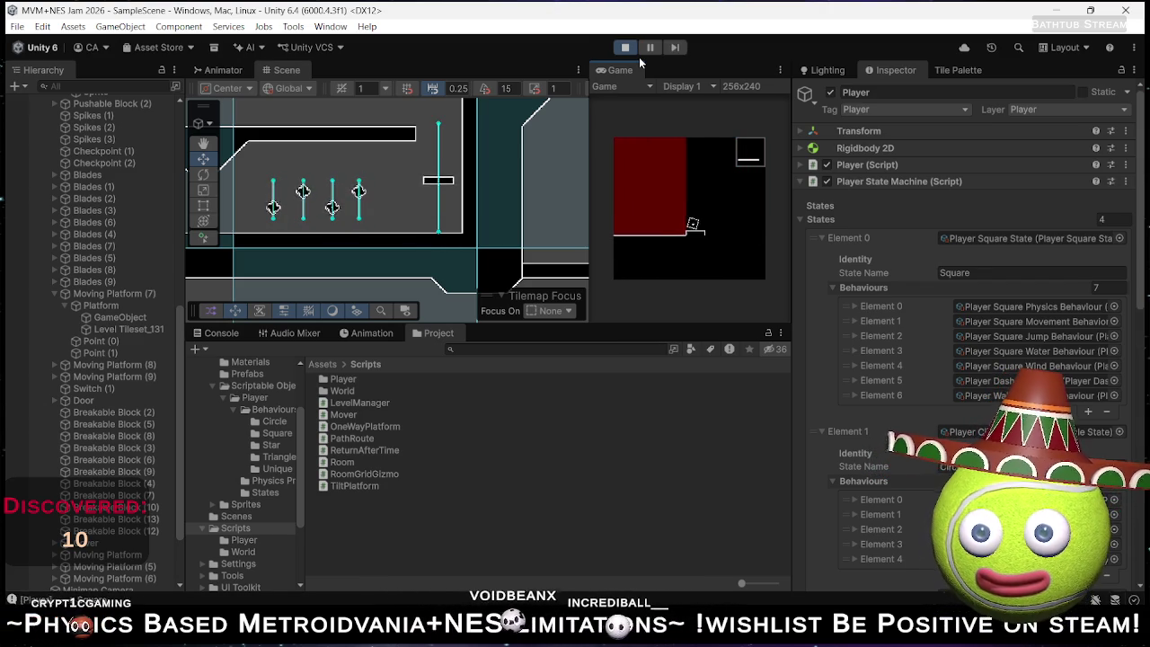
{"action": "key", "text": "Left"}
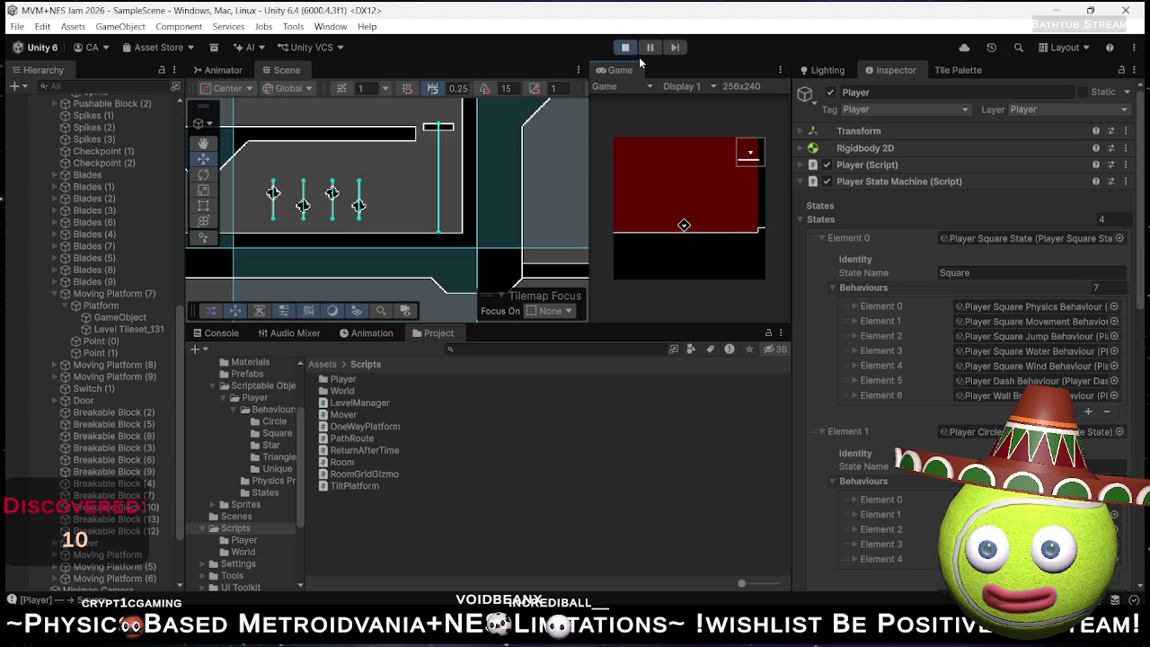
{"action": "key", "text": "Left"}
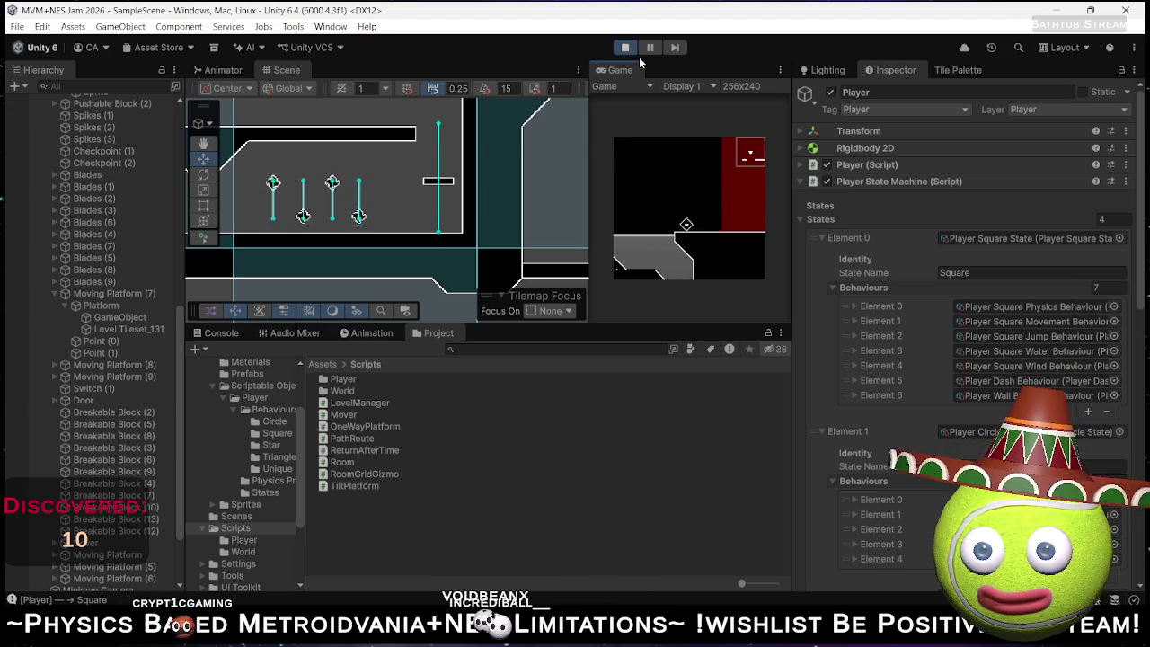
{"action": "key", "text": "Left"}
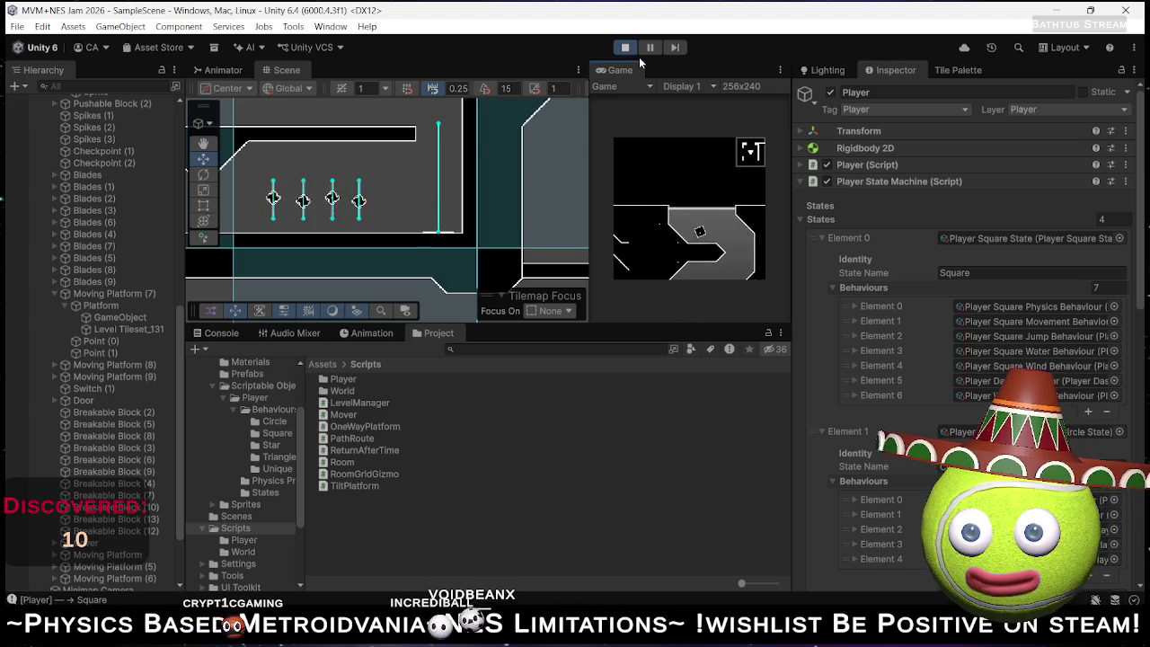
{"action": "key", "text": "Left"}
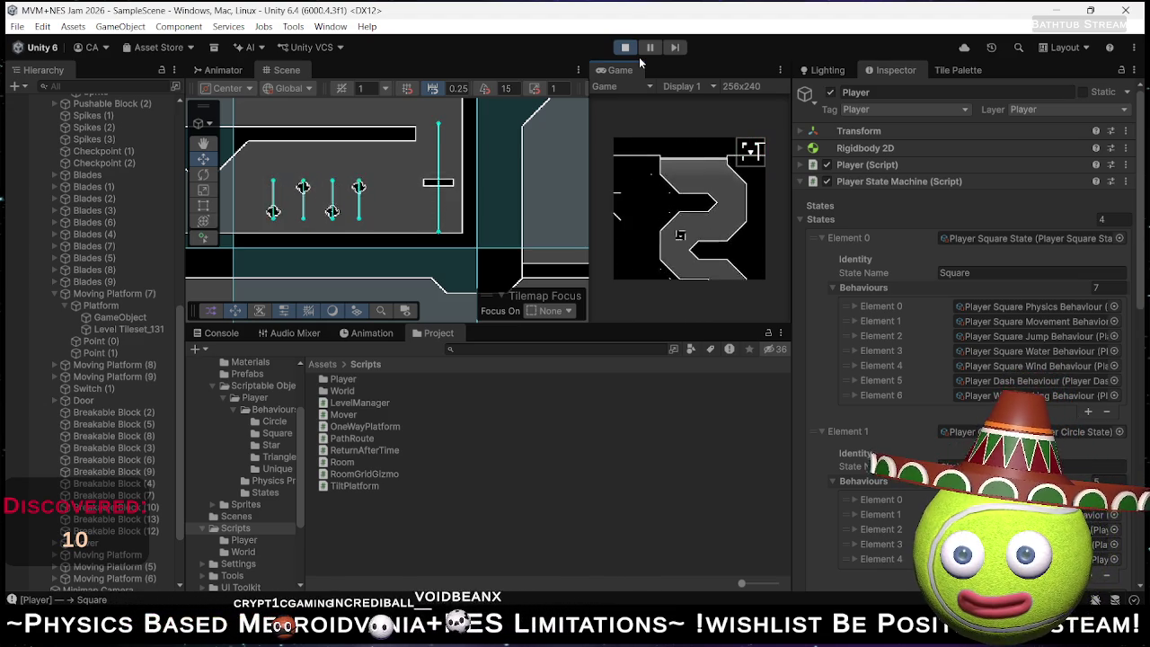
{"action": "key", "text": "Up"}
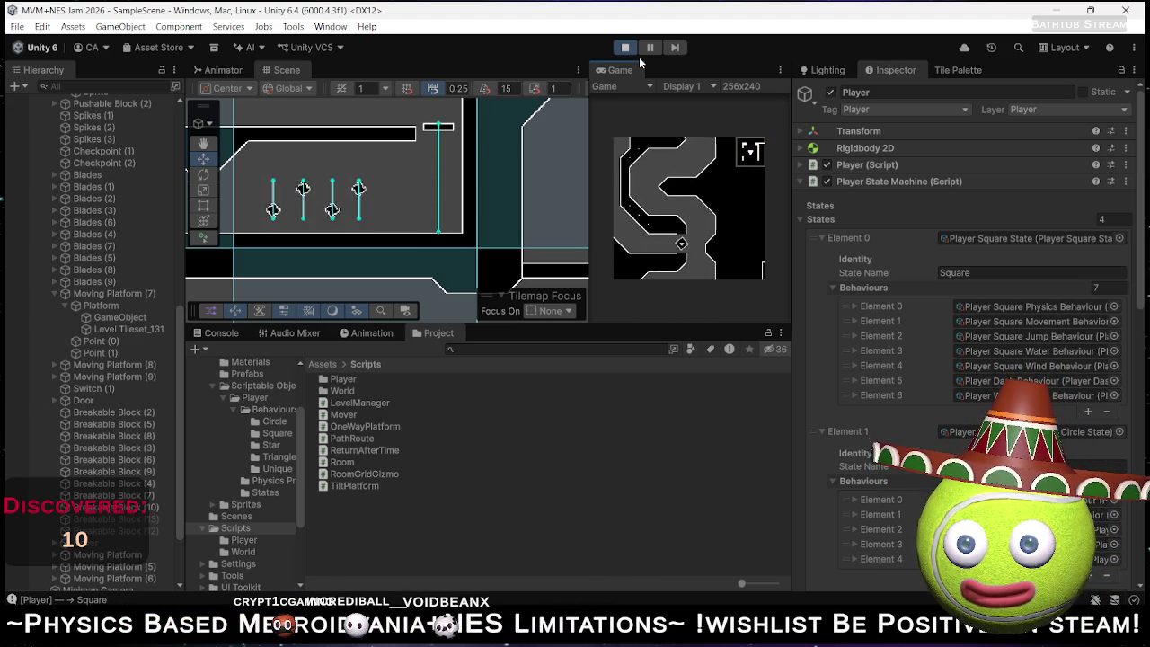
{"action": "key", "text": "Up"}
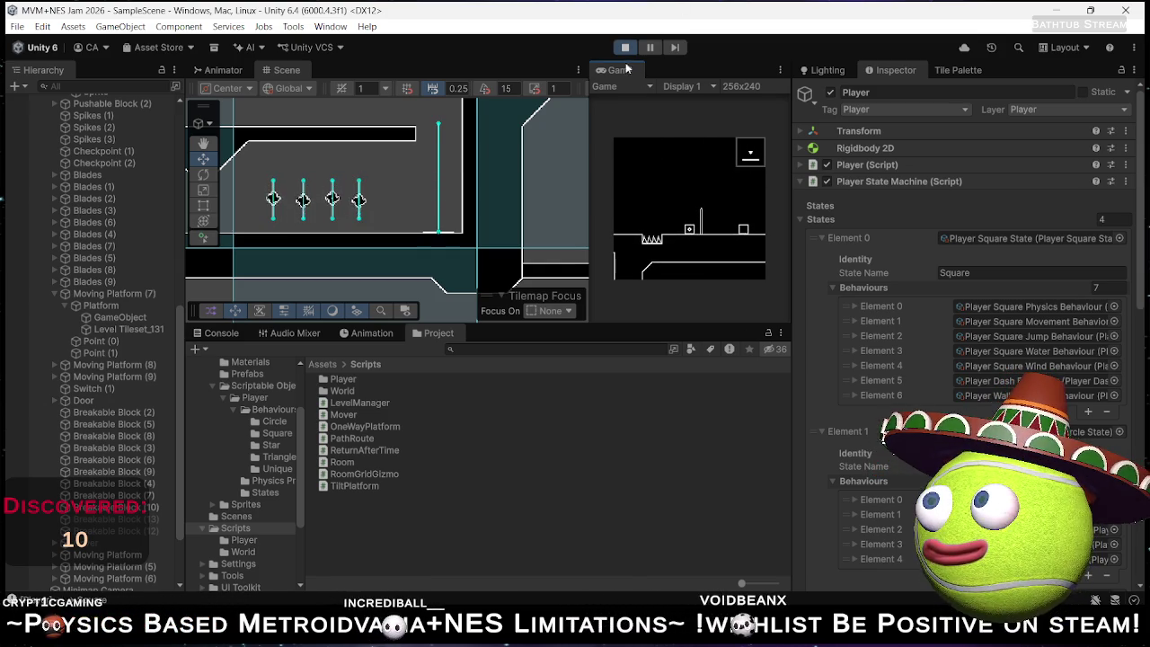
Stop the game, play it once more, stop it again and minimize Unity.
{"action": "left_click", "coordinate": [625, 49]}
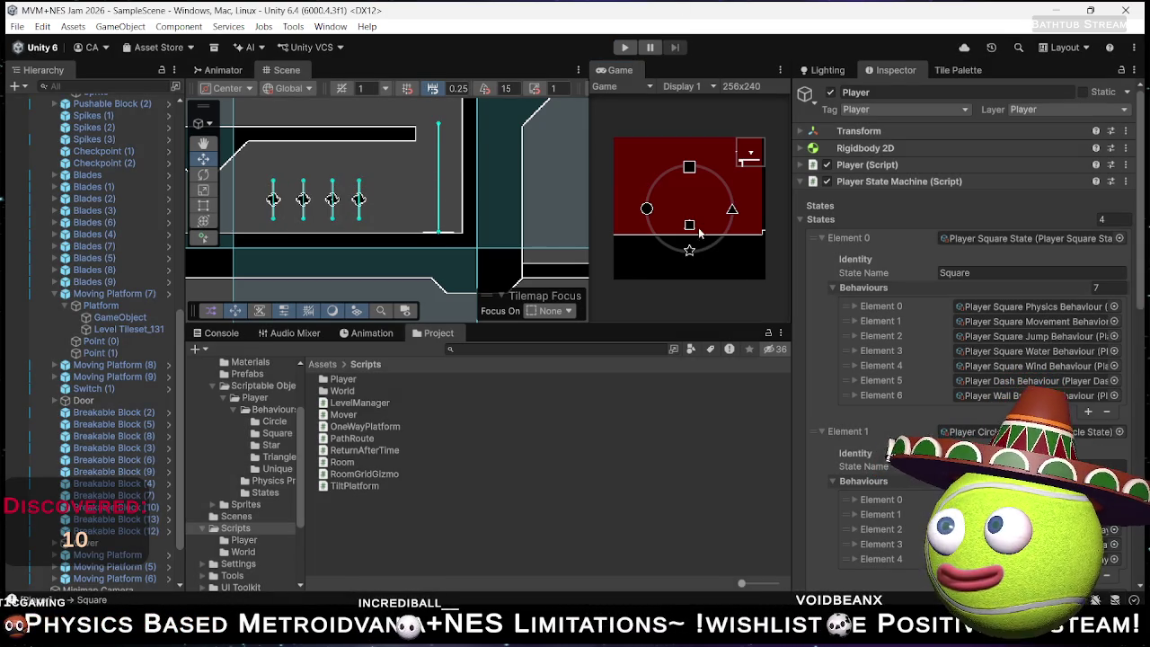
{"action": "left_click", "coordinate": [626, 48]}
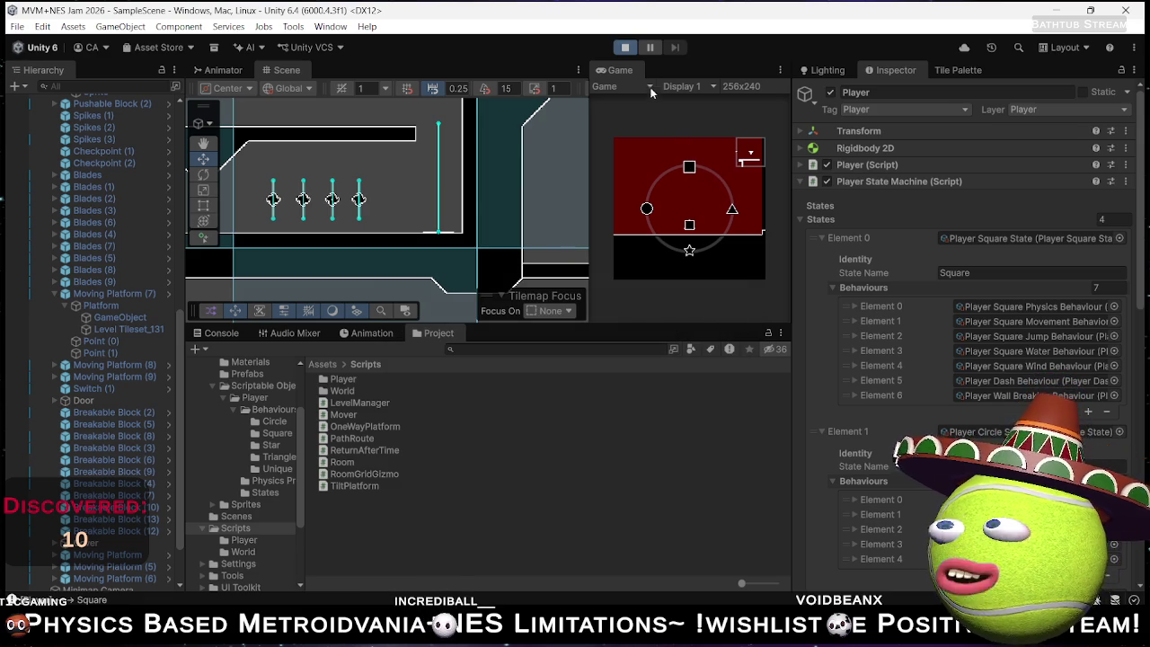
{"action": "left_click", "coordinate": [628, 49]}
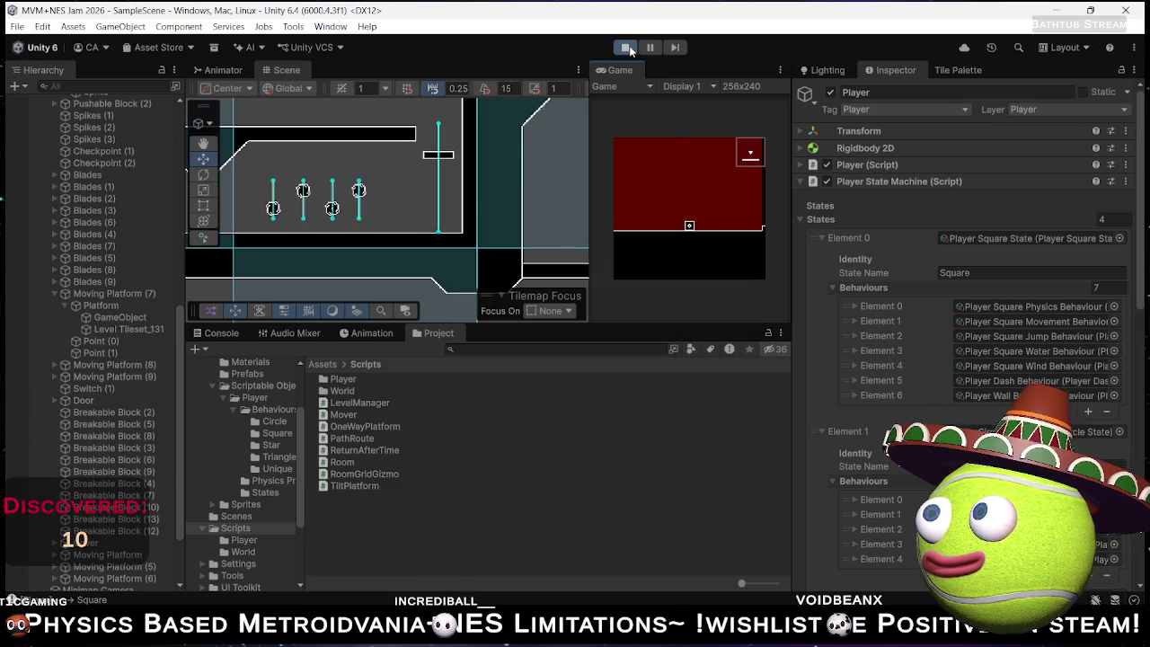
{"action": "left_click", "coordinate": [627, 49]}
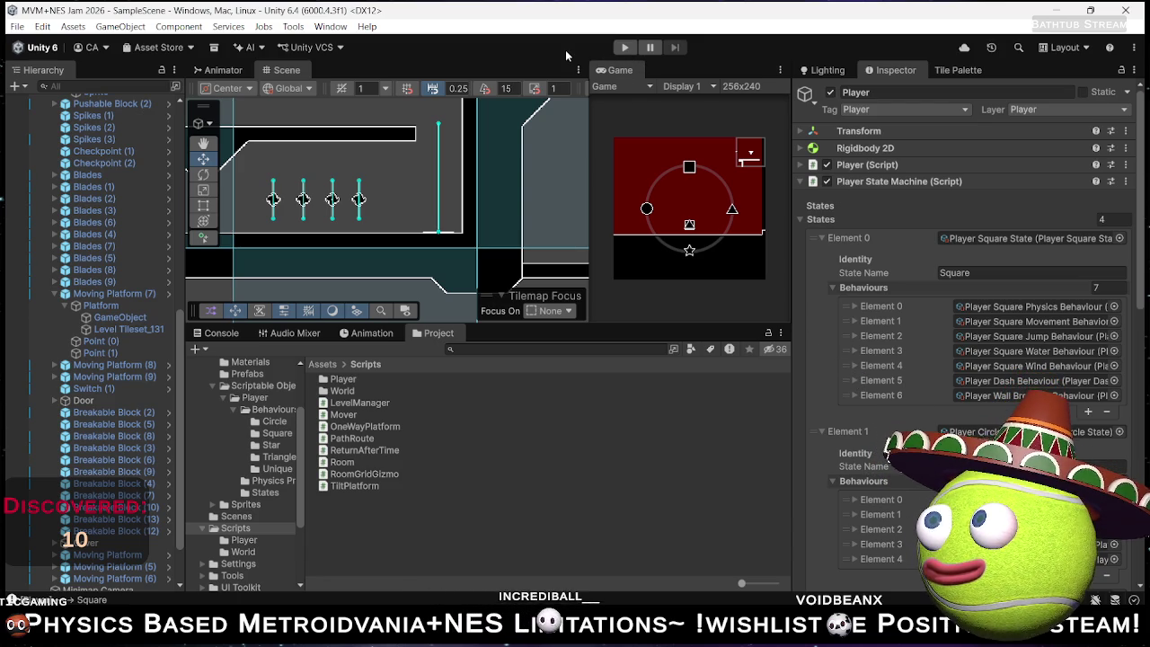
{"action": "left_click", "coordinate": [1060, 9]}
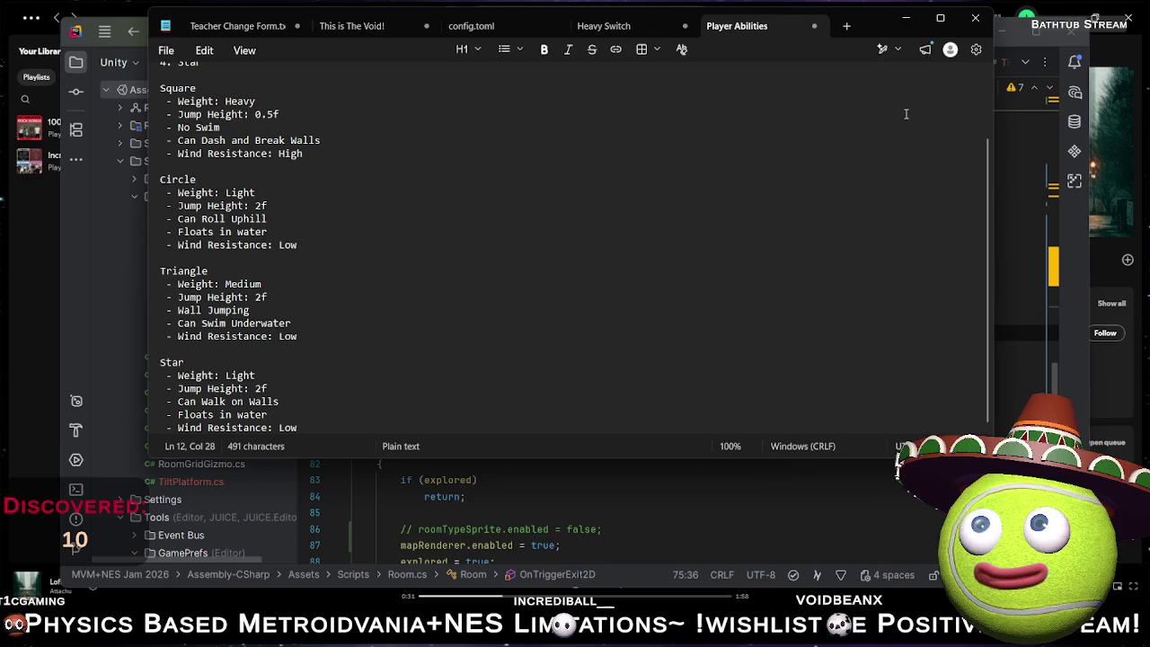
Minimize Notepad and Rider, play the Game Dev Vibes playlist in Spotify, then reopen the MVM+NES Jam 2026 Unity window.
{"action": "left_click", "coordinate": [902, 20]}
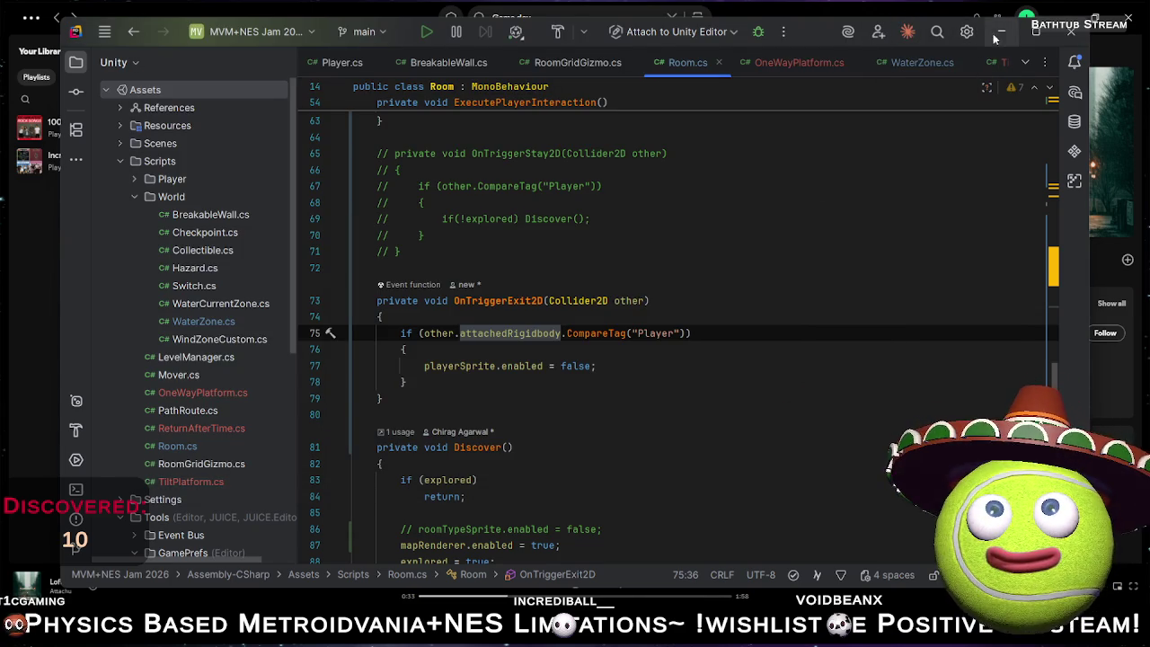
{"action": "left_click", "coordinate": [999, 33]}
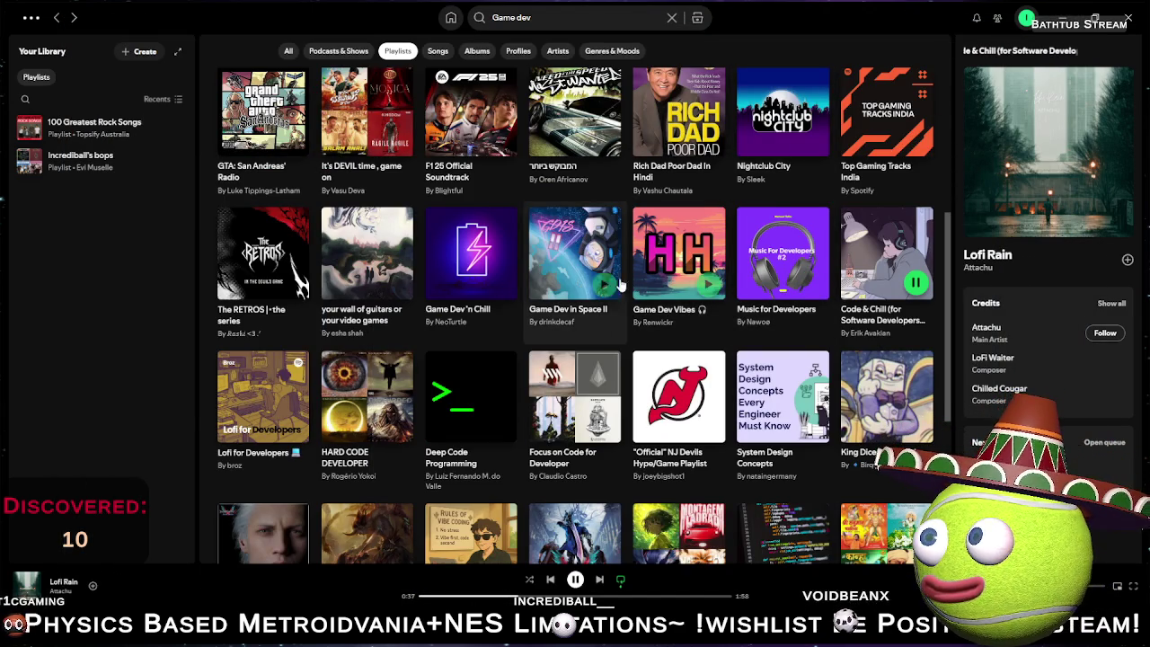
{"action": "left_click", "coordinate": [708, 283]}
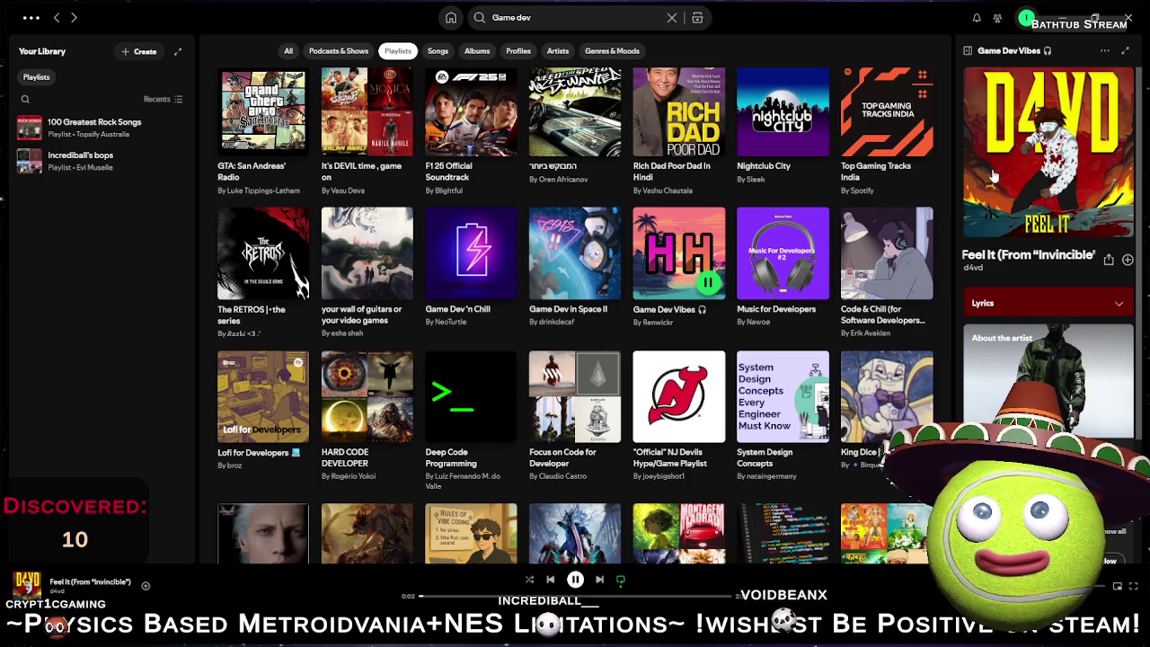
{"action": "left_click", "coordinate": [1062, 18]}
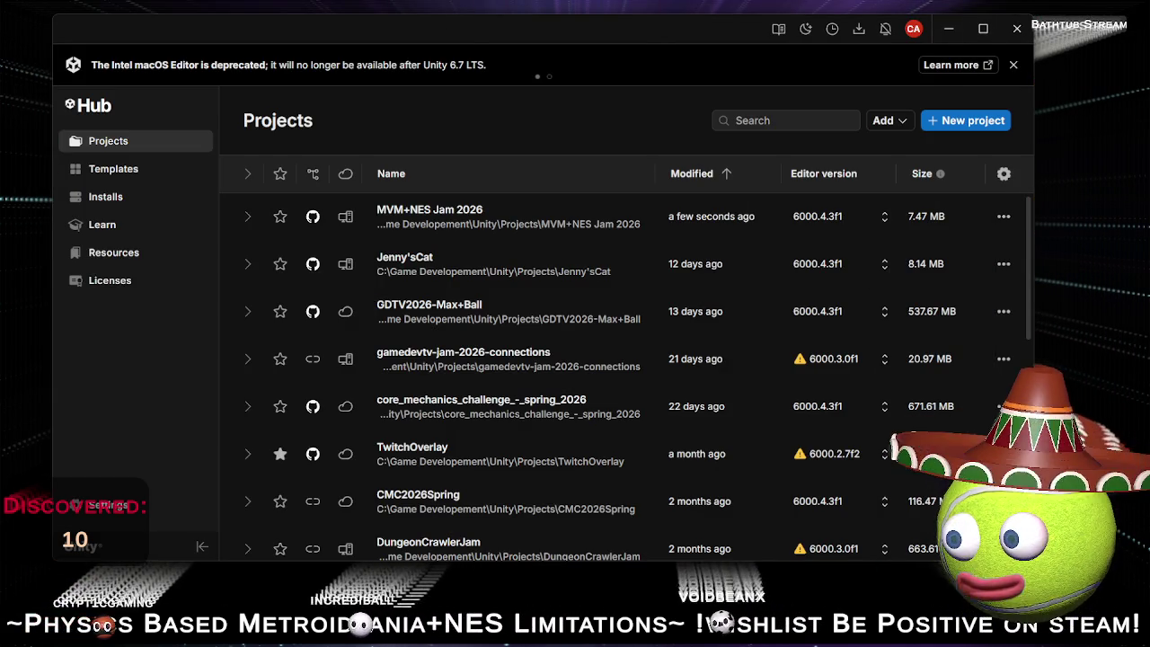
{"action": "mouse_move", "coordinate": [723, 639]}
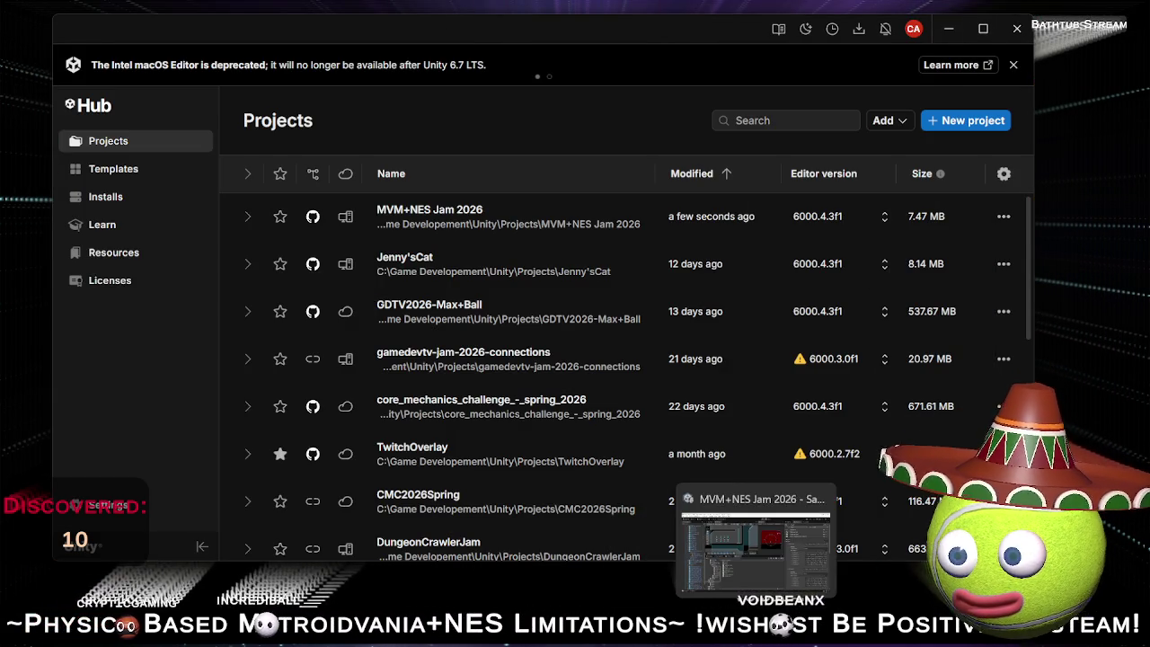
{"action": "left_click", "coordinate": [776, 640]}
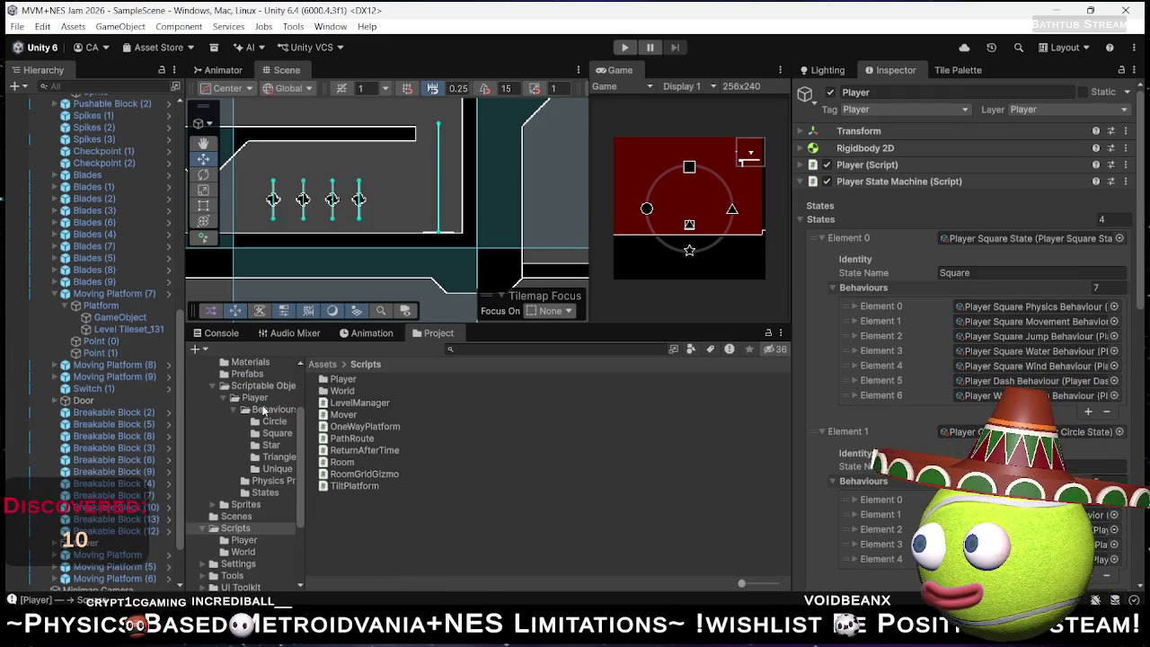
Browse the Player, Prefabs and Sprites folders in the Project window, then open the Start menu.
{"action": "left_click", "coordinate": [256, 398]}
{"action": "left_click", "coordinate": [260, 375]}
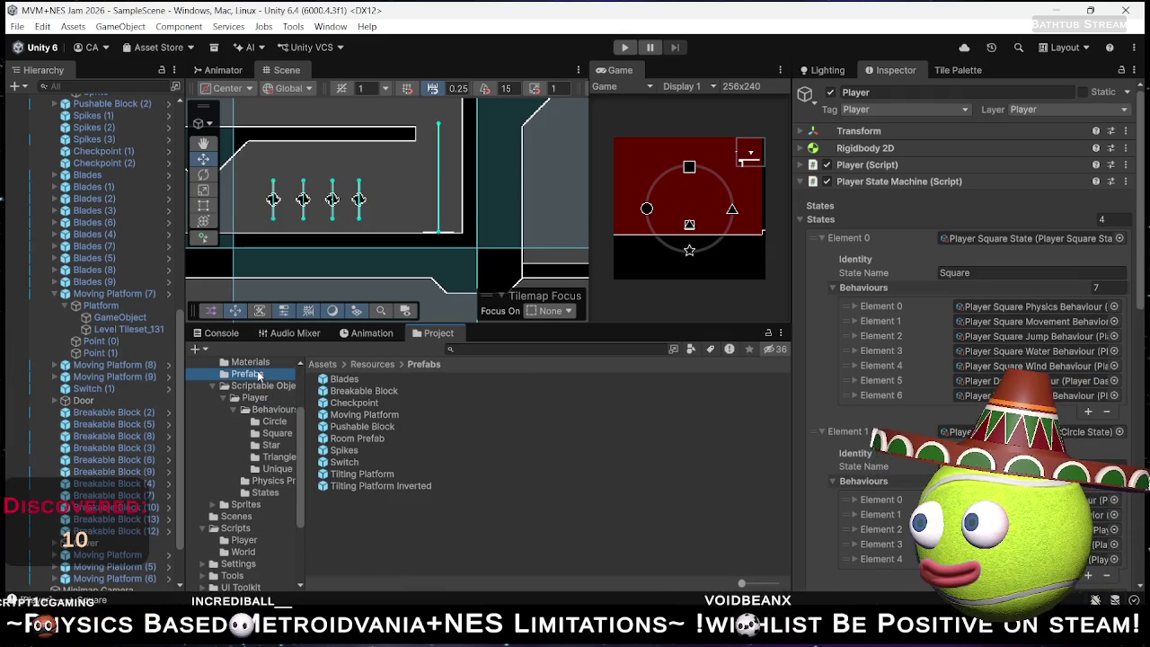
{"action": "left_click", "coordinate": [247, 505]}
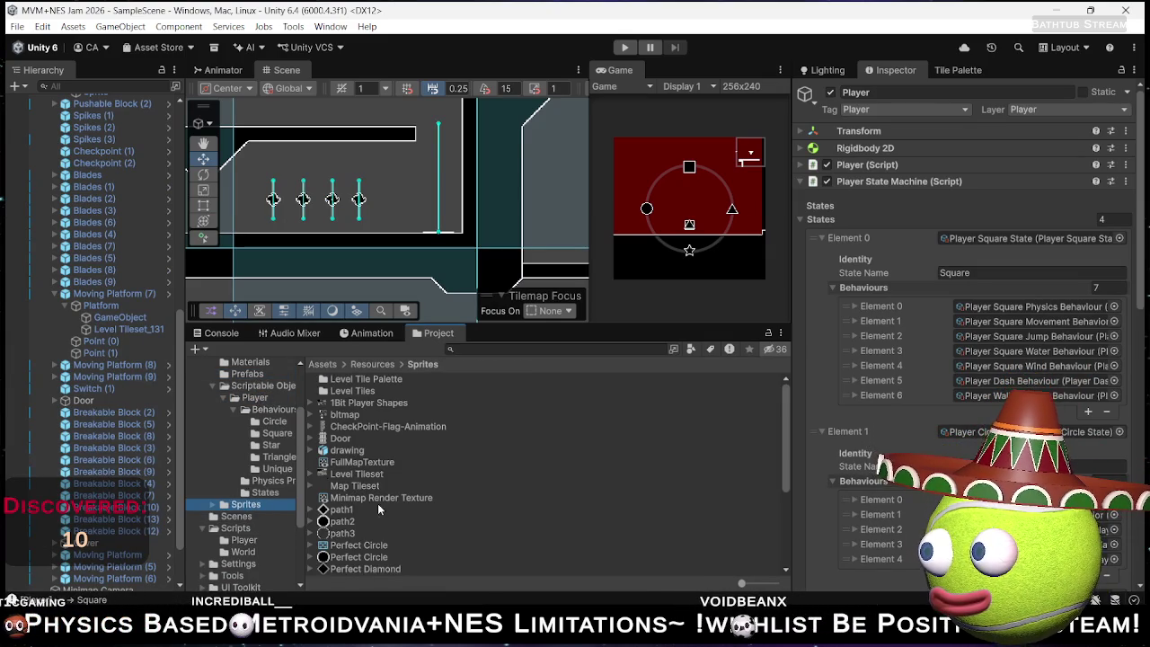
{"action": "scroll", "coordinate": [378, 506], "scroll_direction": "down", "scroll_amount": 5}
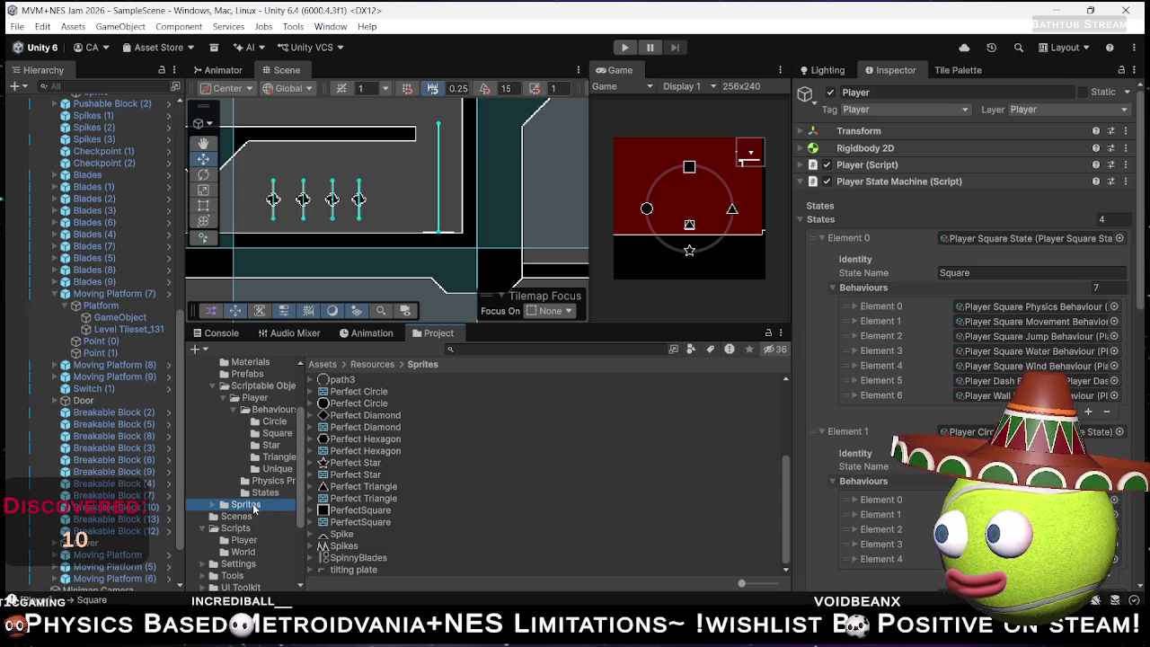
{"action": "key", "text": "super"}
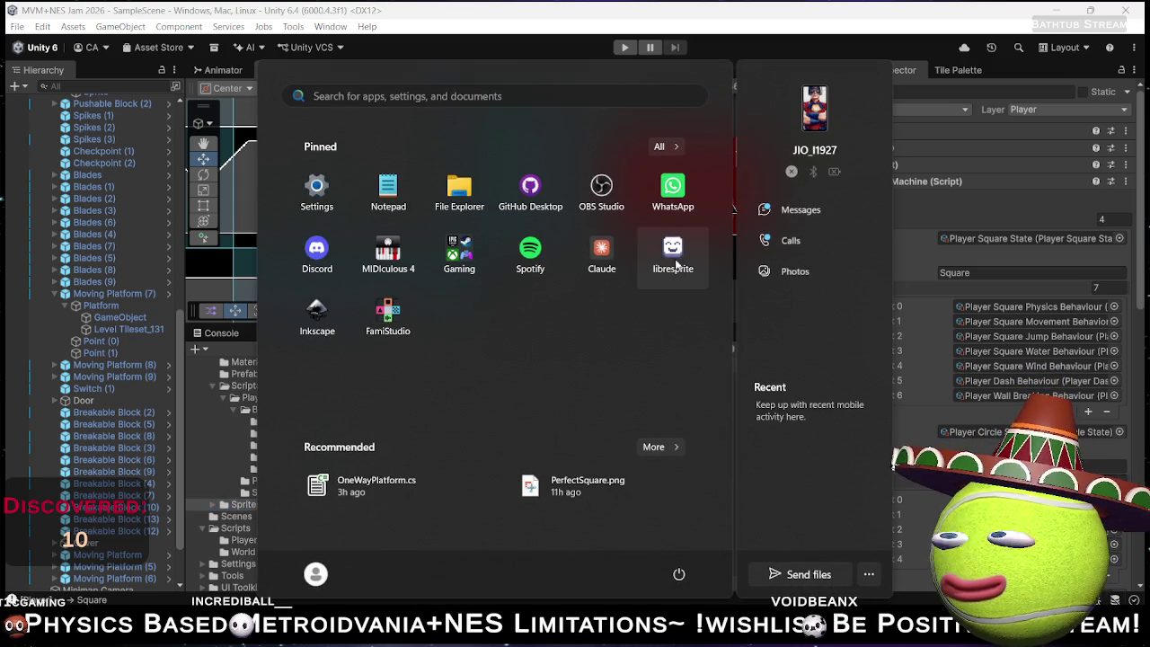
Launch LibreSprite and create a new 256×240 sprite.
{"action": "left_click", "coordinate": [673, 256]}
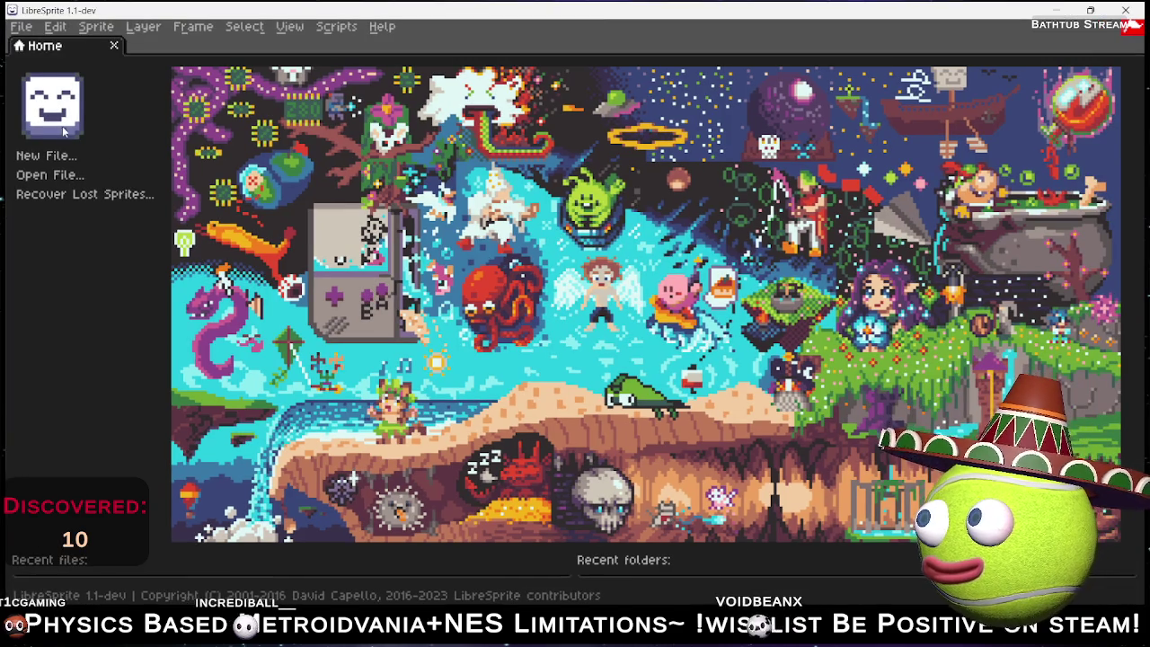
{"action": "left_click", "coordinate": [61, 160]}
{"action": "left_click", "coordinate": [545, 225]}
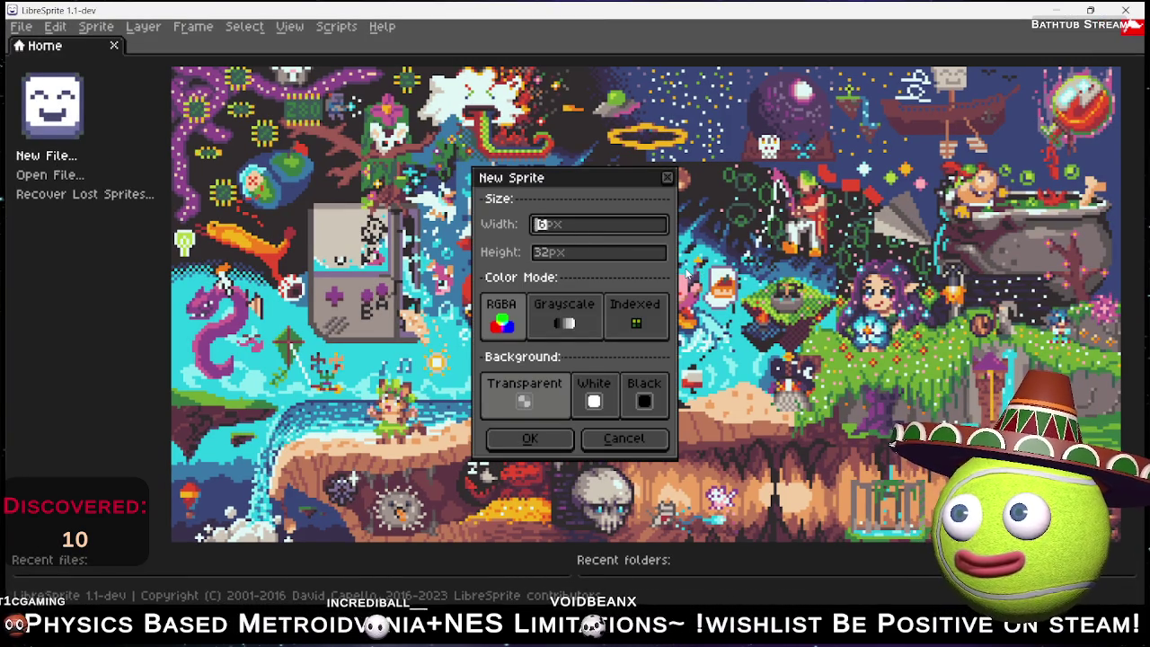
{"action": "type", "text": "256"}
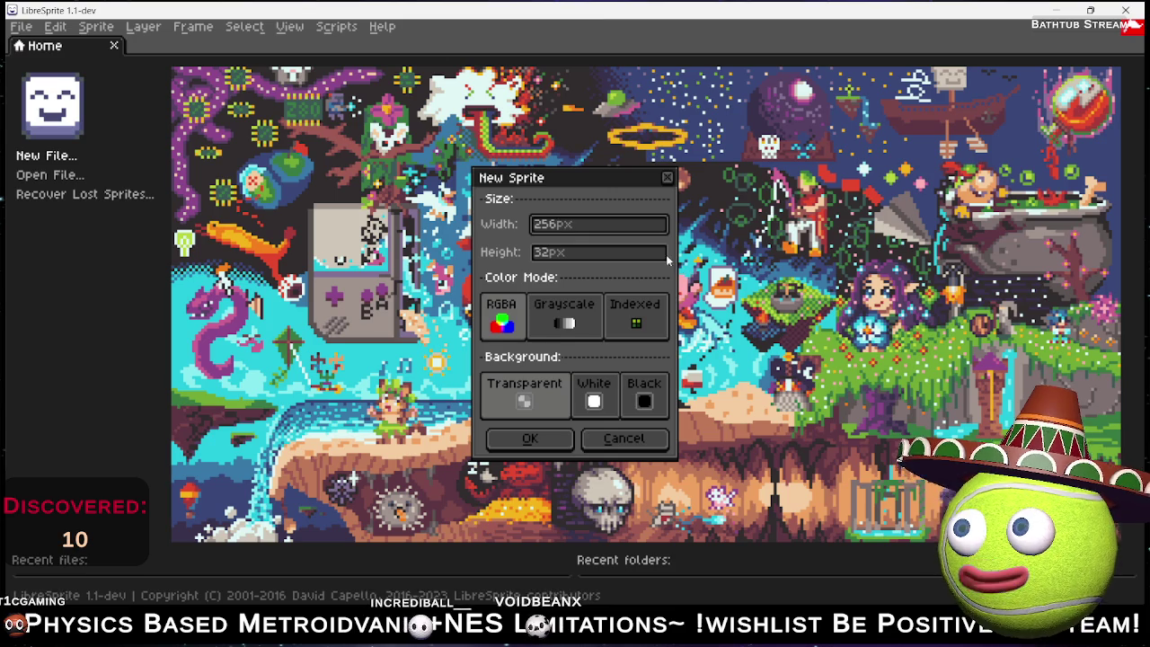
{"action": "key", "text": "Tab"}
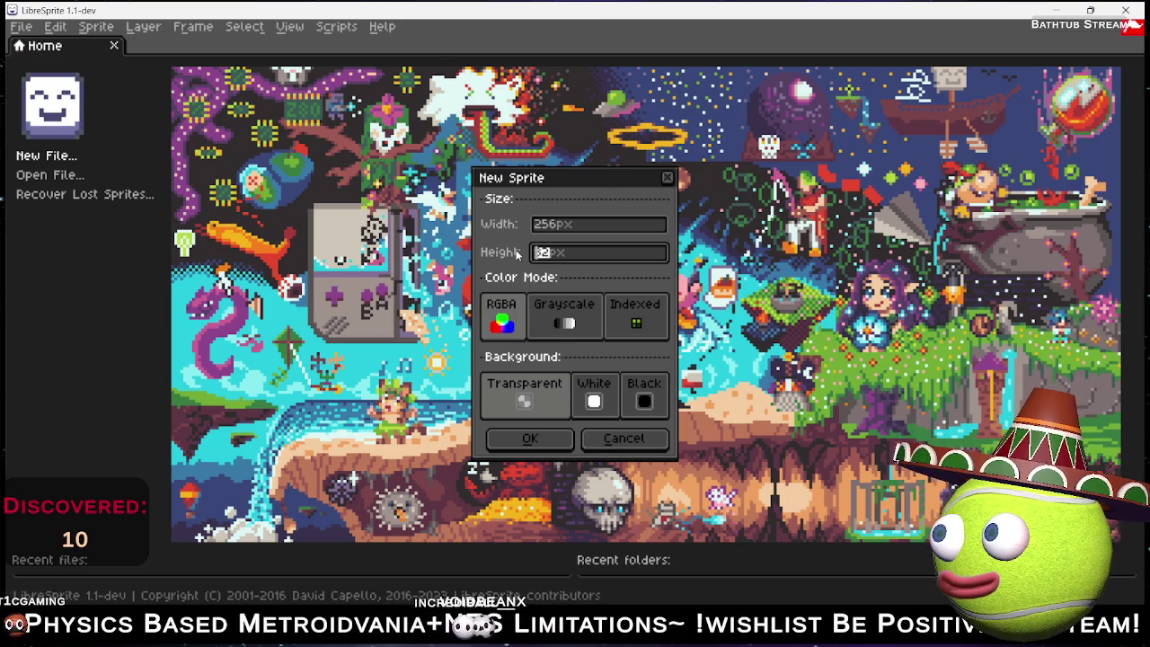
{"action": "left_click", "coordinate": [529, 438]}
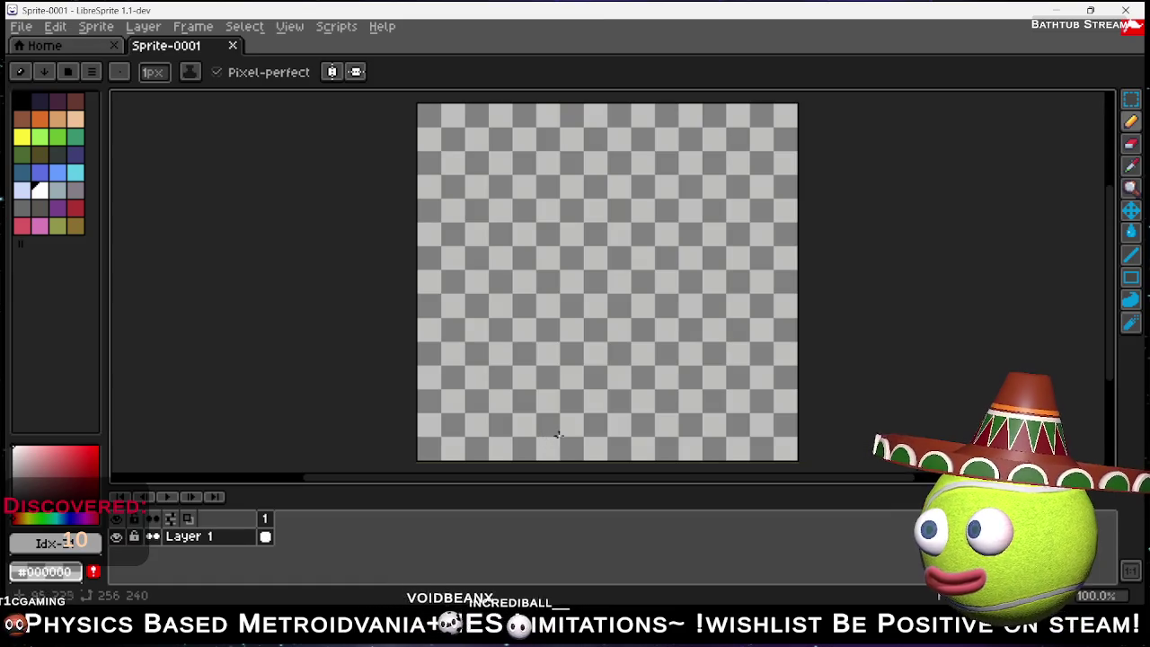
Draw a horizontal line across the lower canvas and fill the strip below it solid black.
{"action": "left_click", "coordinate": [1130, 277]}
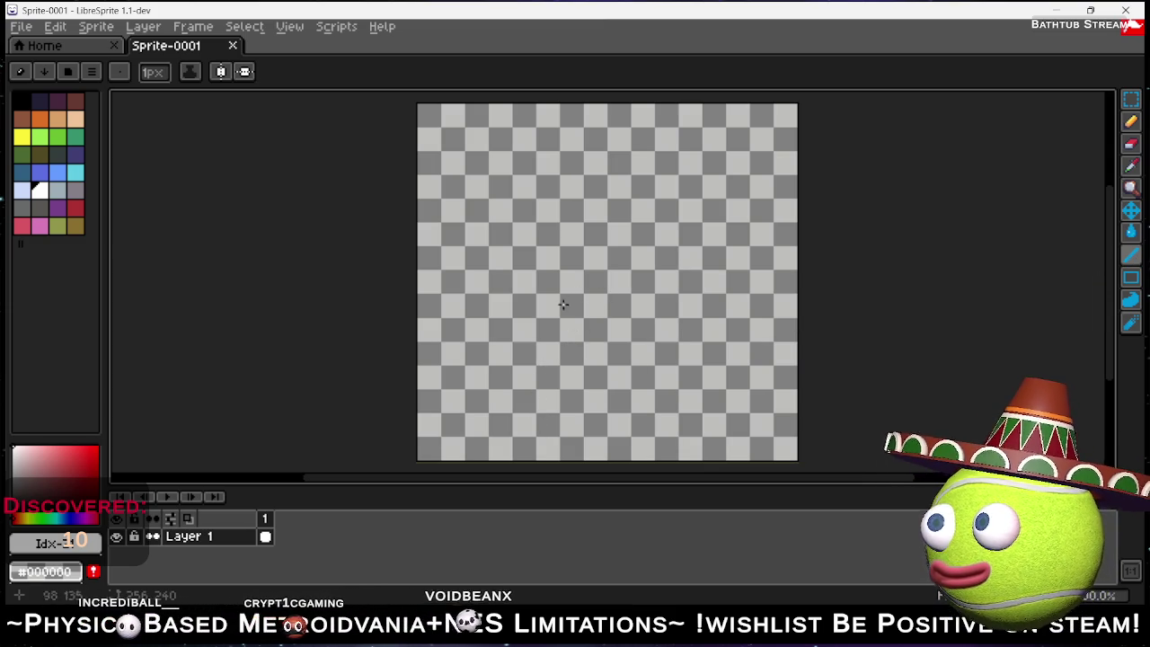
{"action": "scroll", "coordinate": [536, 305], "scroll_direction": "up", "scroll_amount": 3}
{"action": "scroll", "coordinate": [534, 300], "scroll_direction": "down", "scroll_amount": 1}
{"action": "scroll", "coordinate": [539, 300], "scroll_direction": "down", "scroll_amount": 3}
{"action": "scroll", "coordinate": [539, 300], "scroll_direction": "up", "scroll_amount": 2}
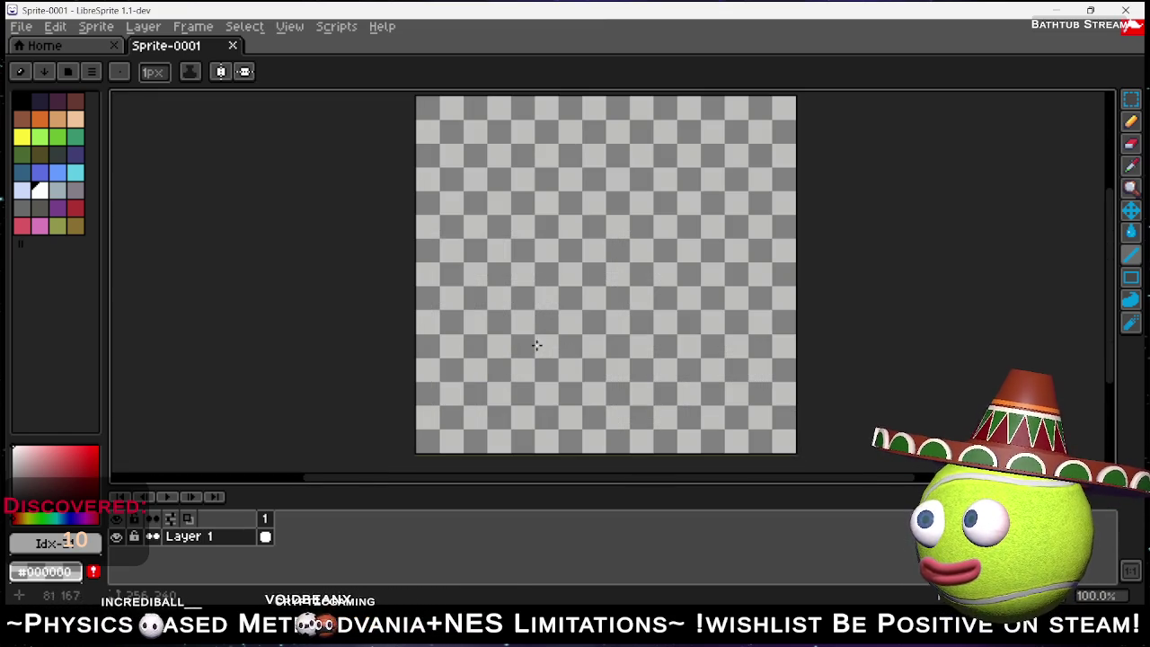
{"action": "left_click_drag", "start_coordinate": [428, 376], "coordinate": [807, 376]}
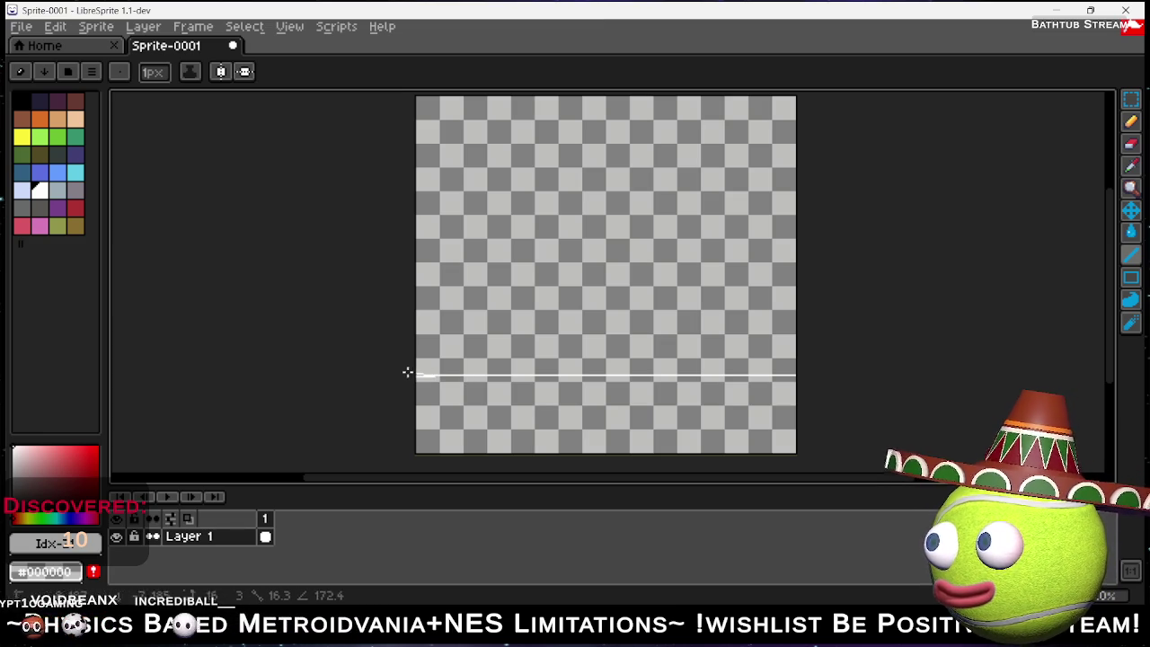
{"action": "key", "text": "g"}
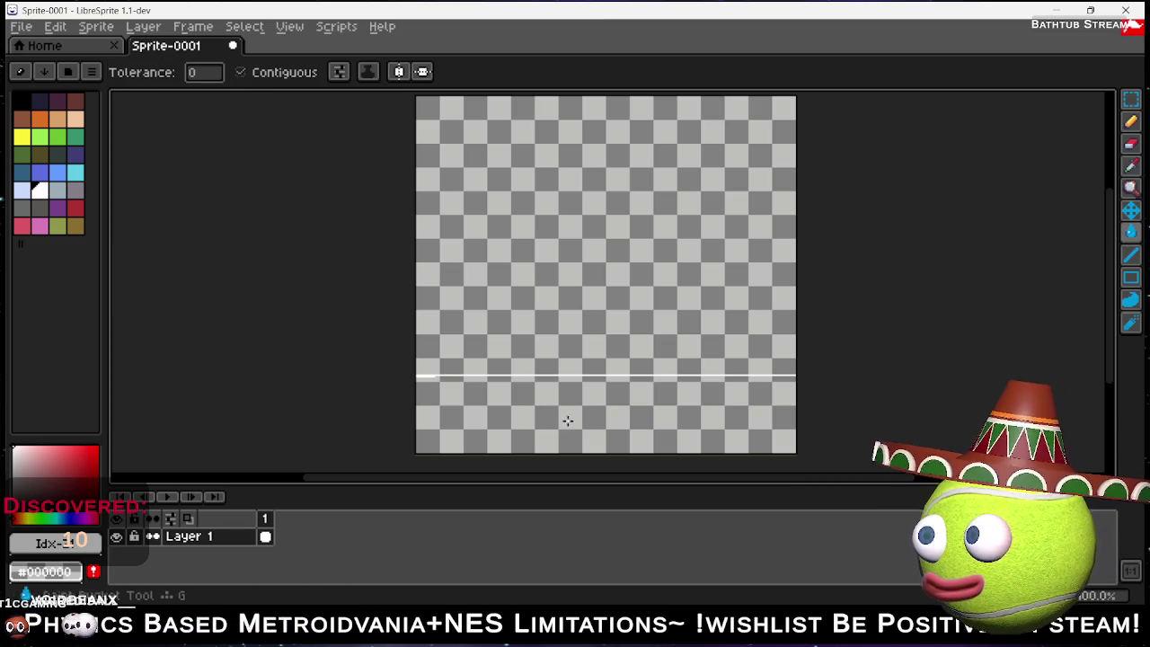
{"action": "left_click", "coordinate": [607, 393]}
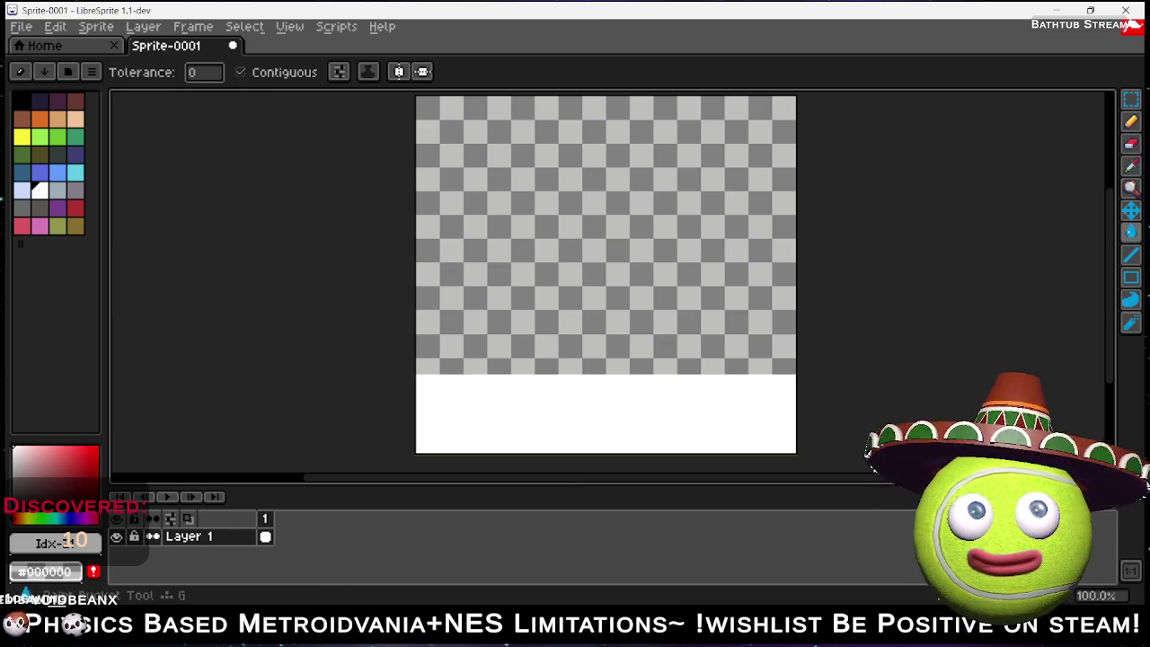
{"action": "left_click", "coordinate": [21, 101]}
{"action": "left_click", "coordinate": [529, 436]}
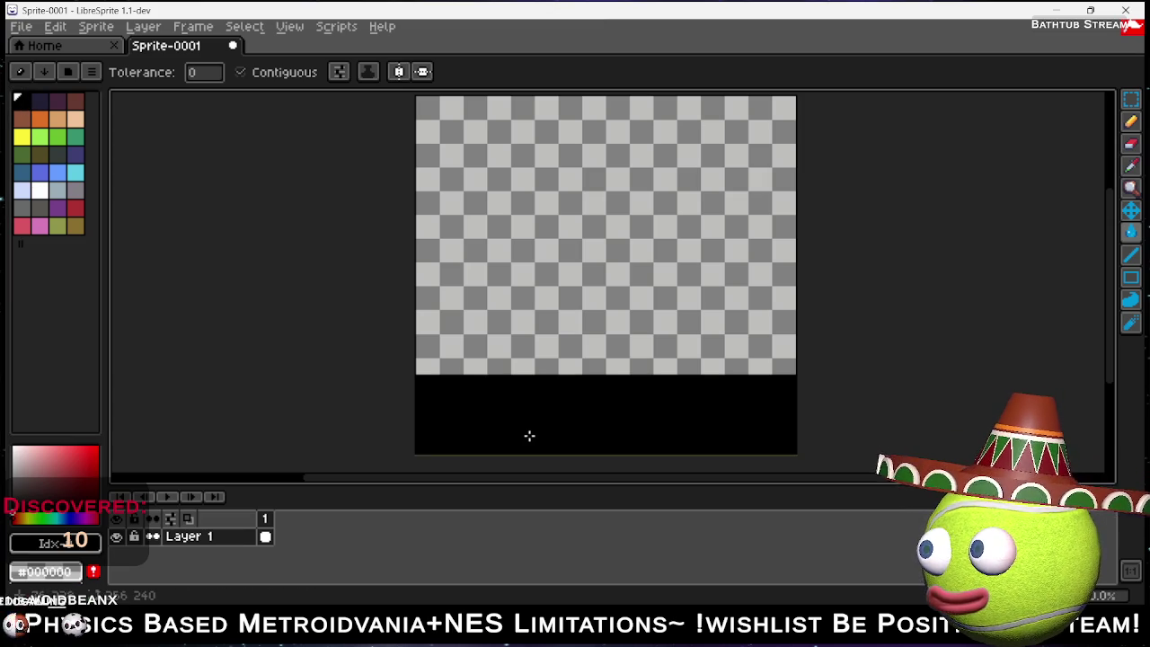
Reselect the Line tool with white as the drawing colour.
{"action": "left_click", "coordinate": [1129, 256]}
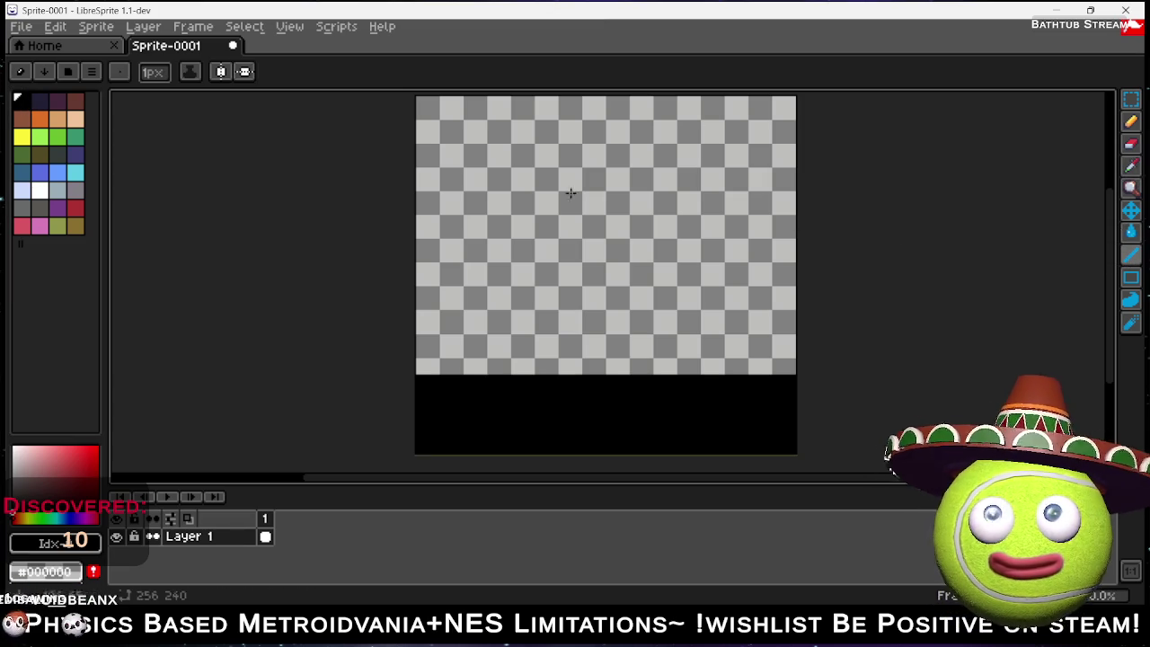
{"action": "left_click", "coordinate": [38, 189]}
{"action": "scroll", "coordinate": [527, 358], "scroll_direction": "up", "scroll_amount": 3}
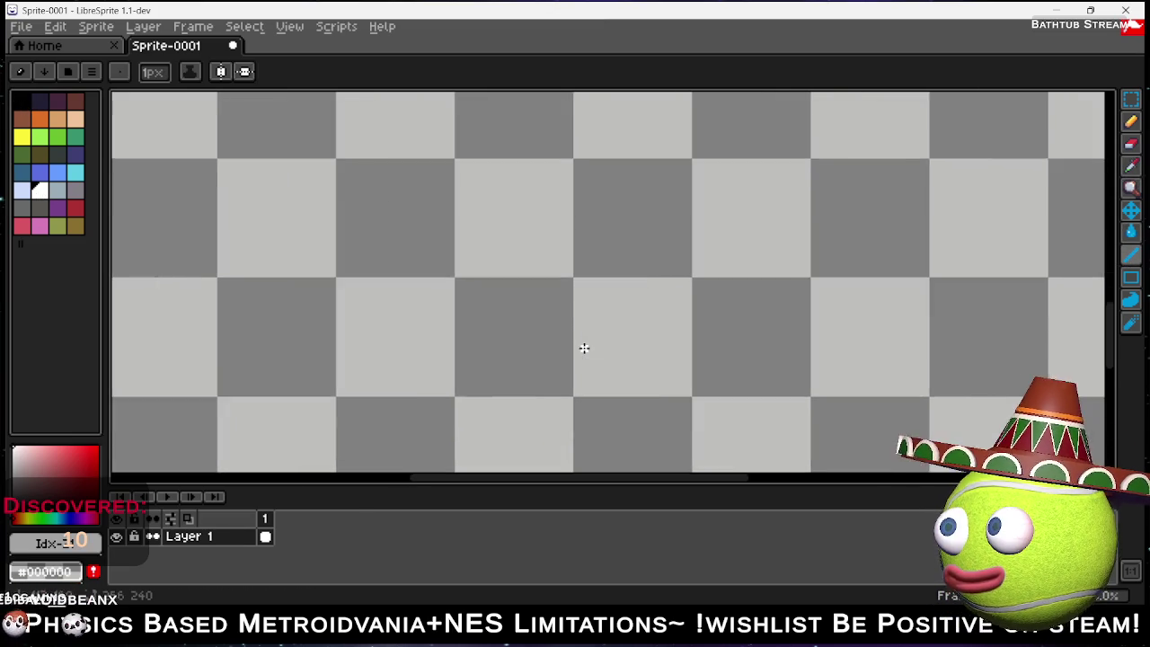
Draw a white filled rectangle just above the black strip.
{"action": "scroll", "coordinate": [560, 349], "scroll_direction": "down", "scroll_amount": 2}
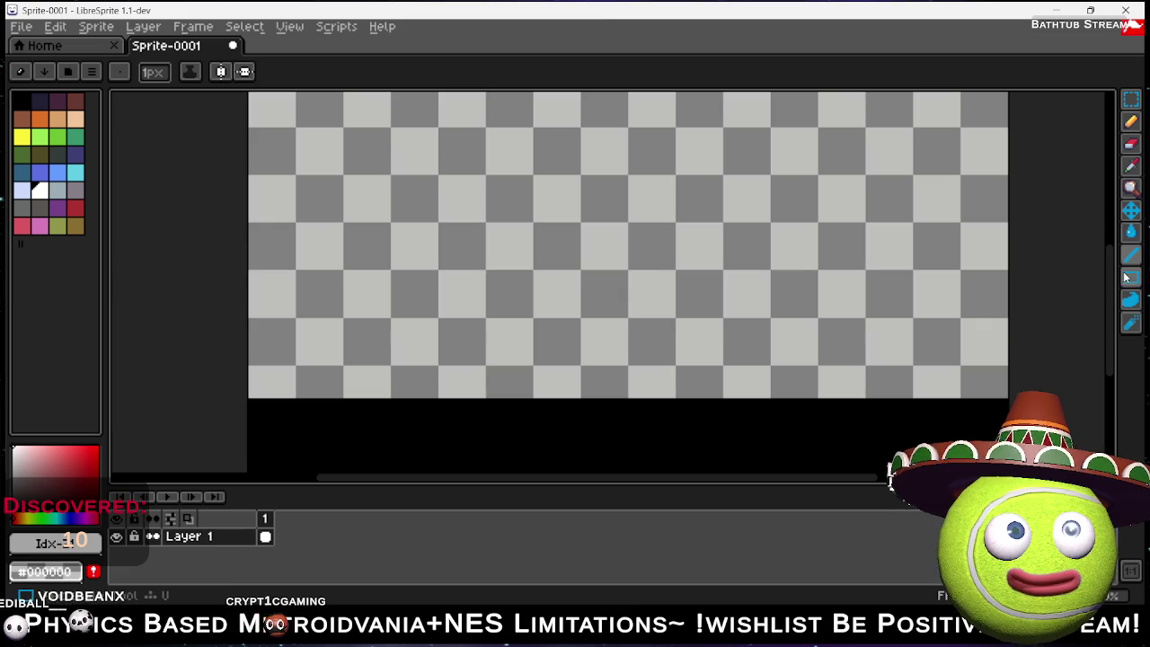
{"action": "mouse_move", "coordinate": [1131, 279]}
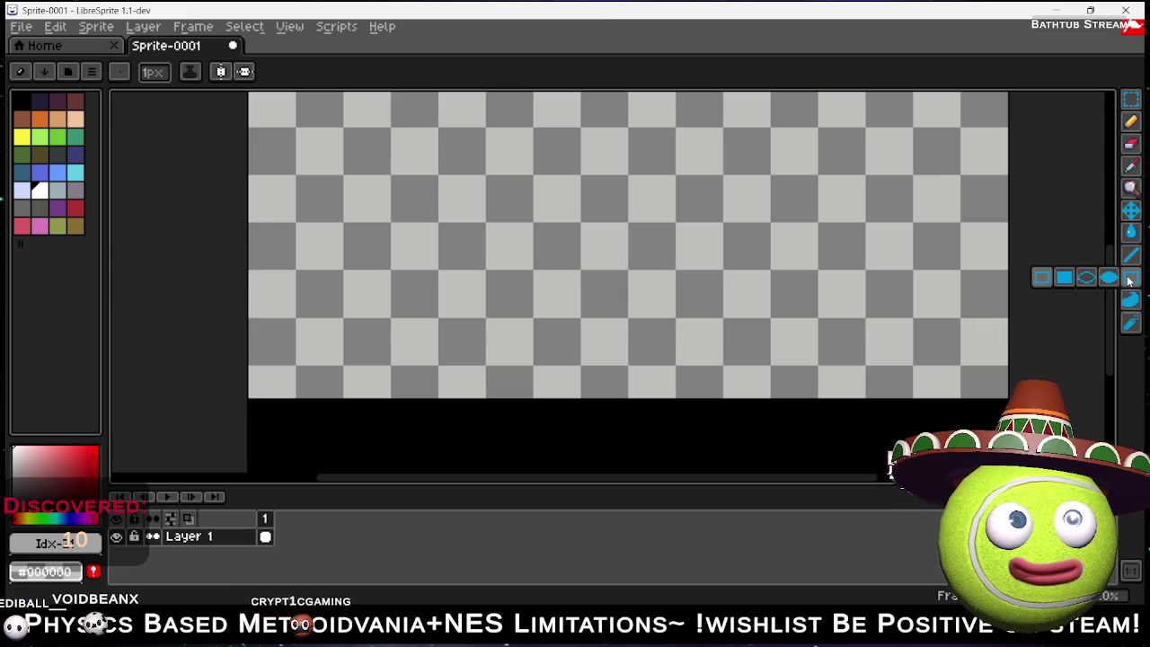
{"action": "left_click", "coordinate": [1066, 280]}
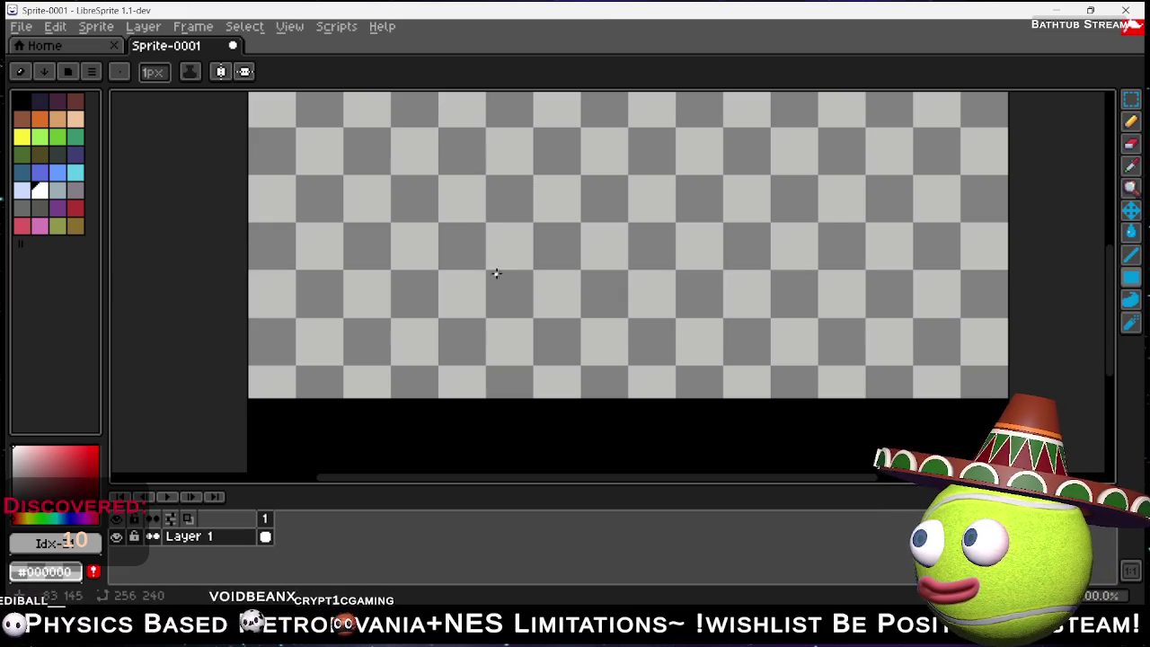
{"action": "mouse_move", "coordinate": [488, 271]}
{"action": "left_mouse_down"}
{"action": "mouse_move", "coordinate": [662, 375]}
{"action": "mouse_move", "coordinate": [652, 390]}
{"action": "mouse_move", "coordinate": [632, 390]}
{"action": "left_mouse_up"}
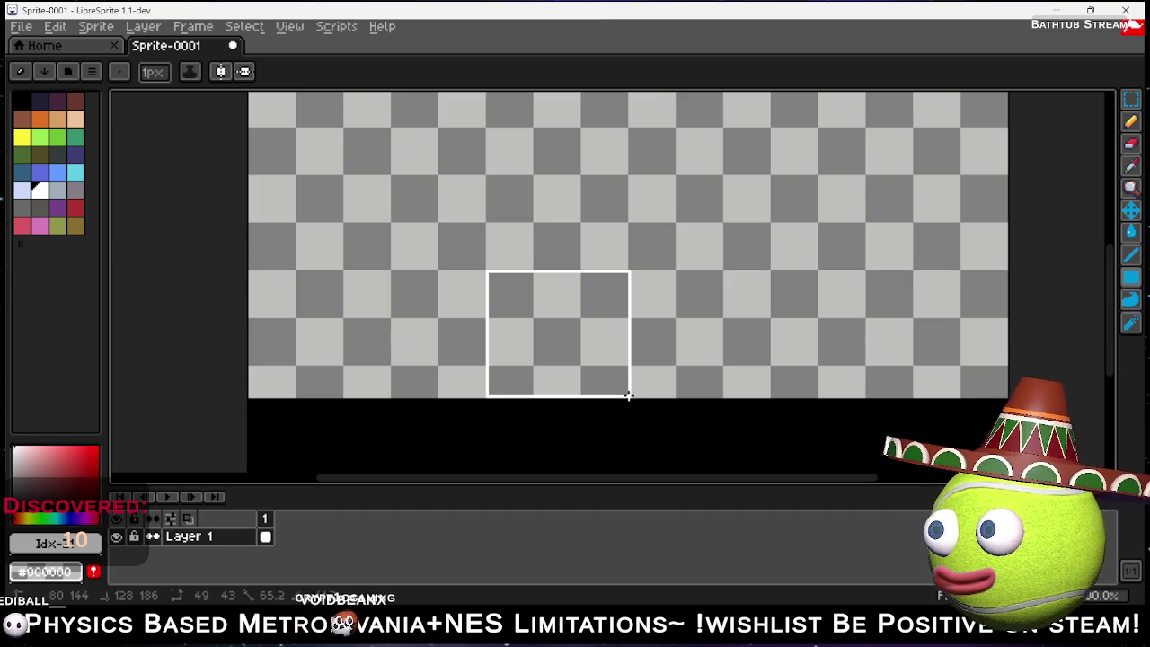
{"action": "mouse_move", "coordinate": [629, 391]}
{"action": "left_mouse_down"}
{"action": "mouse_move", "coordinate": [659, 312]}
{"action": "mouse_move", "coordinate": [627, 364]}
{"action": "left_mouse_up"}
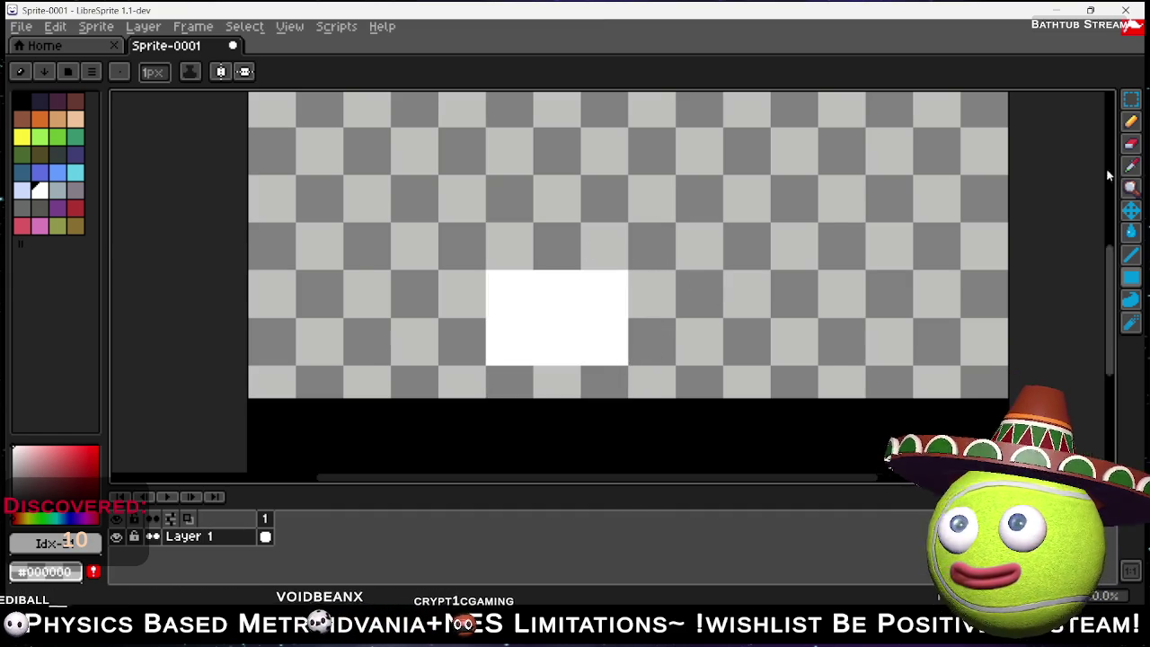
Marquee-select the rectangle's top and stretch it upward into a taller white square.
{"action": "key", "text": "m"}
{"action": "mouse_move", "coordinate": [475, 251]}
{"action": "left_mouse_down"}
{"action": "mouse_move", "coordinate": [616, 313]}
{"action": "mouse_move", "coordinate": [643, 313]}
{"action": "left_mouse_up"}
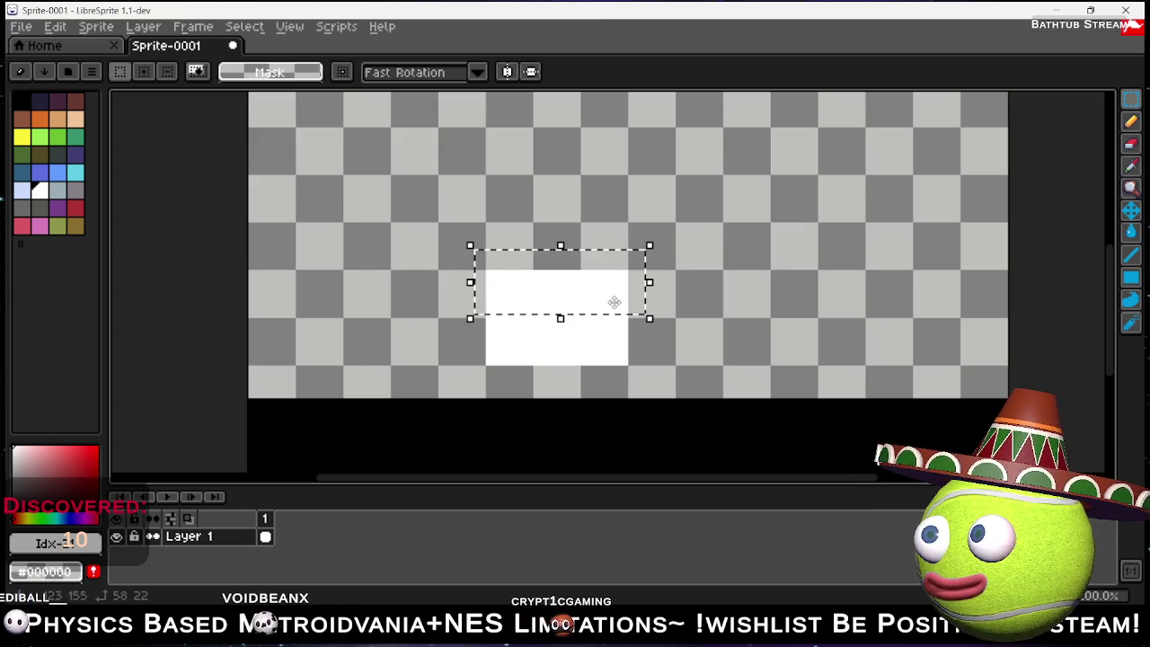
{"action": "left_click_drag", "start_coordinate": [561, 246], "coordinate": [572, 179]}
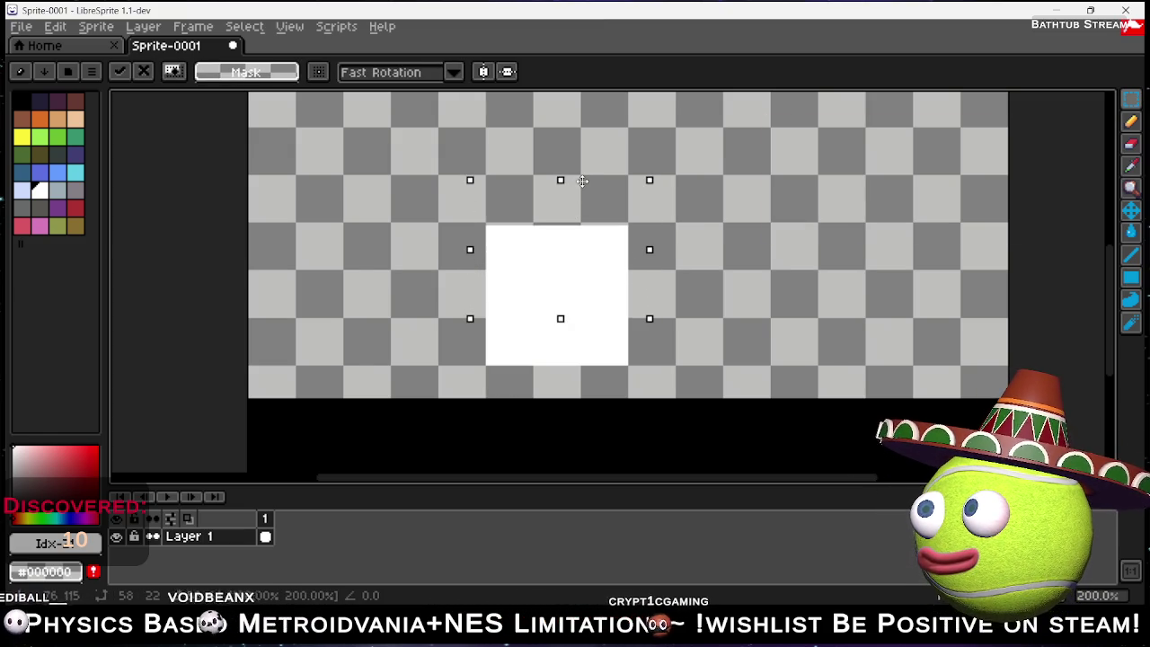
{"action": "left_click", "coordinate": [712, 259]}
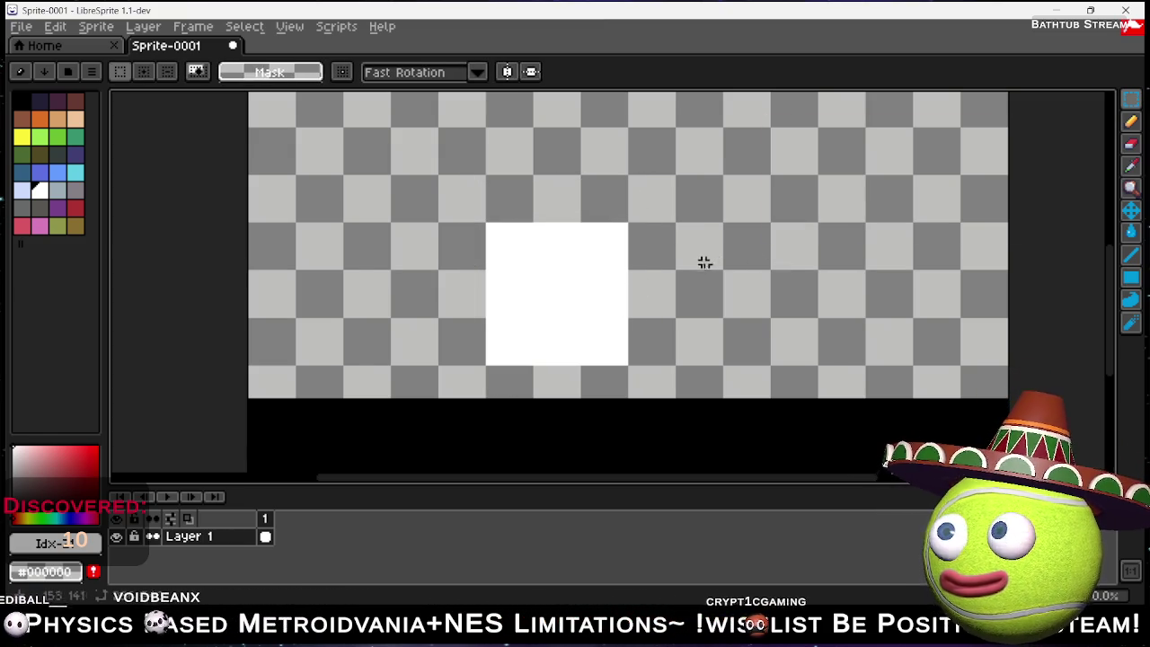
{"action": "left_click", "coordinate": [1131, 256]}
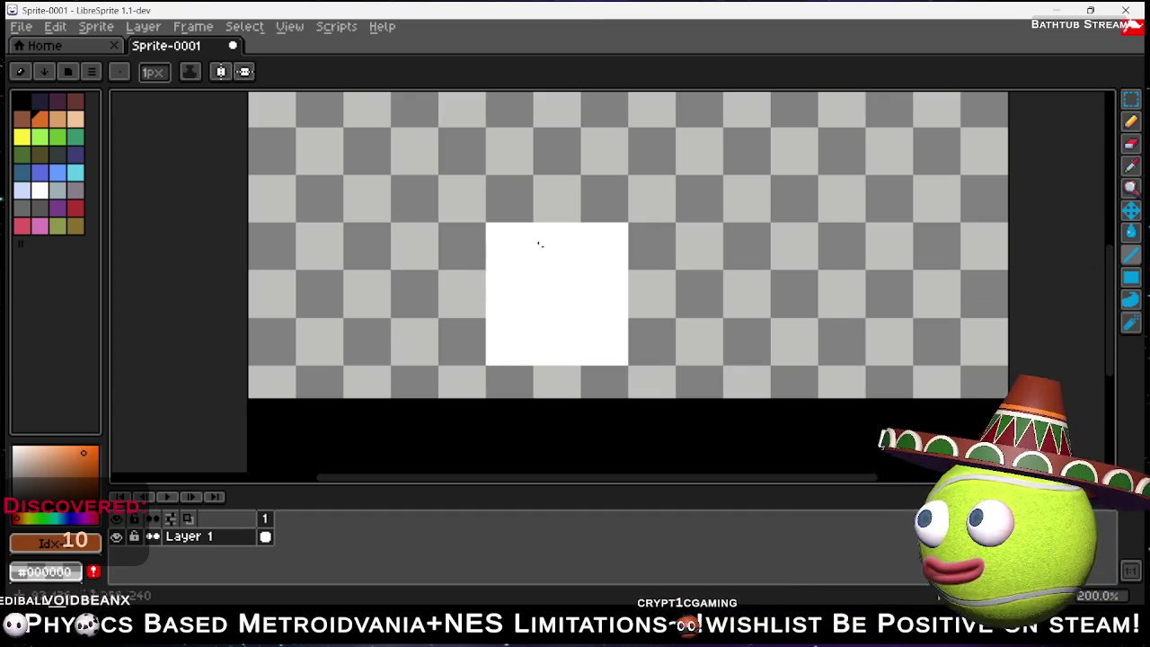
Pencil an orange banner outline along the white block's top and left side.
{"action": "left_click", "coordinate": [1131, 124]}
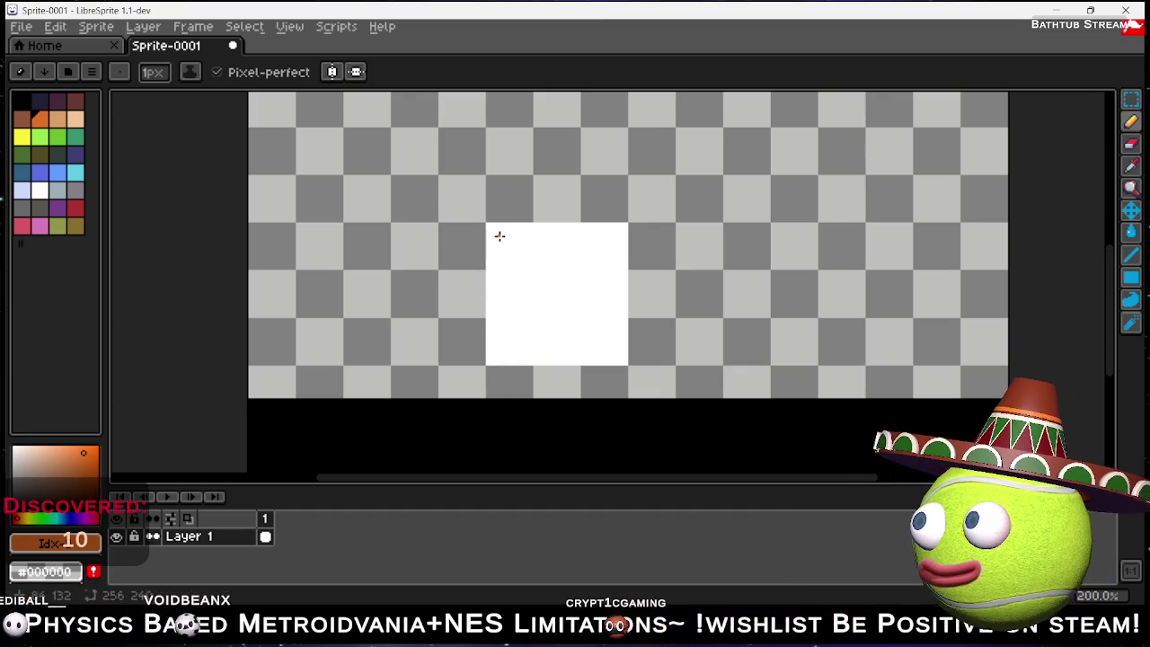
{"action": "left_click_drag", "start_coordinate": [494, 238], "coordinate": [616, 238]}
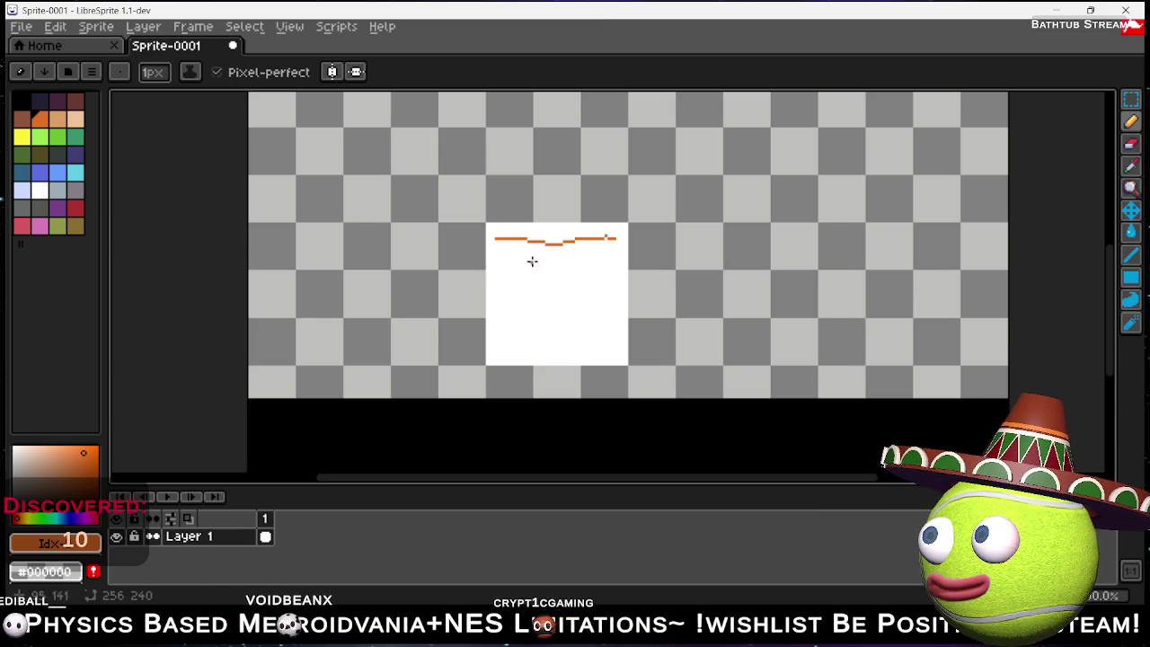
{"action": "left_click_drag", "start_coordinate": [495, 239], "coordinate": [499, 277]}
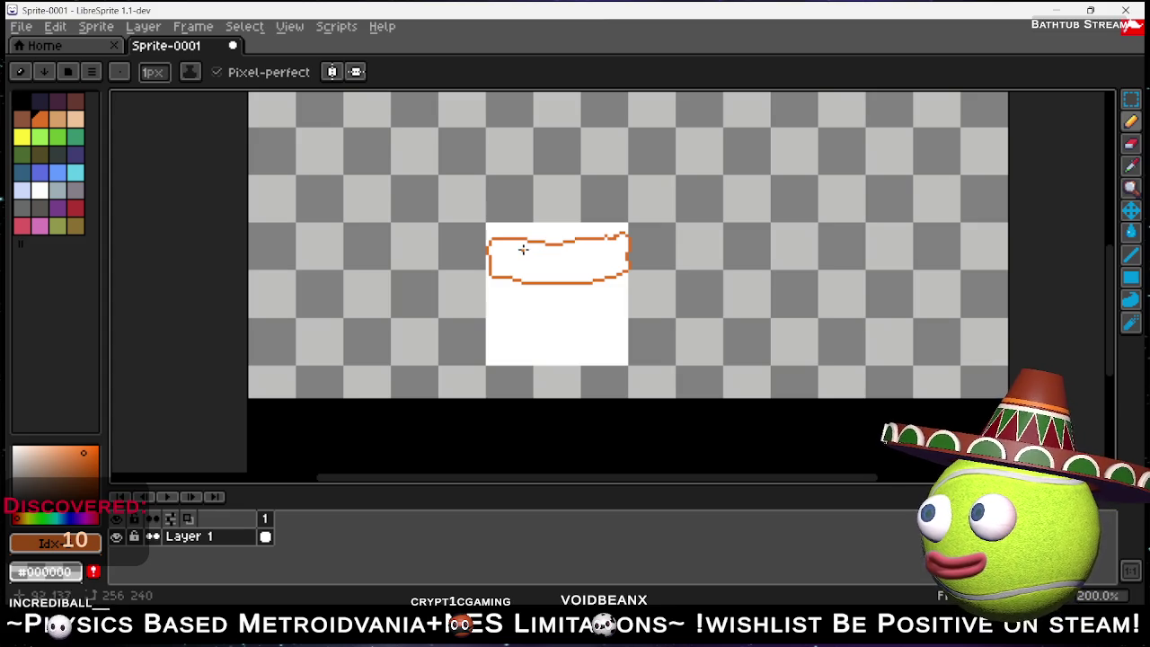
{"action": "scroll", "coordinate": [519, 249], "scroll_direction": "up", "scroll_amount": 4}
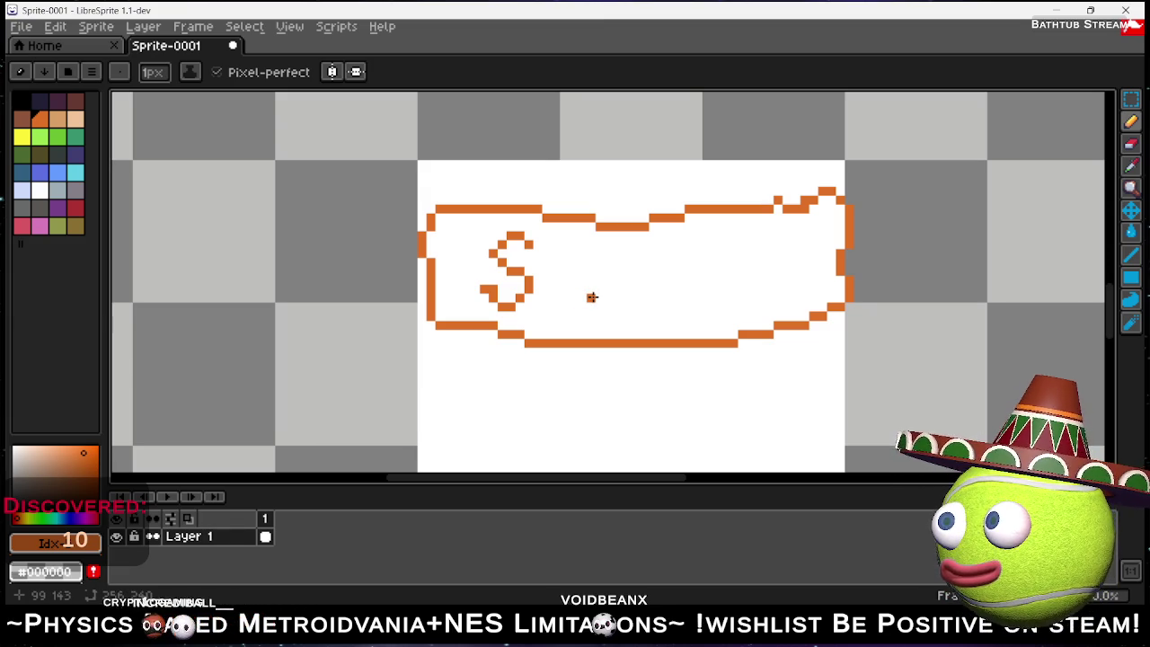
{"action": "key", "text": "v"}
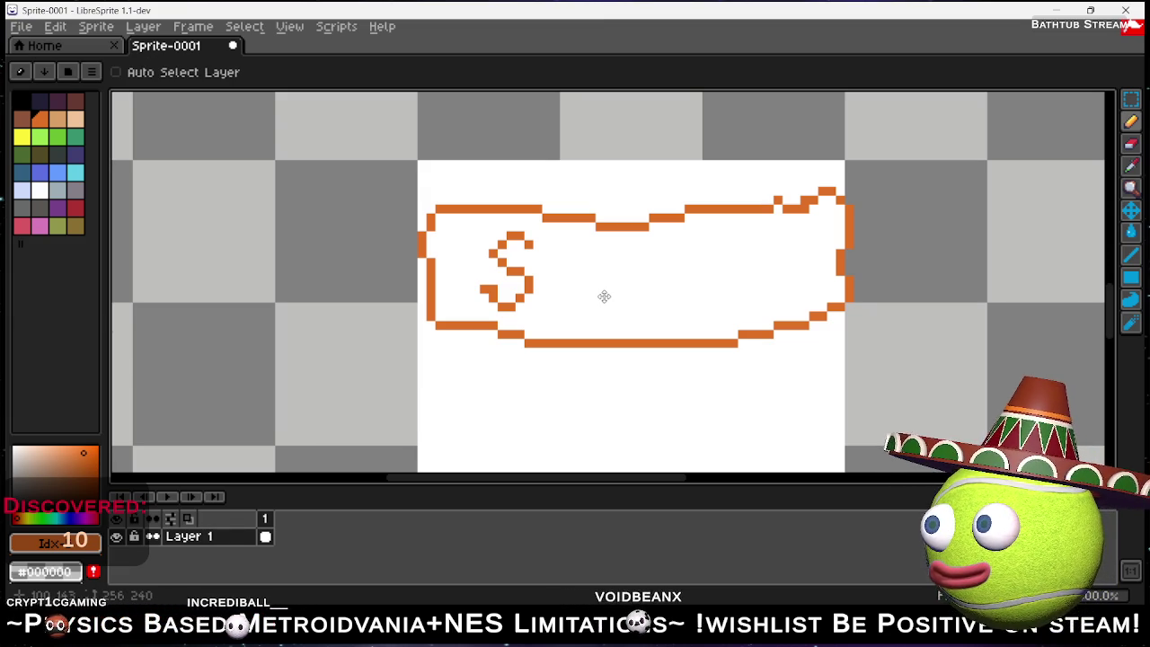
{"action": "key", "text": "b"}
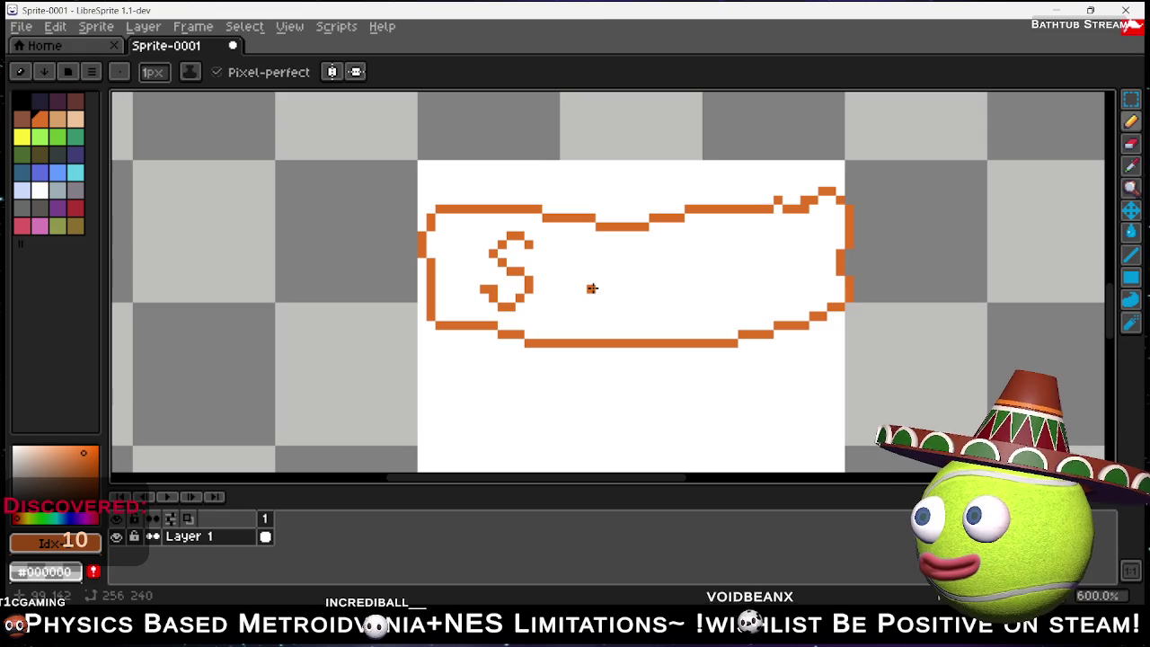
{"action": "key", "text": "m"}
{"action": "scroll", "coordinate": [488, 148], "scroll_direction": "down", "scroll_amount": 2}
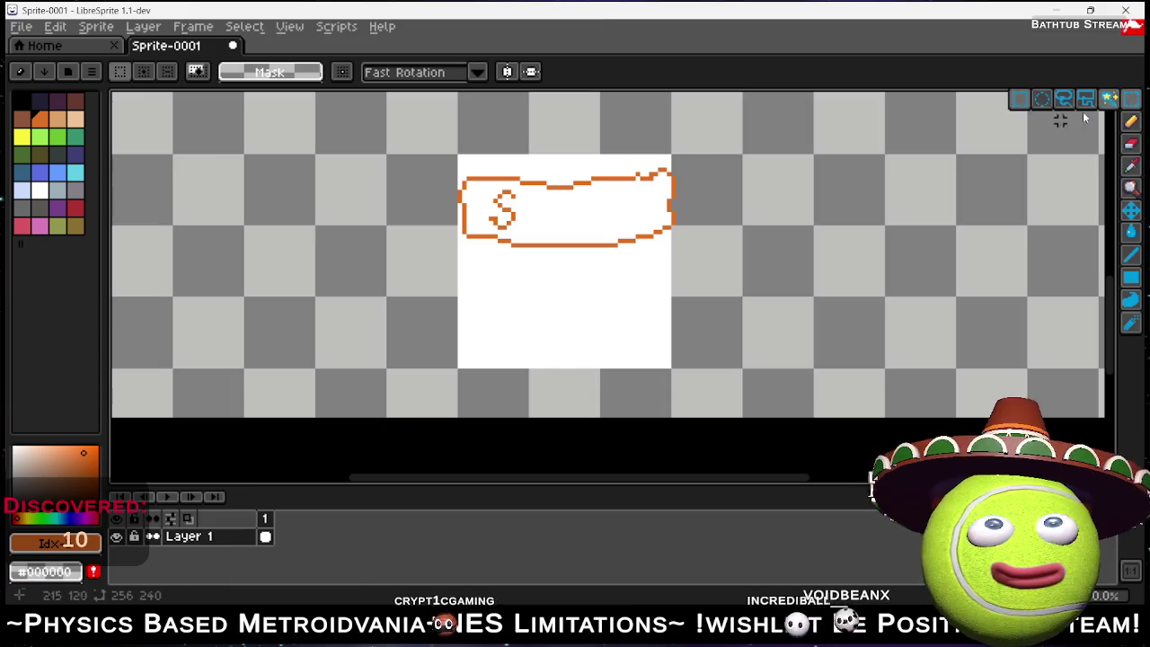
Delete the white block and its orange drawing, undoing a stray diagonal pencil line.
{"action": "left_click_drag", "start_coordinate": [436, 123], "coordinate": [726, 377]}
{"action": "key", "text": "Delete"}
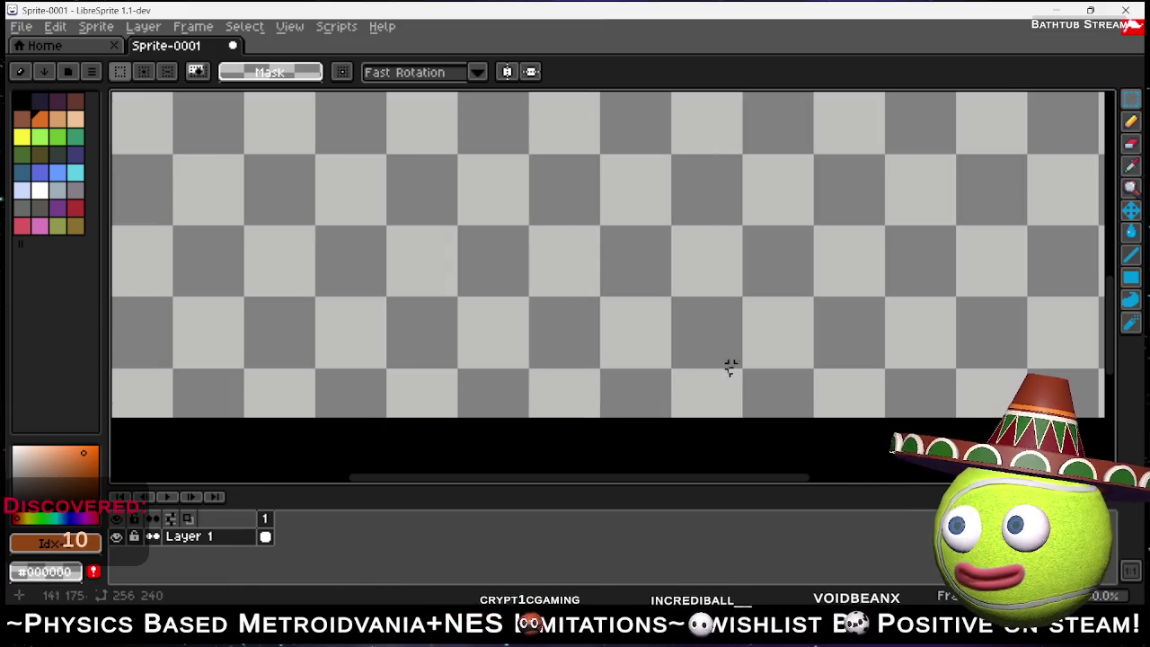
{"action": "left_click", "coordinate": [1131, 121]}
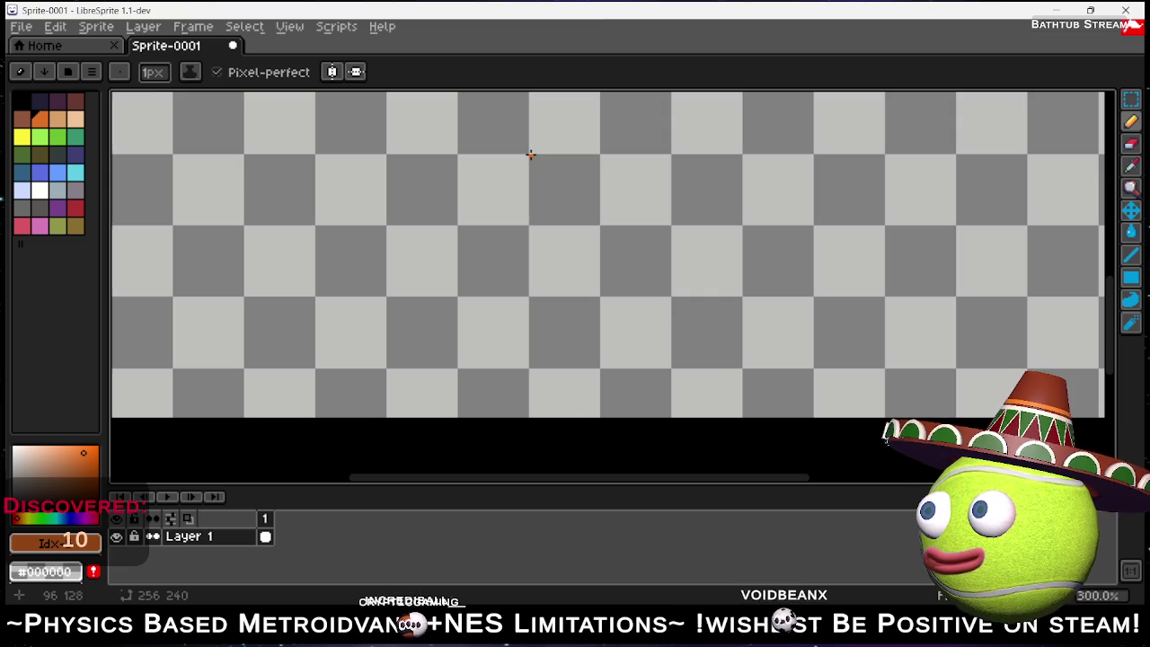
{"action": "left_click", "coordinate": [530, 155], "text": "shift"}
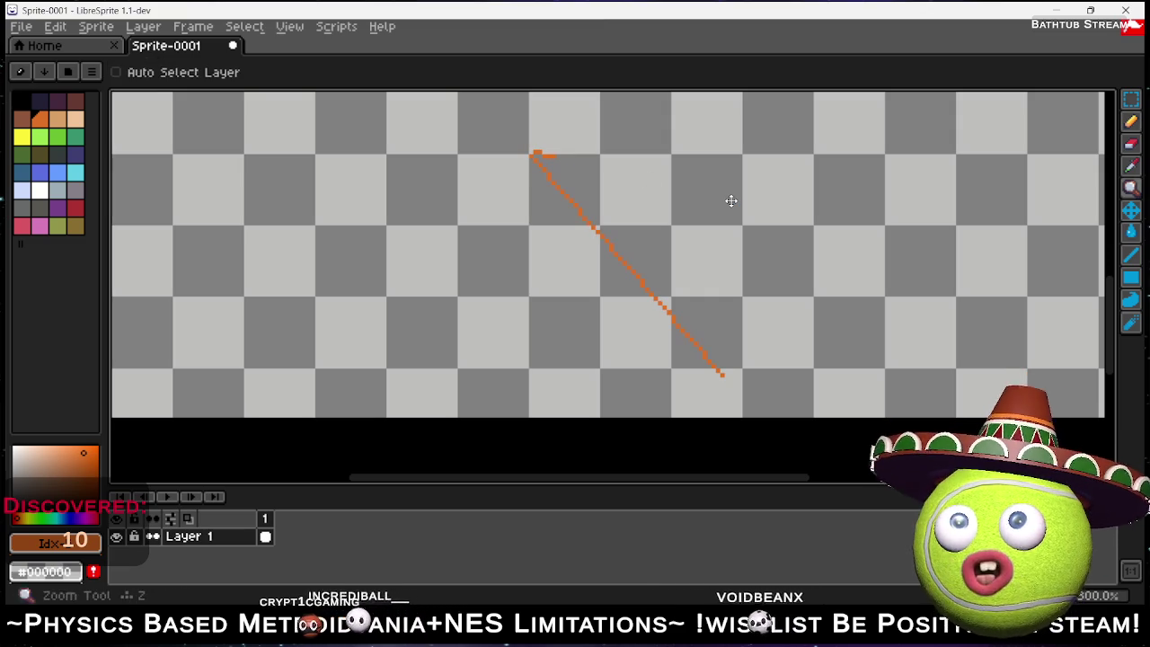
{"action": "key", "text": "ctrl+z"}
Draw a tall solid orange bar near the canvas centre, then pick the Eraser with the first swatch.
{"action": "left_click", "coordinate": [1129, 258]}
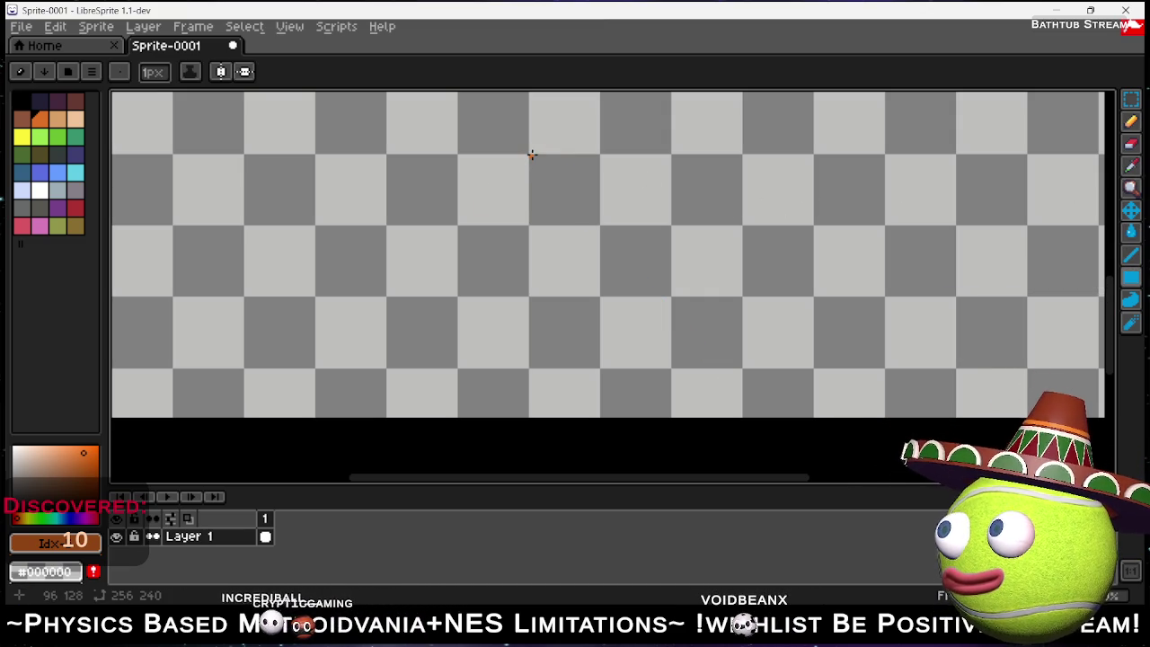
{"action": "mouse_move", "coordinate": [530, 155]}
{"action": "left_mouse_down"}
{"action": "mouse_move", "coordinate": [601, 329]}
{"action": "mouse_move", "coordinate": [596, 365]}
{"action": "left_mouse_up"}
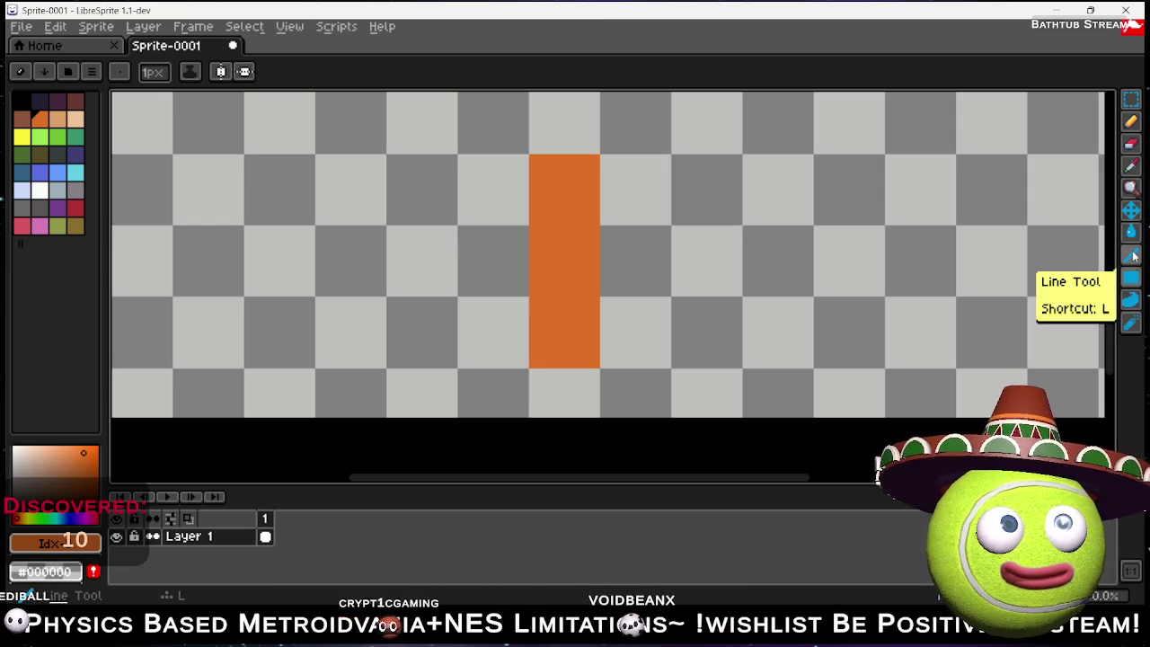
{"action": "scroll", "coordinate": [562, 148], "scroll_direction": "up", "scroll_amount": 1}
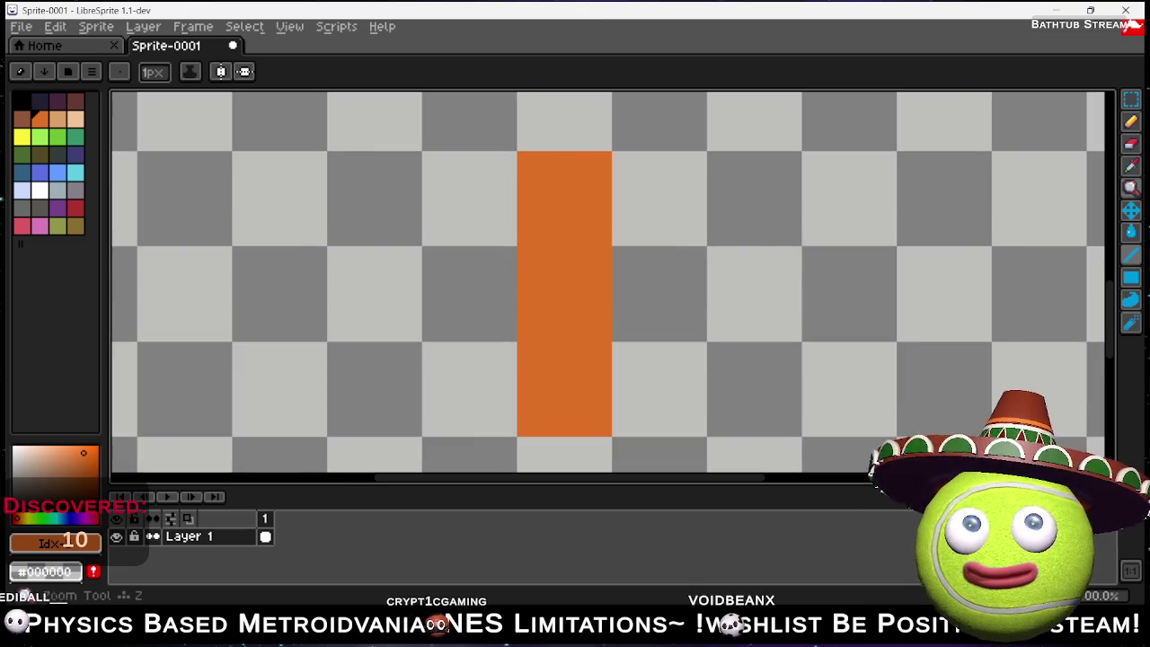
{"action": "left_click", "coordinate": [1130, 144]}
{"action": "left_click", "coordinate": [17, 97]}
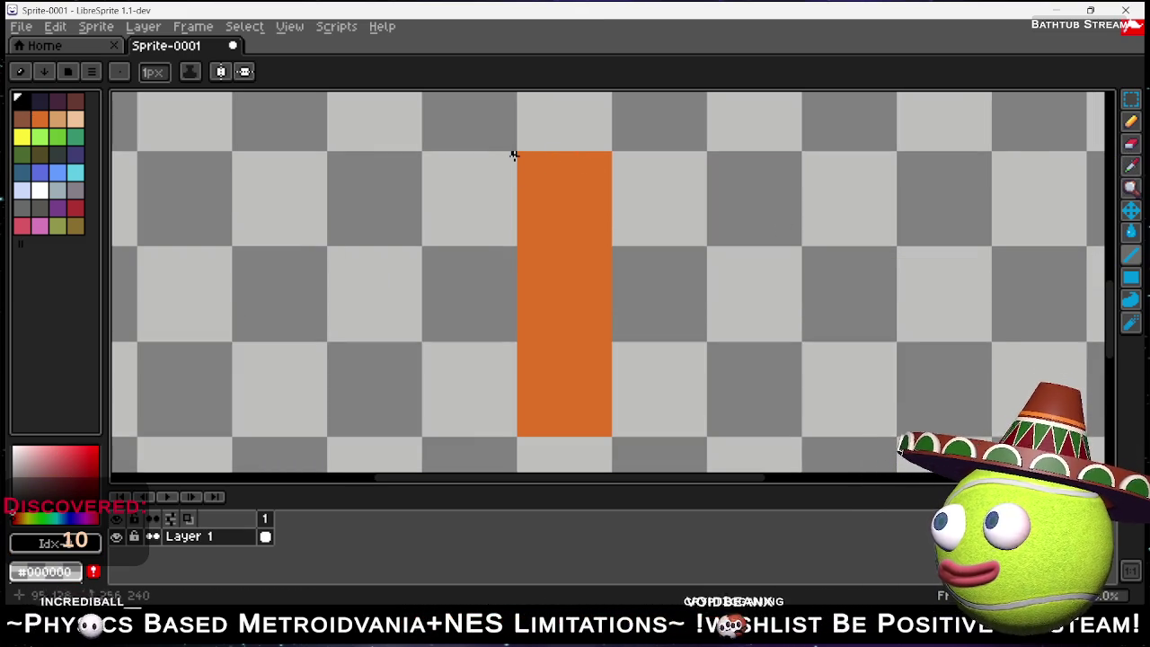
Draw the central X diagonals, a horizontal midline and a short vertical line above the centre.
{"action": "mouse_move", "coordinate": [514, 155]}
{"action": "left_mouse_down"}
{"action": "mouse_move", "coordinate": [431, 277]}
{"action": "mouse_move", "coordinate": [425, 335]}
{"action": "mouse_move", "coordinate": [437, 275]}
{"action": "mouse_move", "coordinate": [418, 248]}
{"action": "mouse_move", "coordinate": [425, 431]}
{"action": "left_mouse_up"}
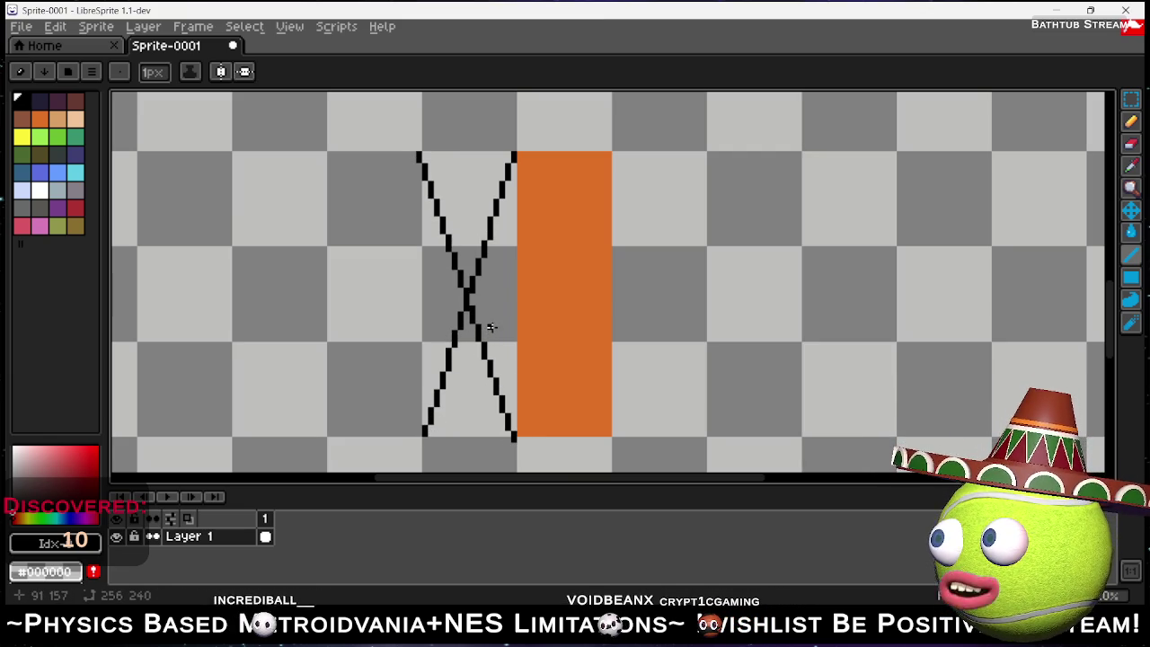
{"action": "key", "text": "ctrl+z"}
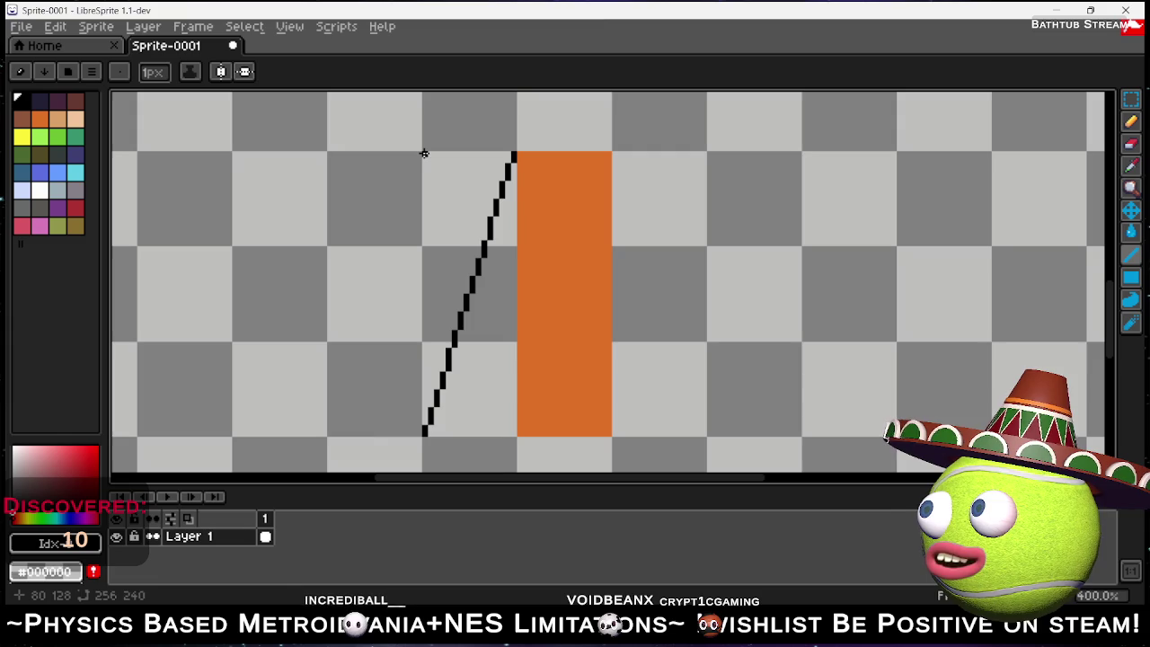
{"action": "mouse_move", "coordinate": [459, 263]}
{"action": "left_mouse_down"}
{"action": "mouse_move", "coordinate": [500, 436]}
{"action": "mouse_move", "coordinate": [512, 432]}
{"action": "left_mouse_up"}
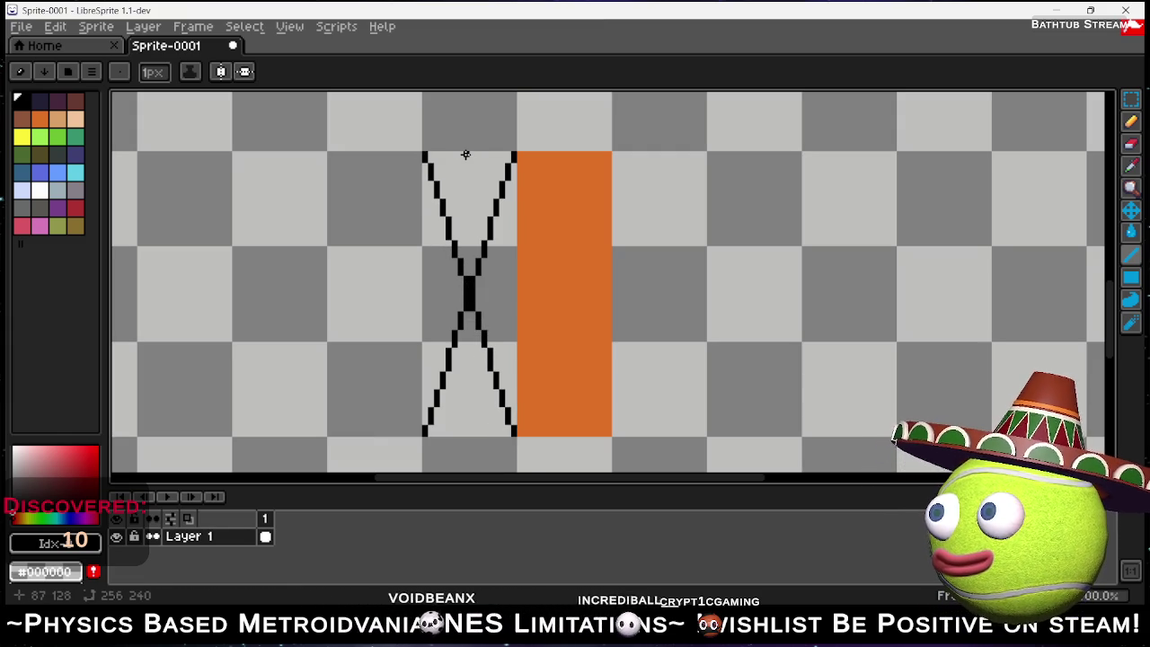
{"action": "left_click_drag", "start_coordinate": [468, 288], "coordinate": [328, 288]}
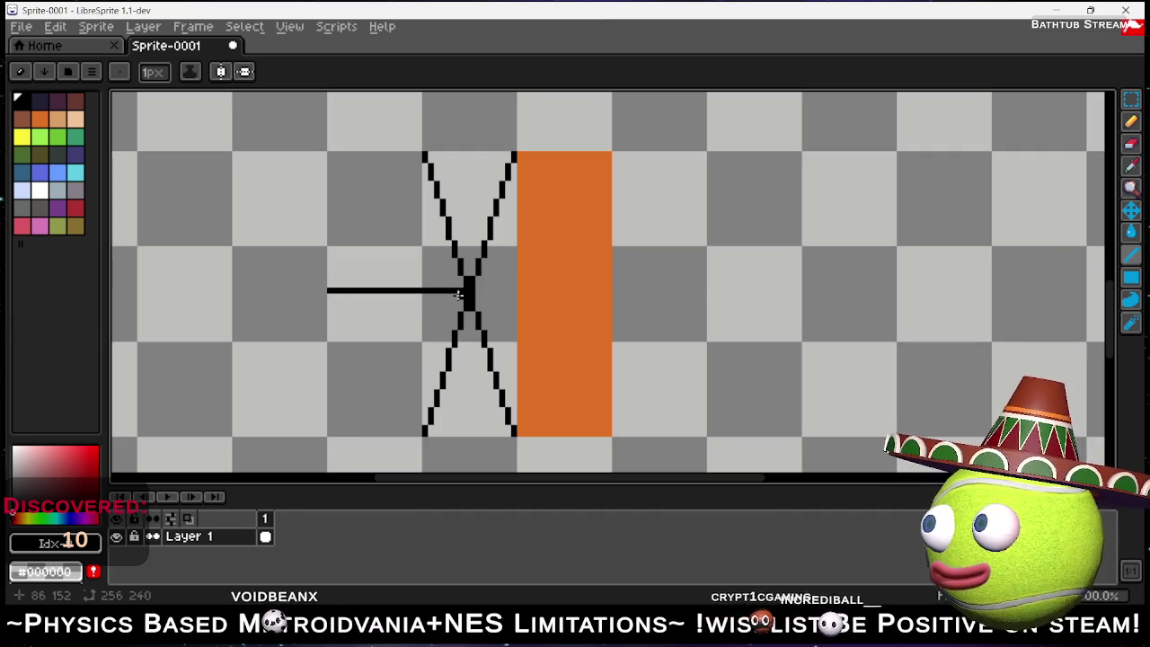
{"action": "left_click_drag", "start_coordinate": [458, 294], "coordinate": [610, 296]}
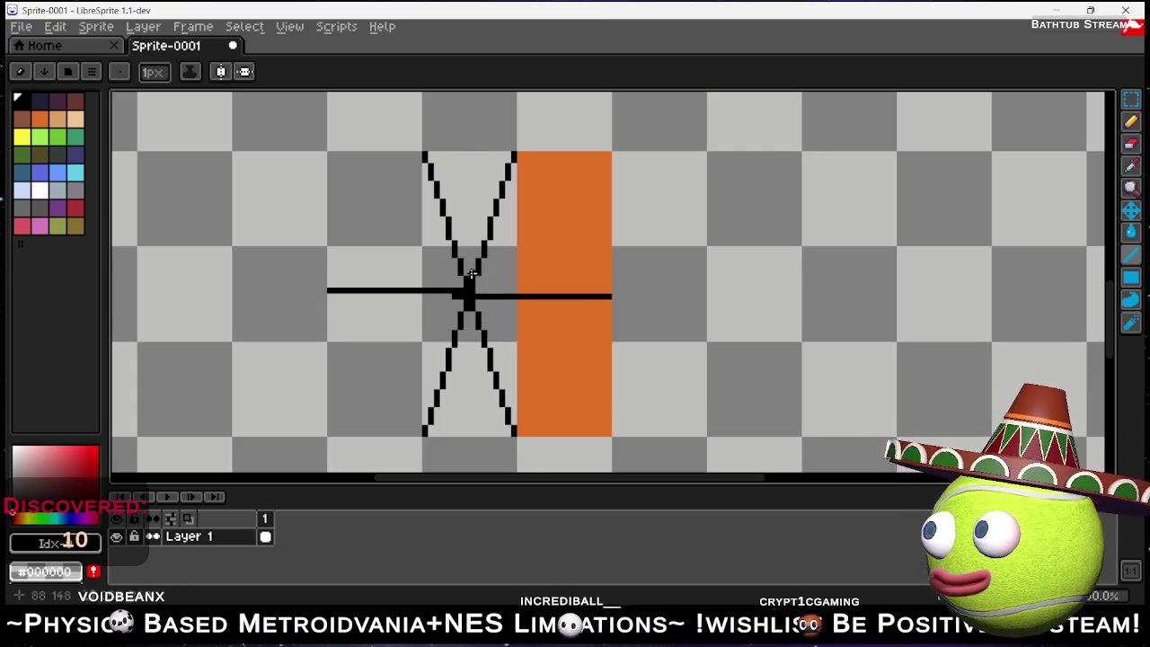
{"action": "left_click_drag", "start_coordinate": [470, 274], "coordinate": [471, 245]}
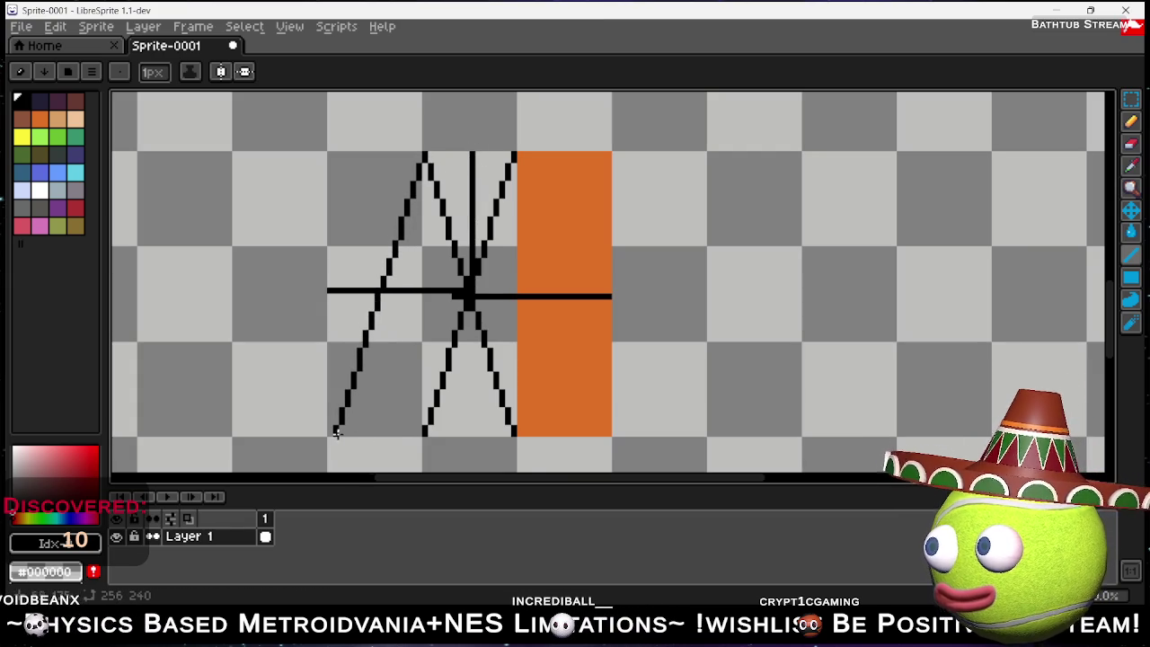
Redraw the left X, add a vertical centre line and an X across the orange column.
{"action": "key", "text": "ctrl+z"}
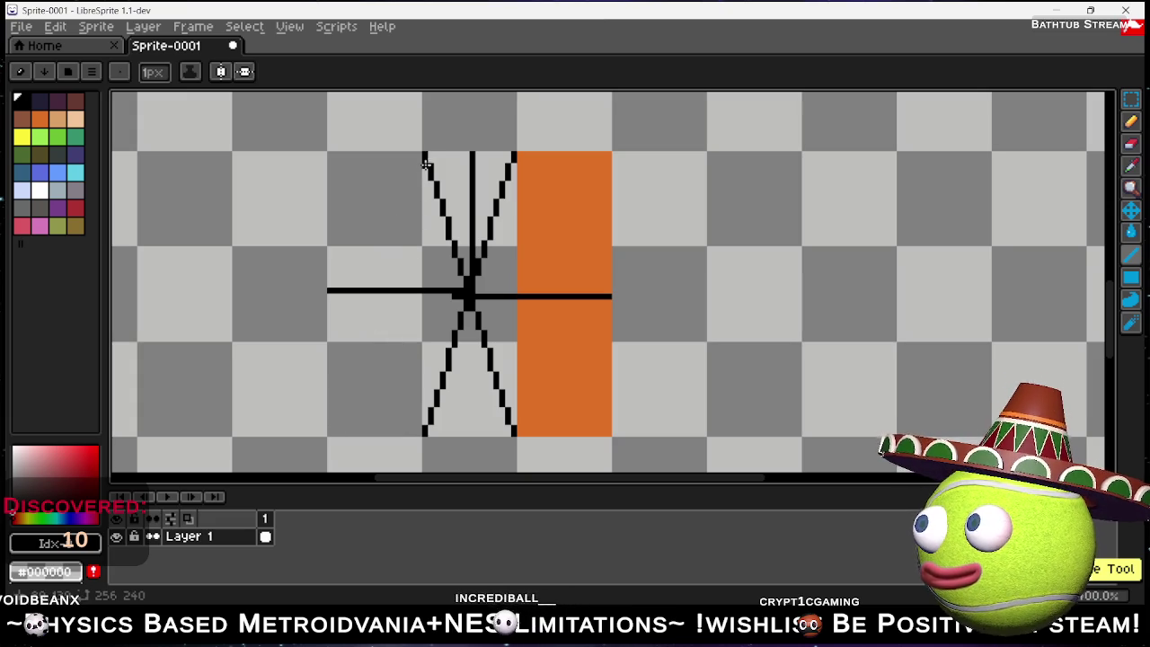
{"action": "left_click_drag", "start_coordinate": [393, 215], "coordinate": [337, 430]}
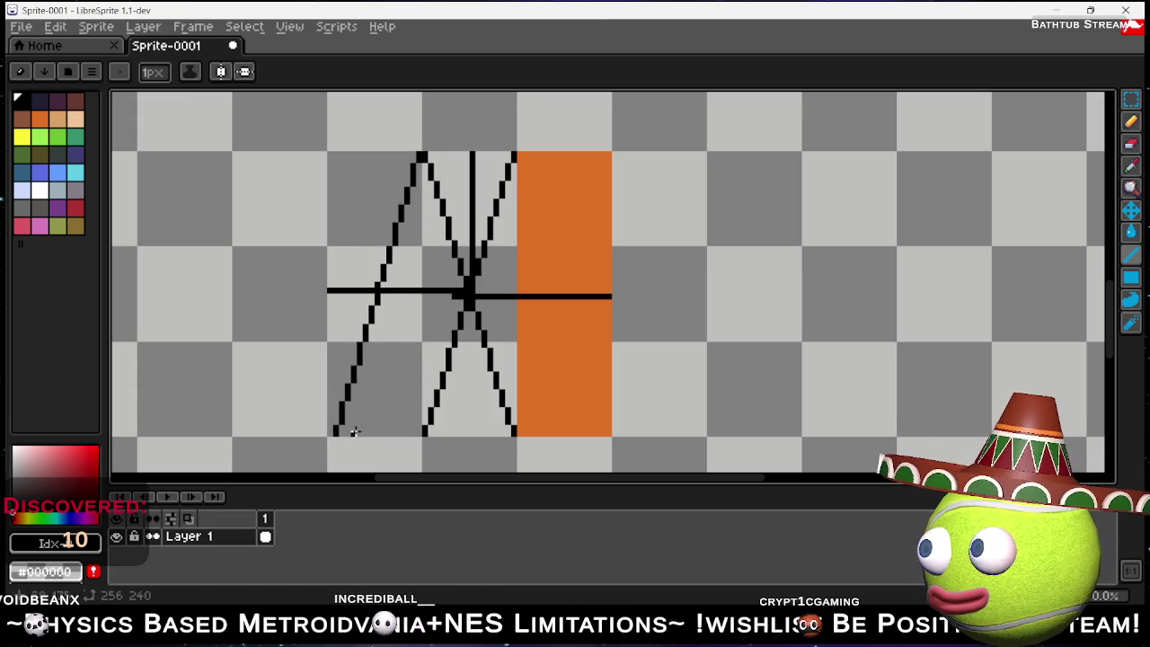
{"action": "key", "text": "ctrl+z"}
{"action": "left_click_drag", "start_coordinate": [330, 433], "coordinate": [422, 167]}
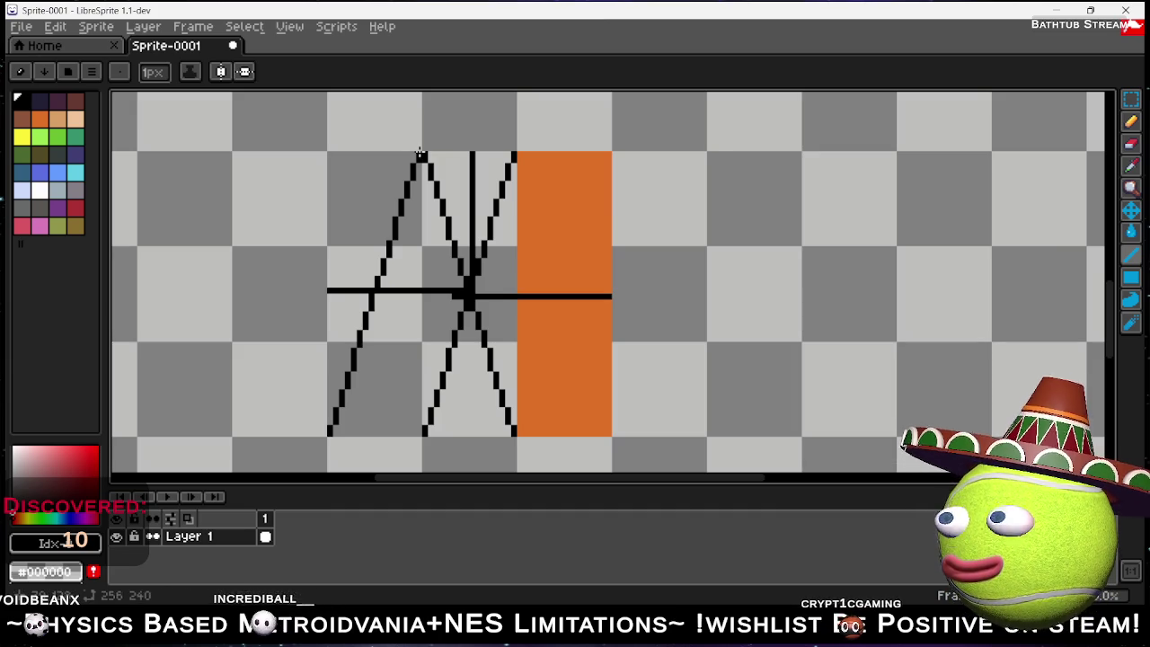
{"action": "left_click_drag", "start_coordinate": [421, 431], "coordinate": [330, 156]}
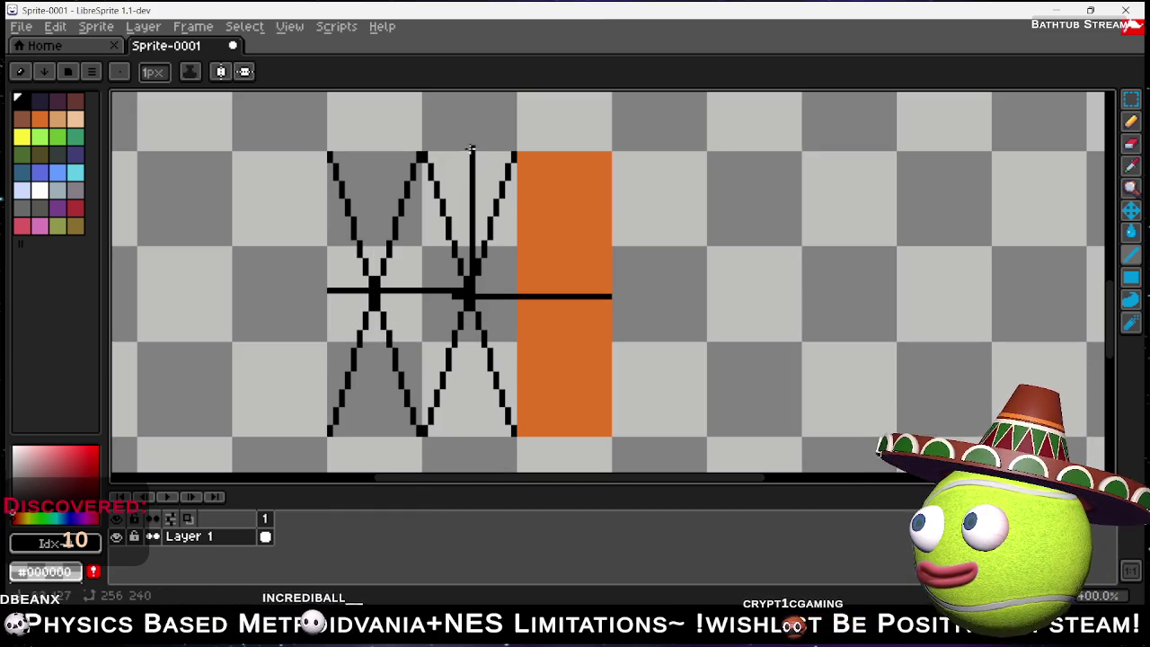
{"action": "left_click_drag", "start_coordinate": [466, 155], "coordinate": [465, 362]}
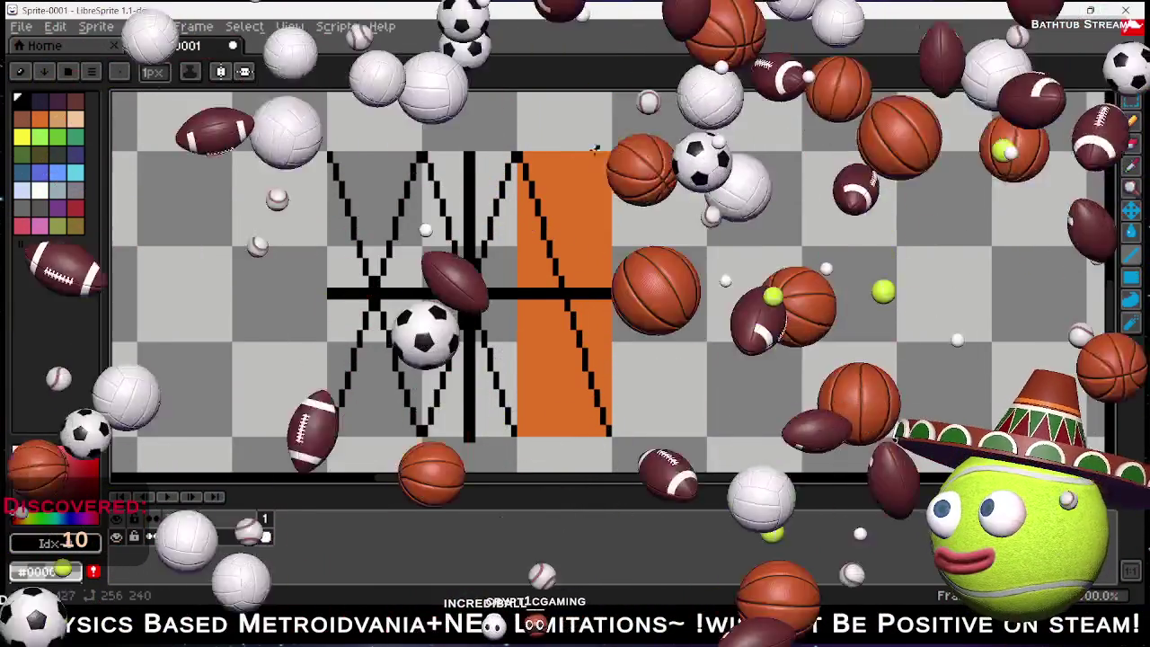
{"action": "left_click_drag", "start_coordinate": [594, 149], "coordinate": [525, 423]}
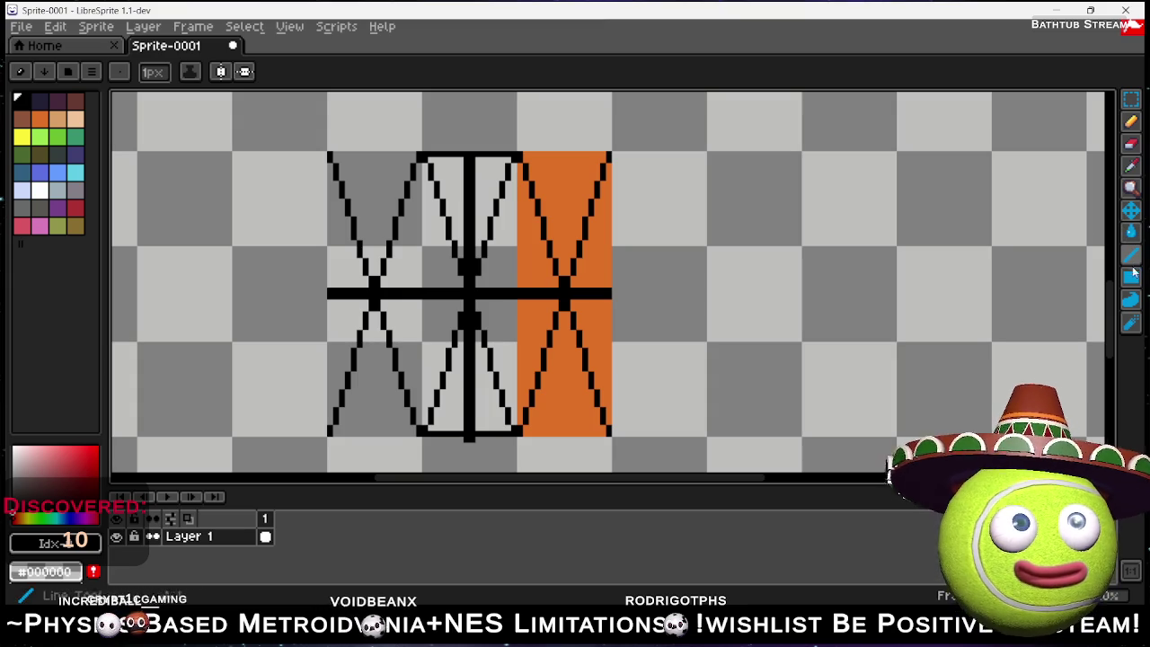
{"action": "left_click", "coordinate": [1131, 231]}
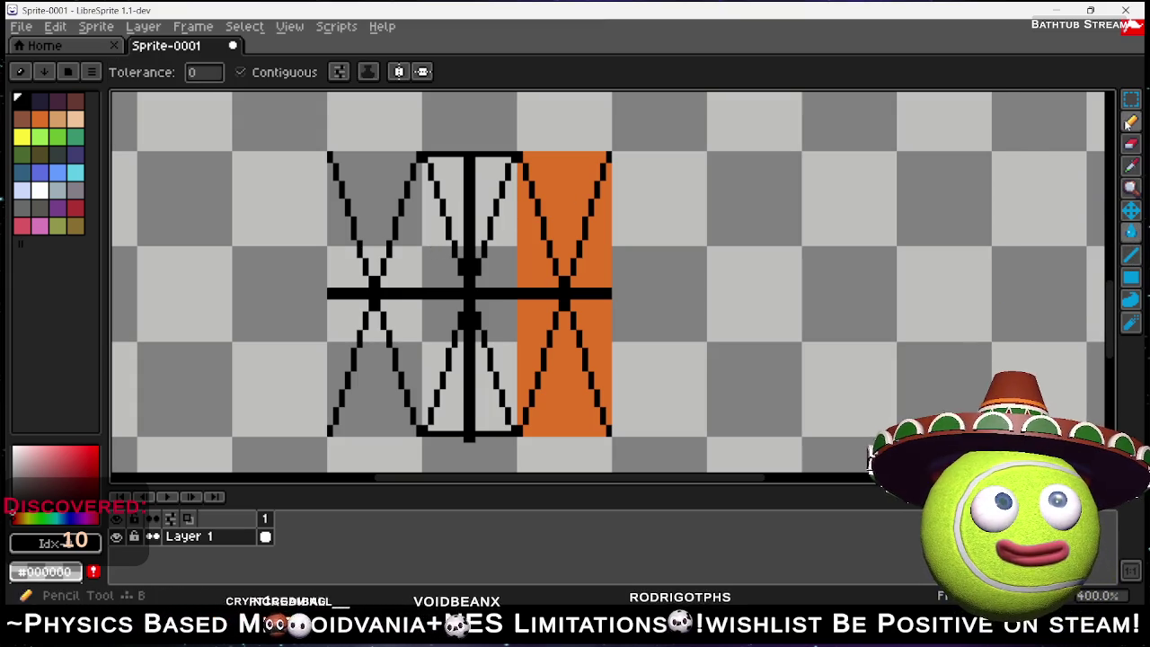
Break the left horizontal guide with the Pencil, then fill the first hexagon regions black.
{"action": "key", "text": "b"}
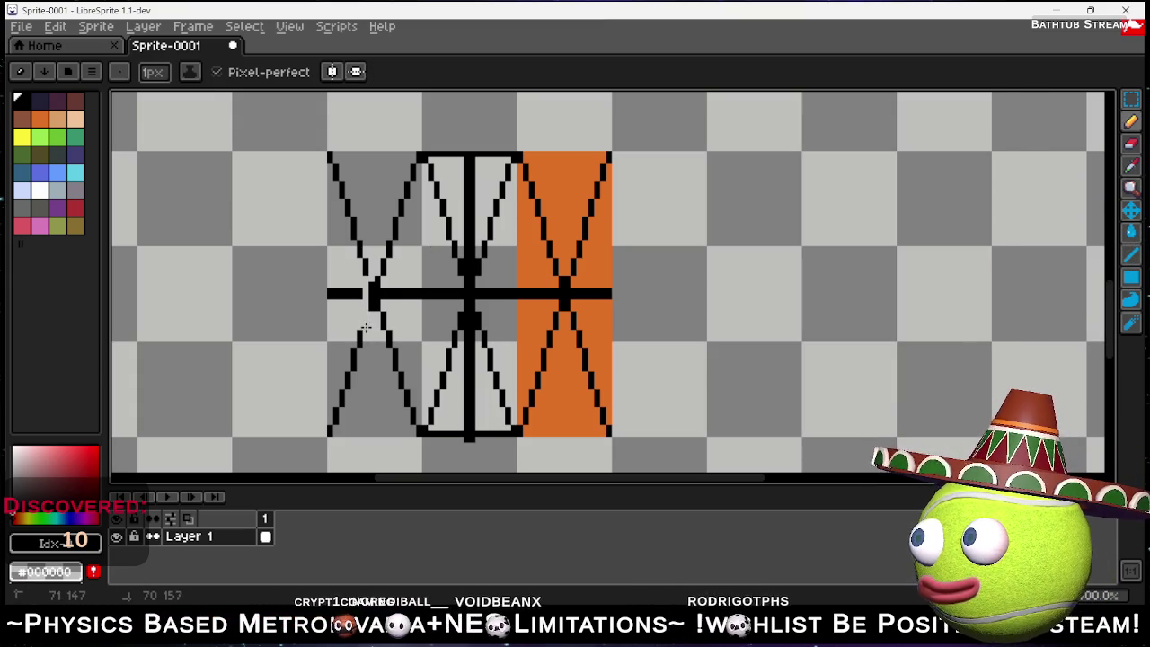
{"action": "left_click_drag", "start_coordinate": [369, 310], "coordinate": [373, 278]}
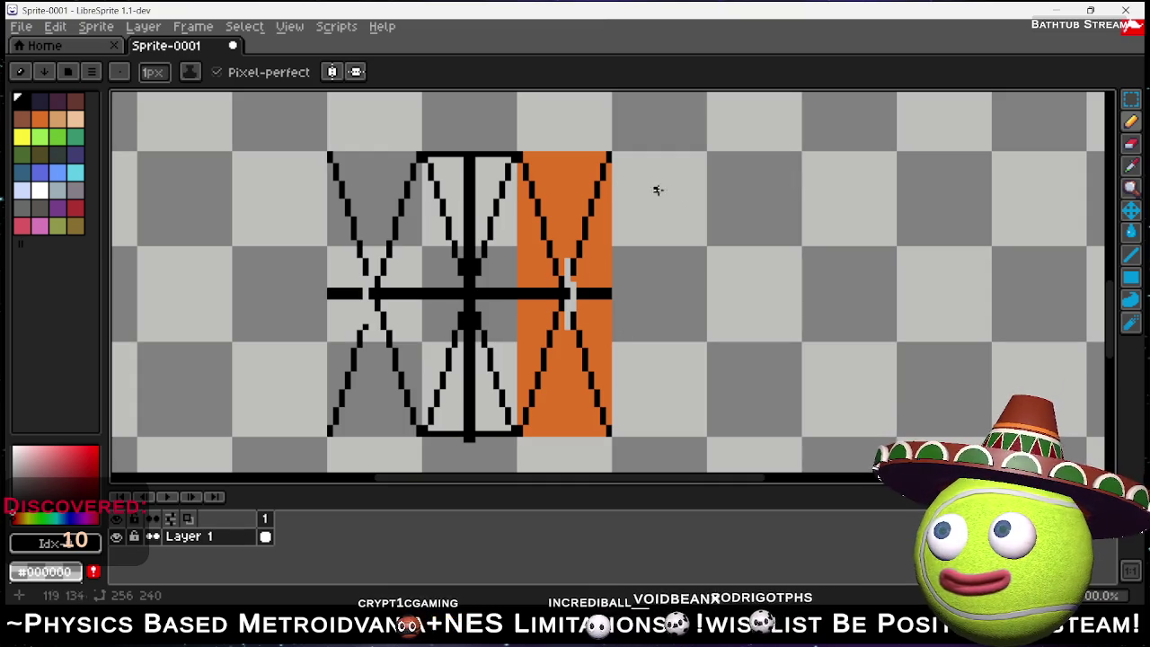
{"action": "key", "text": "g"}
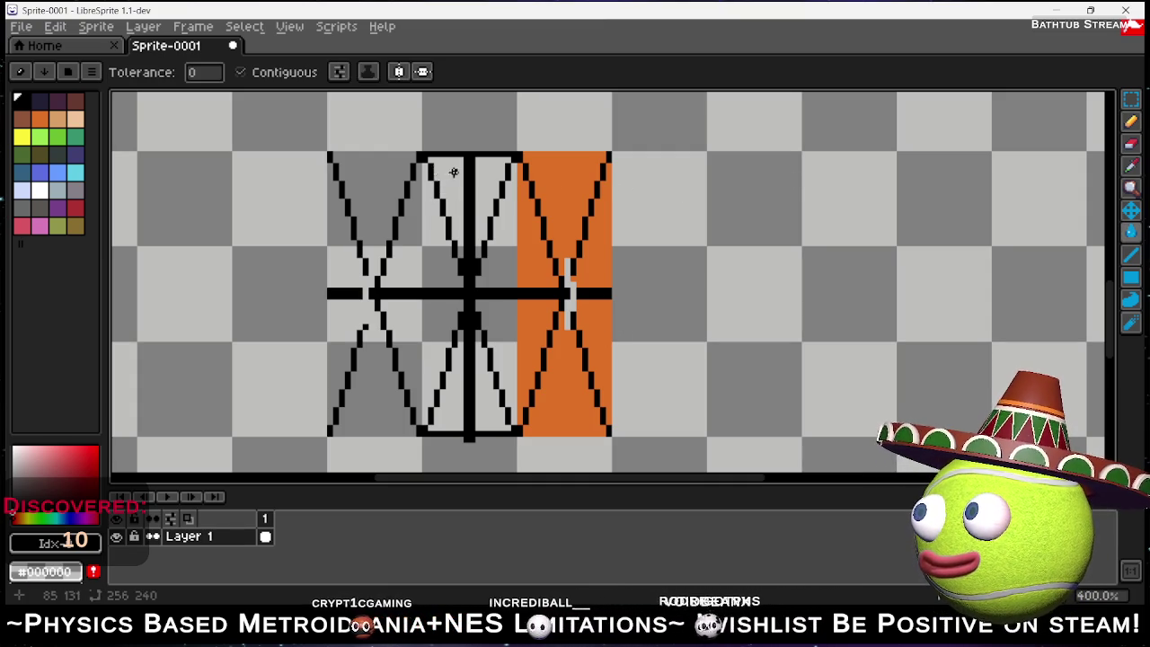
{"action": "left_click", "coordinate": [431, 216]}
{"action": "left_click", "coordinate": [511, 232]}
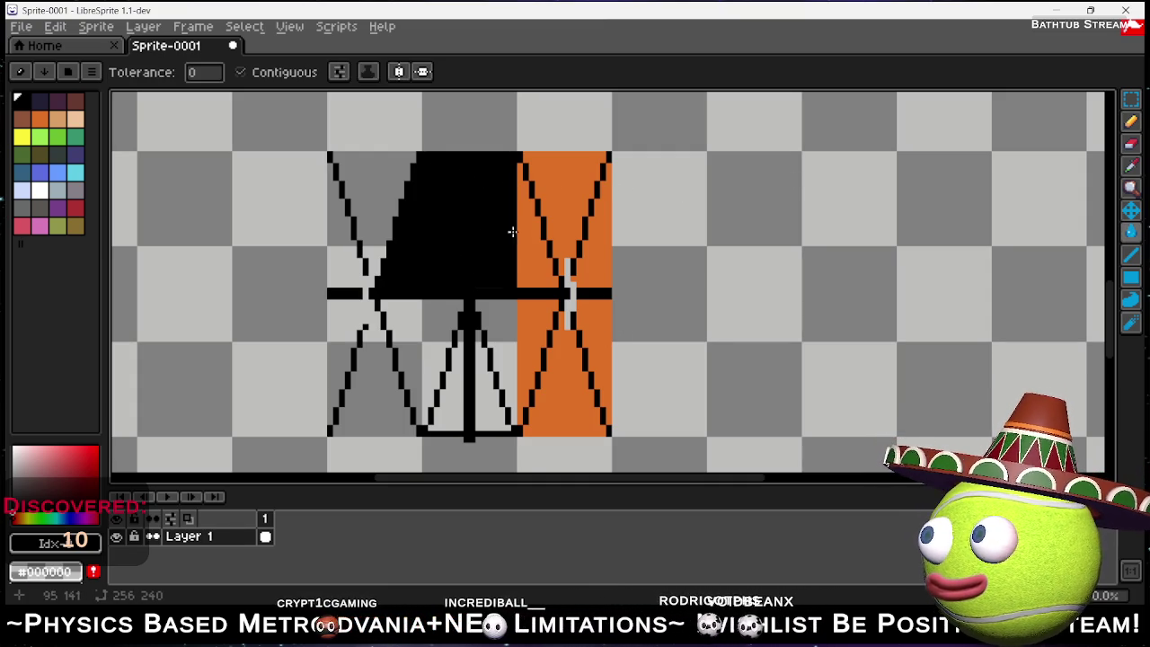
{"action": "left_click", "coordinate": [531, 279]}
Fill the remaining hexagon regions black and undo the unwanted lower fills.
{"action": "left_click", "coordinate": [520, 332]}
{"action": "left_click", "coordinate": [493, 339]}
{"action": "left_click", "coordinate": [482, 375]}
{"action": "left_click", "coordinate": [446, 374]}
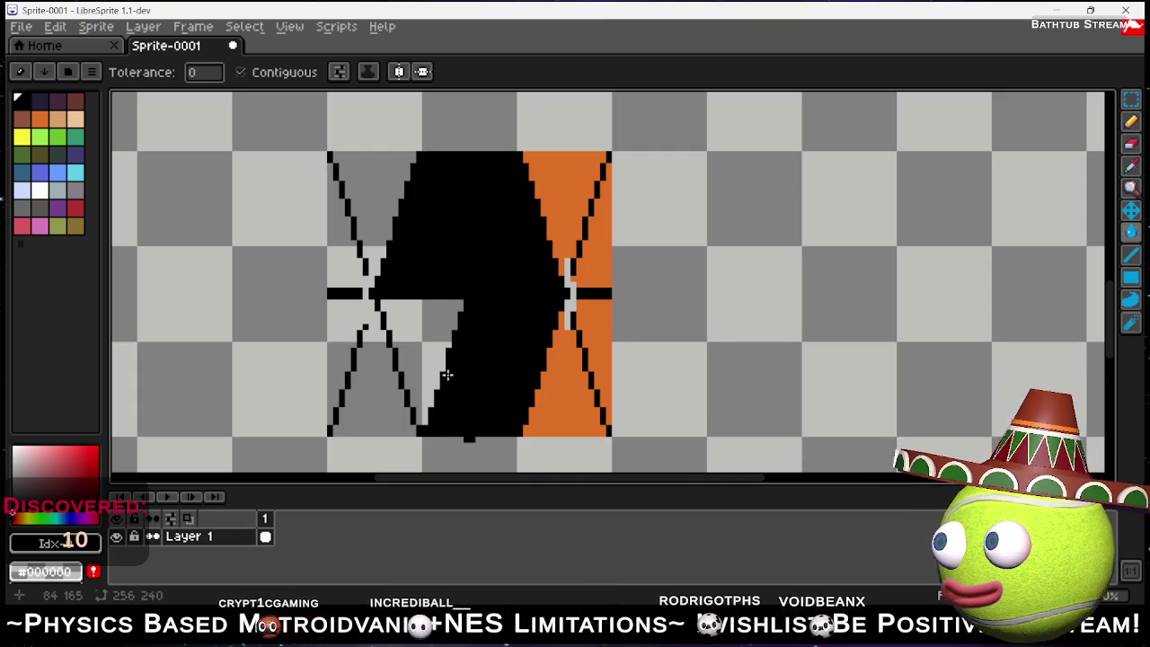
{"action": "left_click", "coordinate": [436, 352]}
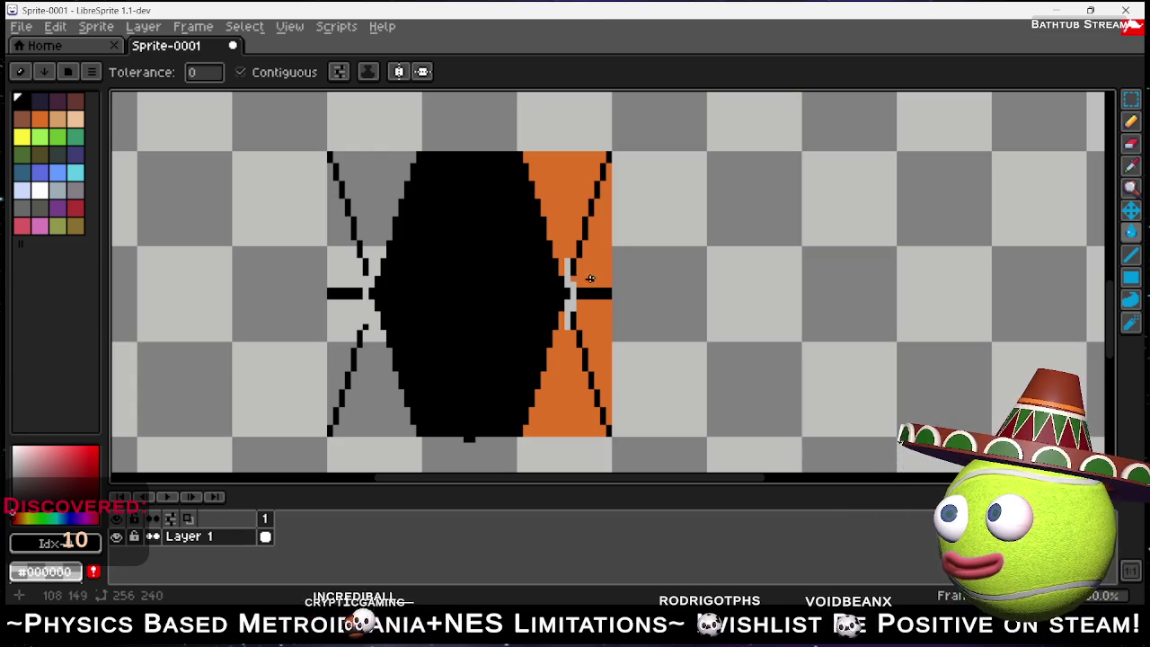
{"action": "left_click", "coordinate": [575, 381]}
{"action": "key", "text": "ctrl+z"}
{"action": "key", "text": "ctrl+z"}
{"action": "key", "text": "ctrl+z"}
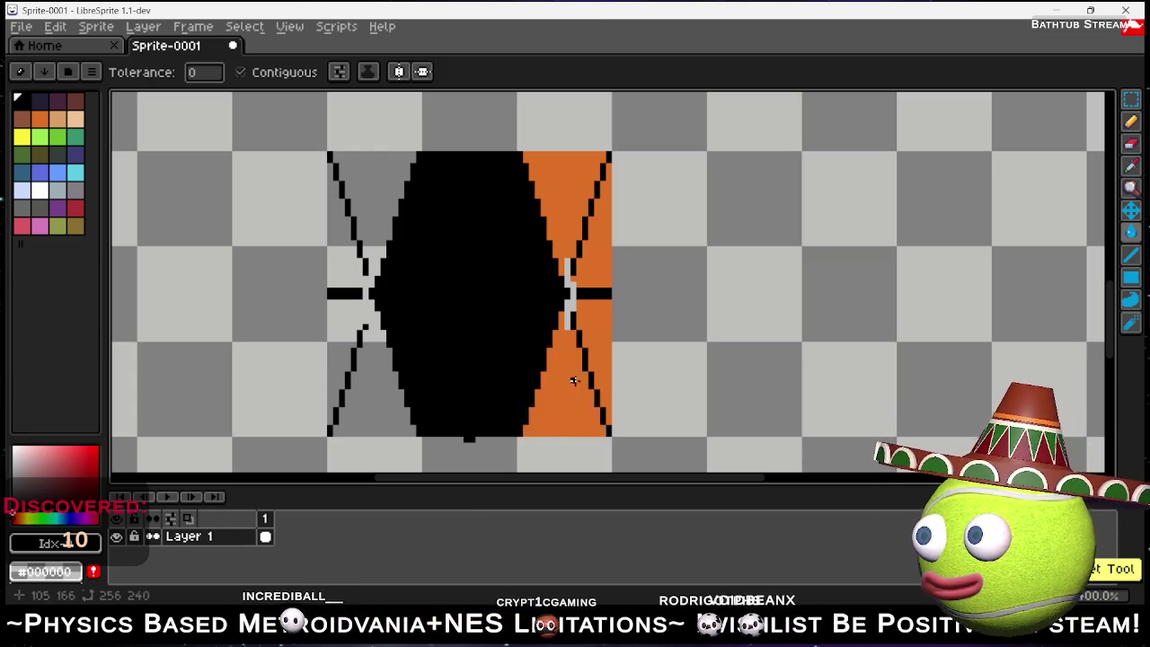
{"action": "key", "text": "ctrl+z"}
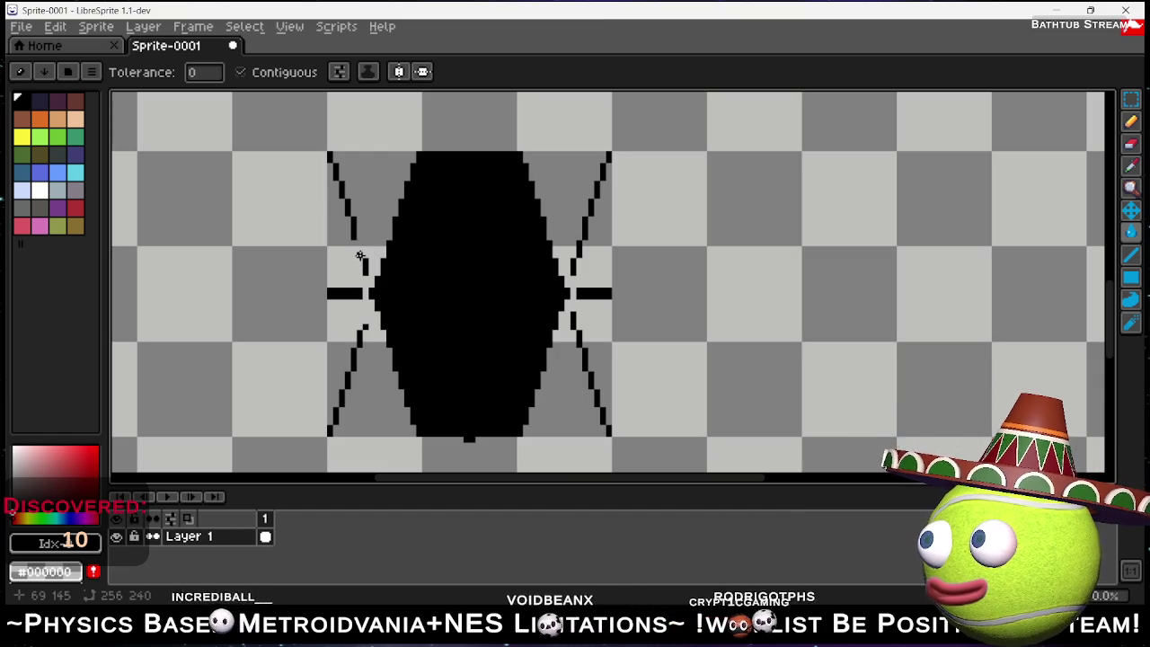
Undo the leftover fill and erase the stray left stubs and diagonal legs.
{"action": "key", "text": "ctrl+z"}
{"action": "key", "text": "e"}
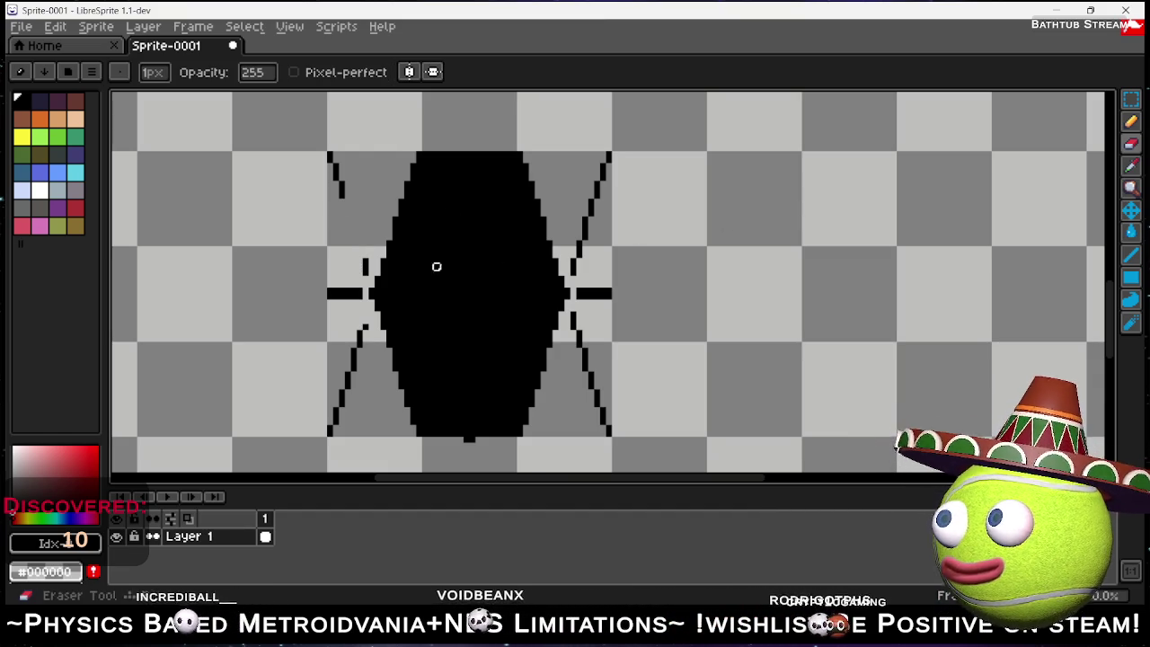
{"action": "left_click_drag", "start_coordinate": [367, 259], "coordinate": [366, 275]}
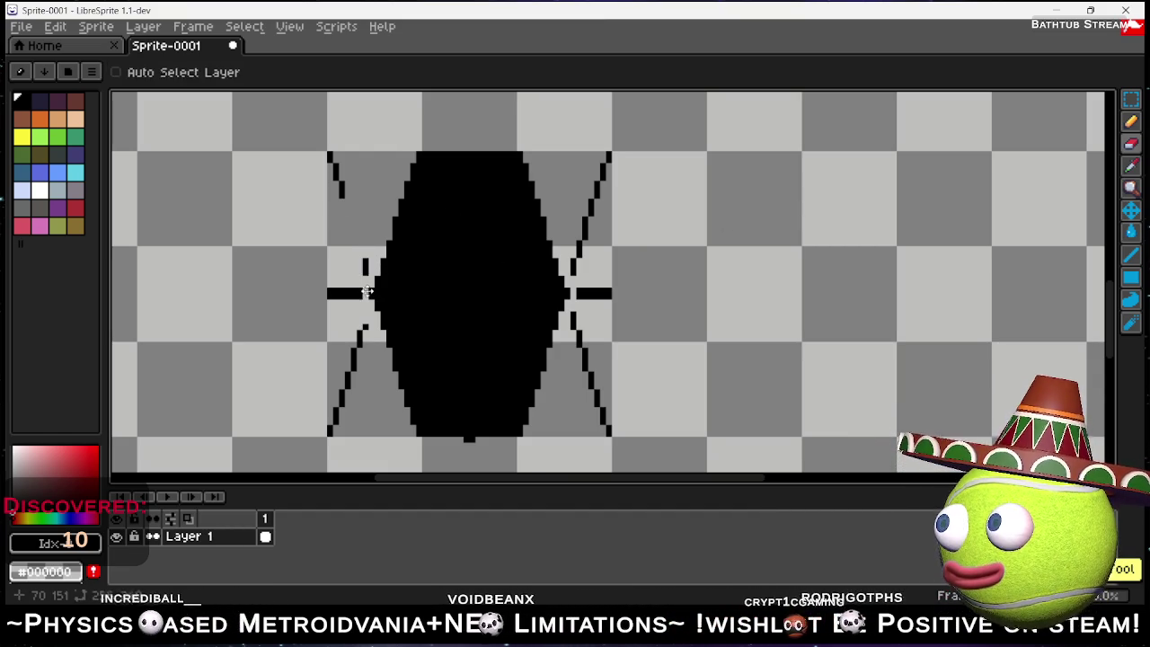
{"action": "left_click_drag", "start_coordinate": [362, 331], "coordinate": [357, 361]}
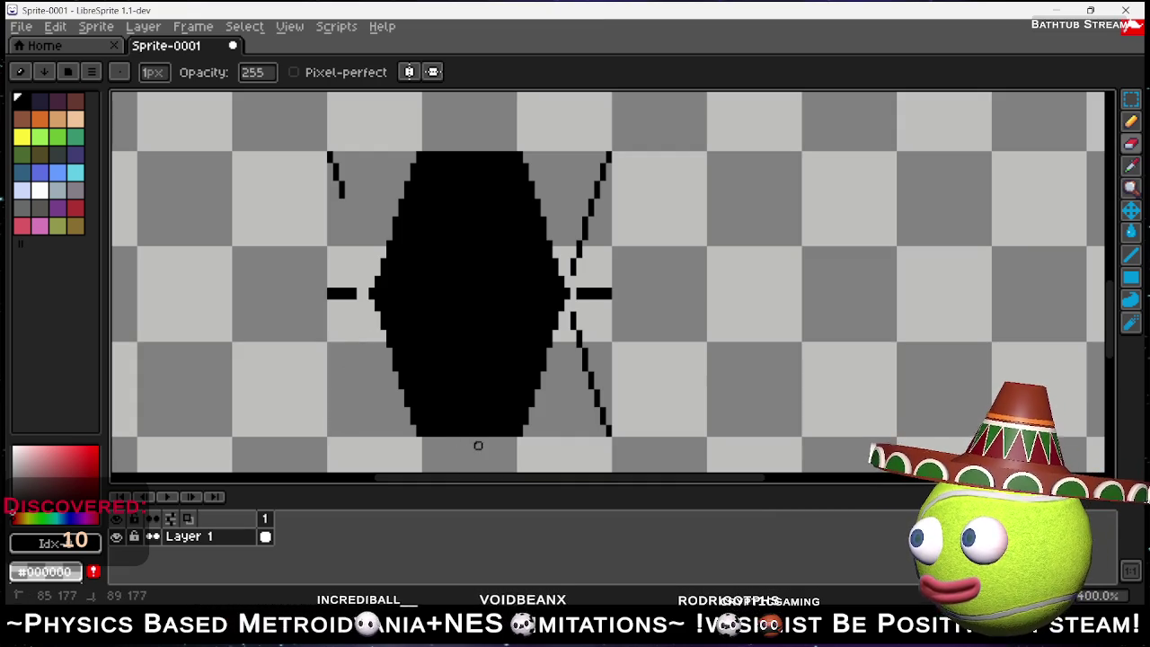
{"action": "left_click_drag", "start_coordinate": [349, 293], "coordinate": [329, 294]}
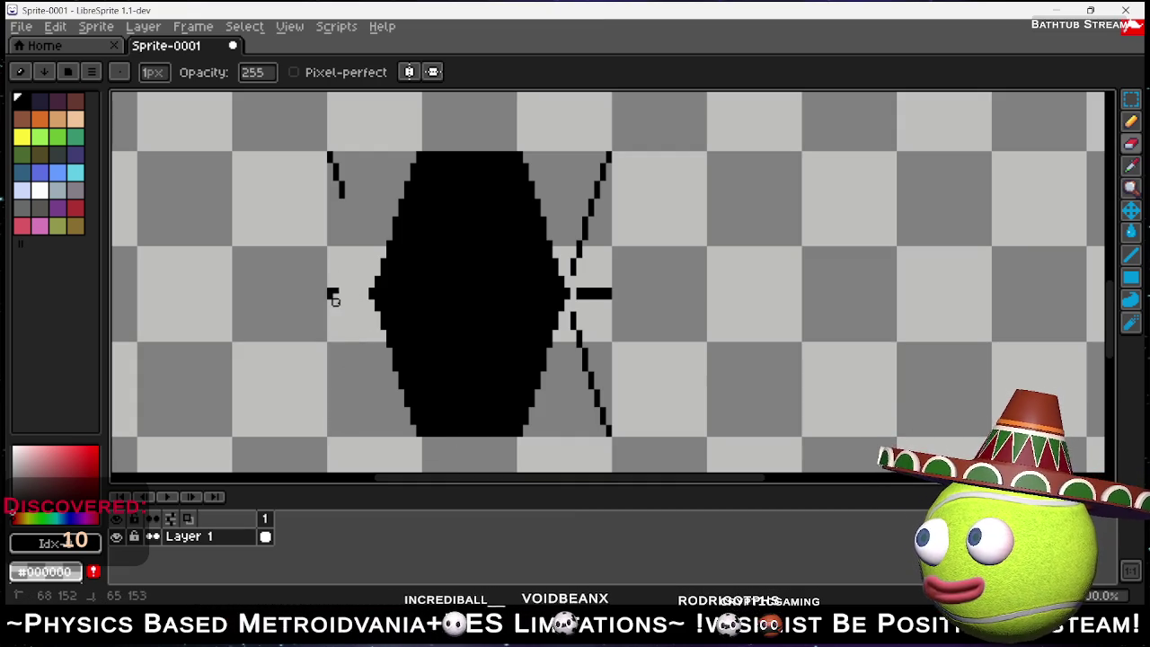
{"action": "mouse_move", "coordinate": [334, 184]}
{"action": "left_mouse_down"}
{"action": "mouse_move", "coordinate": [323, 116]}
{"action": "mouse_move", "coordinate": [333, 159]}
{"action": "mouse_move", "coordinate": [323, 153]}
{"action": "left_mouse_up"}
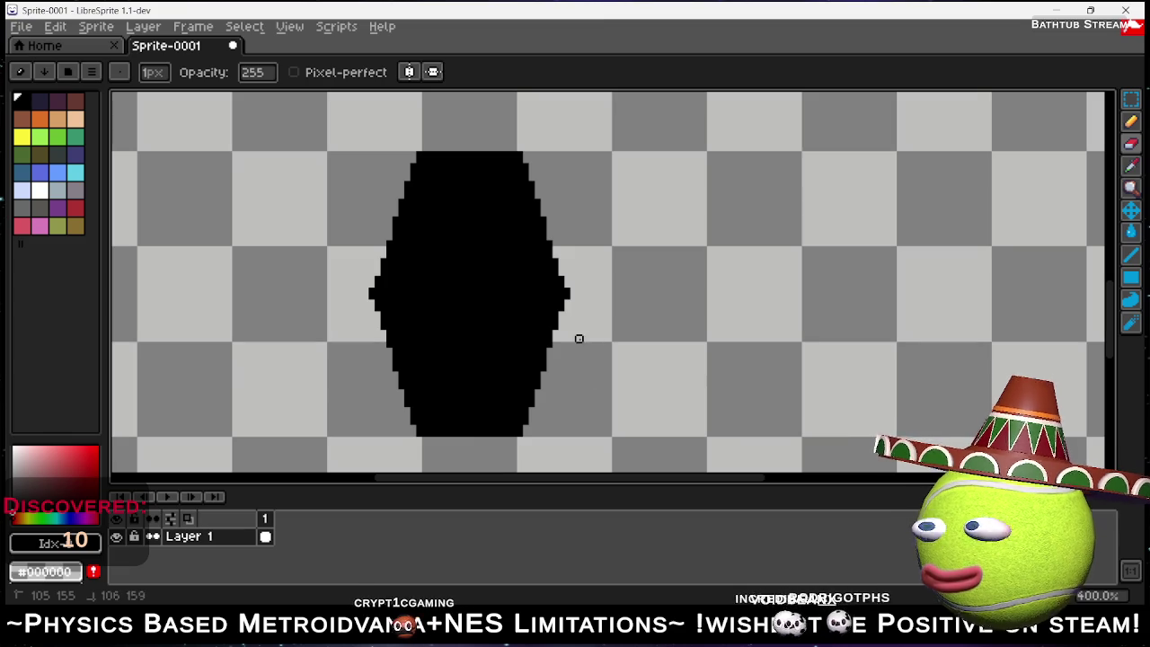
{"action": "scroll", "coordinate": [638, 308], "scroll_direction": "down", "scroll_amount": 2}
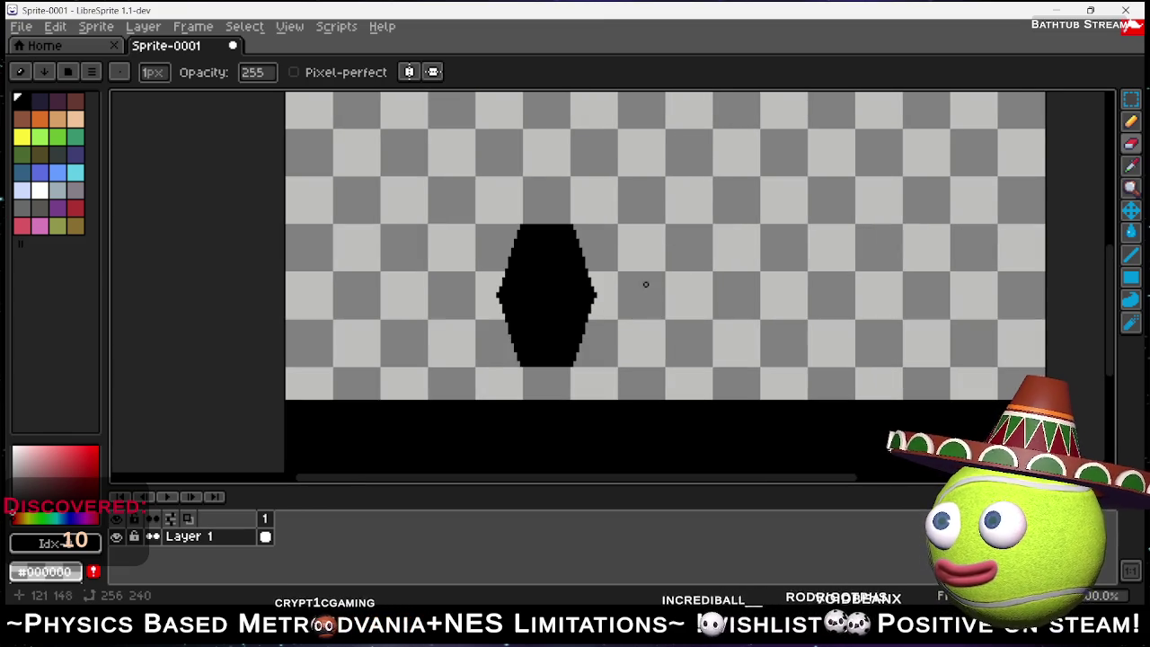
Create Layer 2 above Layer 1 from the Layer menu's New Layer command.
{"action": "scroll", "coordinate": [643, 282], "scroll_direction": "down", "scroll_amount": 1}
{"action": "scroll", "coordinate": [641, 279], "scroll_direction": "up", "scroll_amount": 2}
{"action": "scroll", "coordinate": [665, 296], "scroll_direction": "down", "scroll_amount": 3}
{"action": "scroll", "coordinate": [692, 313], "scroll_direction": "up", "scroll_amount": 2}
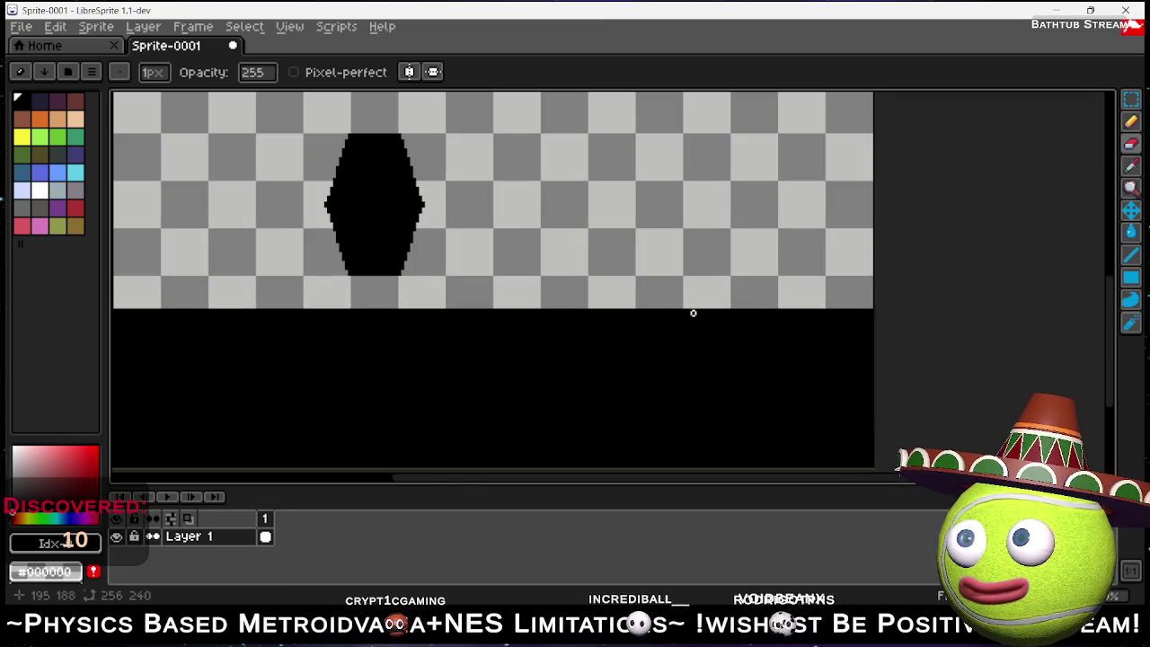
{"action": "left_click", "coordinate": [1133, 101]}
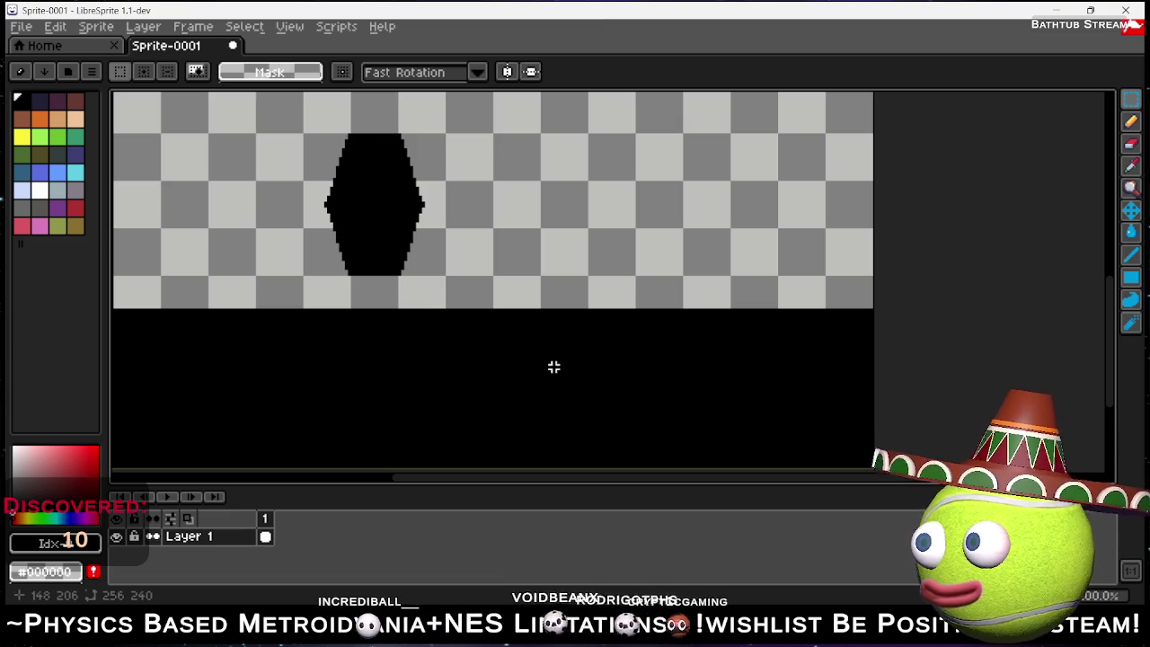
{"action": "left_click", "coordinate": [1131, 234]}
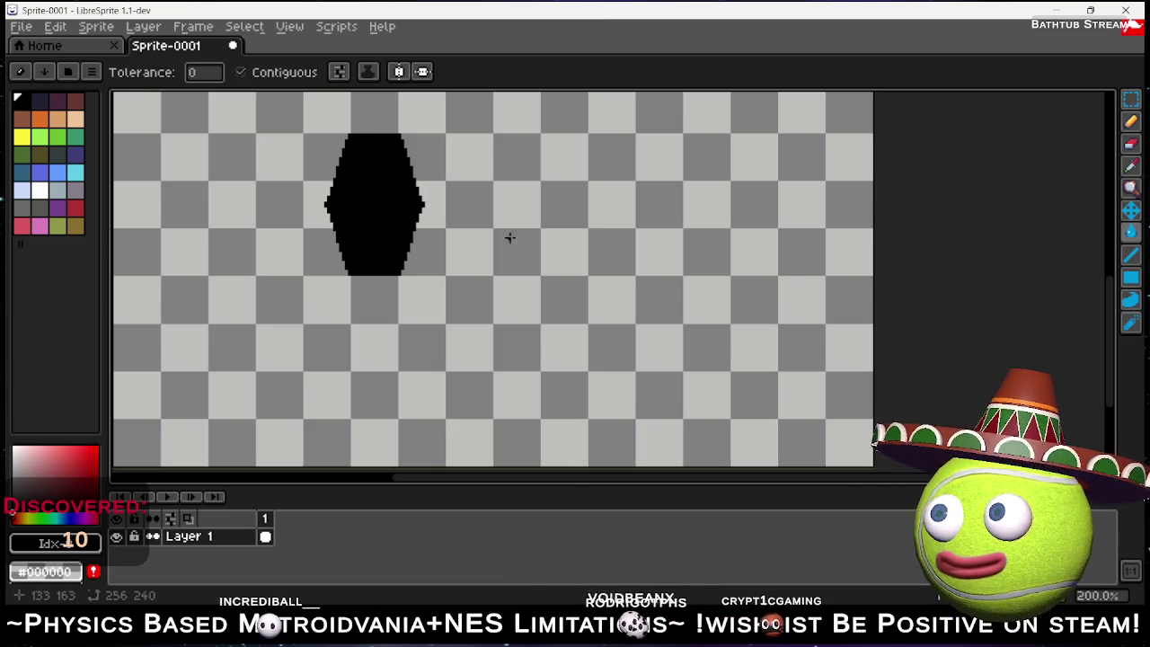
{"action": "scroll", "coordinate": [359, 221], "scroll_direction": "up", "scroll_amount": 4}
{"action": "scroll", "coordinate": [406, 250], "scroll_direction": "down", "scroll_amount": 2}
{"action": "scroll", "coordinate": [406, 250], "scroll_direction": "down", "scroll_amount": 3}
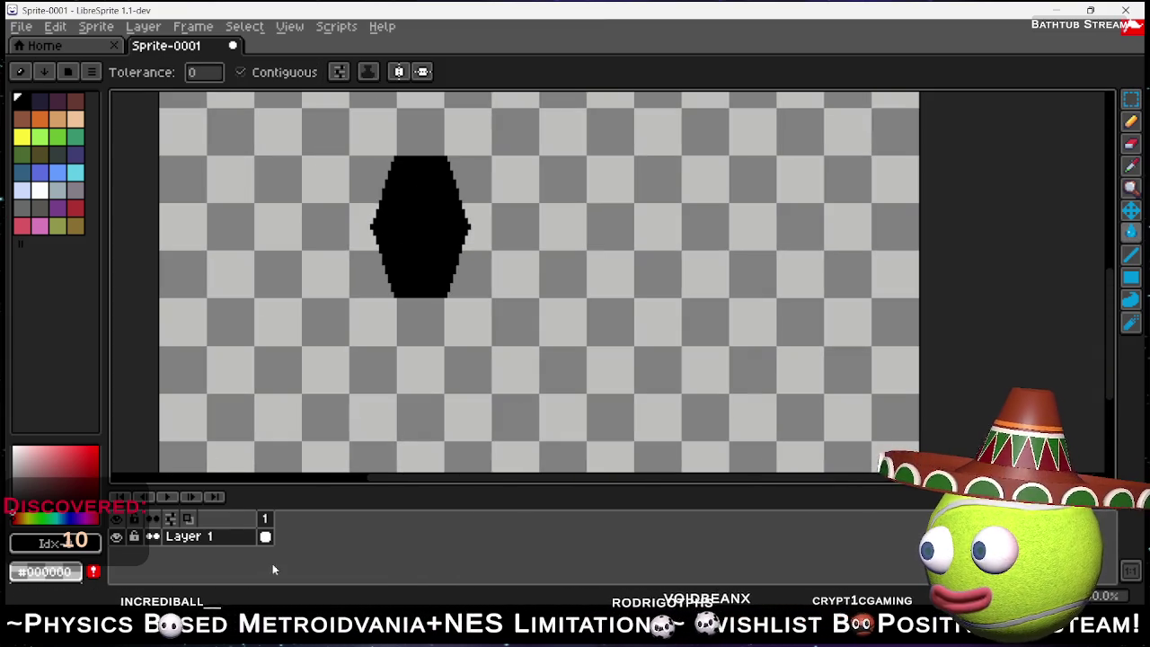
{"action": "left_click", "coordinate": [141, 27]}
{"action": "left_click", "coordinate": [177, 87]}
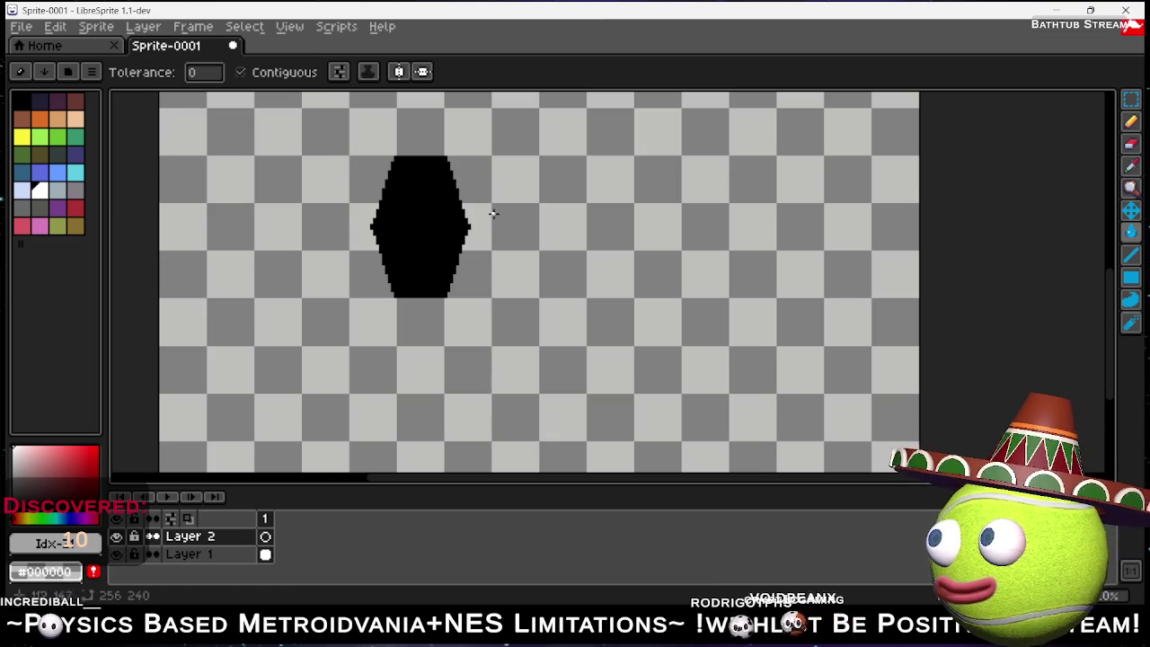
Undo an accidental white fill, then pencil white caret eyes on the hexagon.
{"action": "left_click", "coordinate": [411, 194]}
{"action": "key", "text": "ctrl+z"}
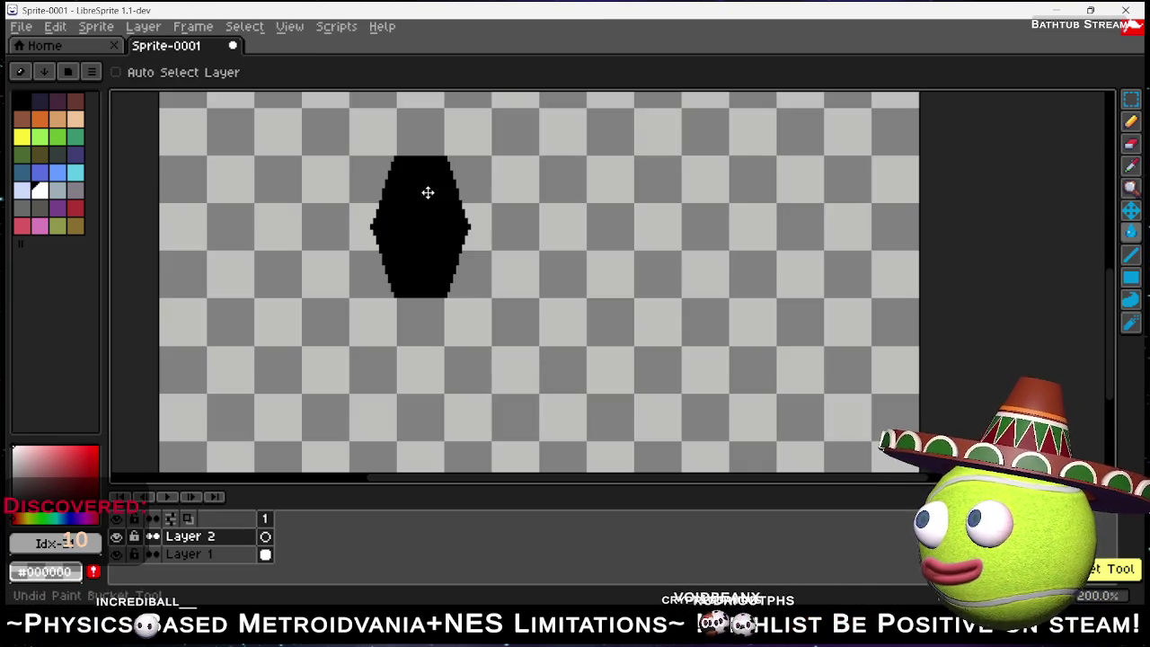
{"action": "left_click", "coordinate": [1130, 121]}
{"action": "left_click_drag", "start_coordinate": [400, 189], "coordinate": [410, 188]}
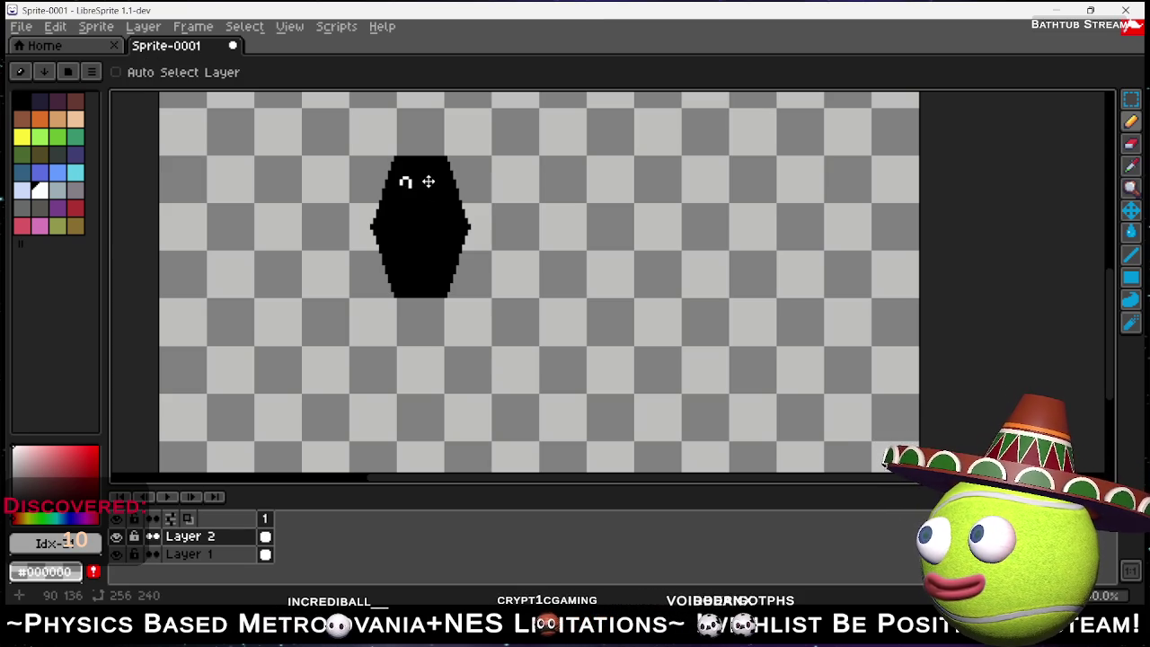
{"action": "key", "text": "ctrl+z"}
{"action": "scroll", "coordinate": [412, 201], "scroll_direction": "up", "scroll_amount": 1}
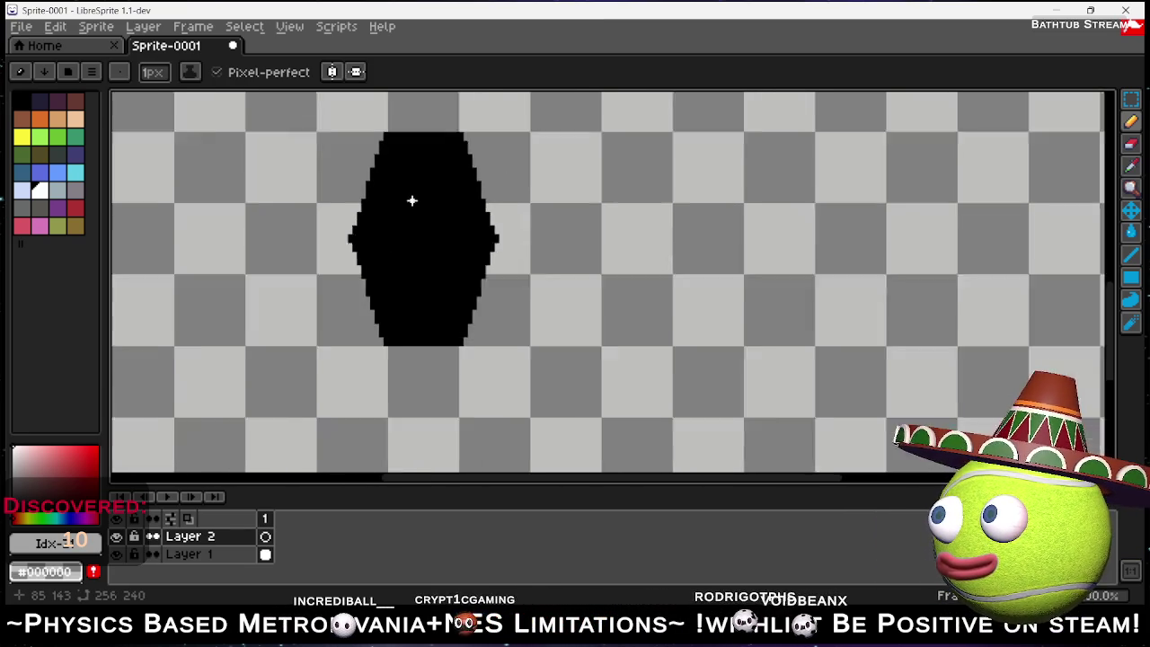
{"action": "scroll", "coordinate": [409, 202], "scroll_direction": "down", "scroll_amount": 1}
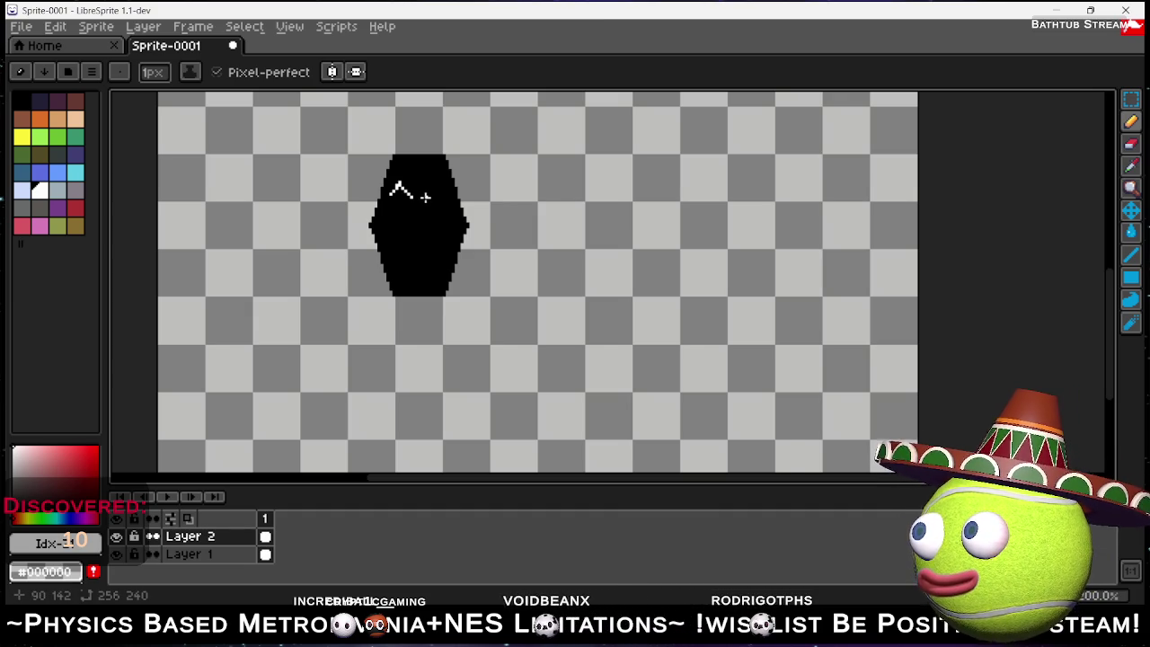
{"action": "left_click_drag", "start_coordinate": [430, 197], "coordinate": [448, 197]}
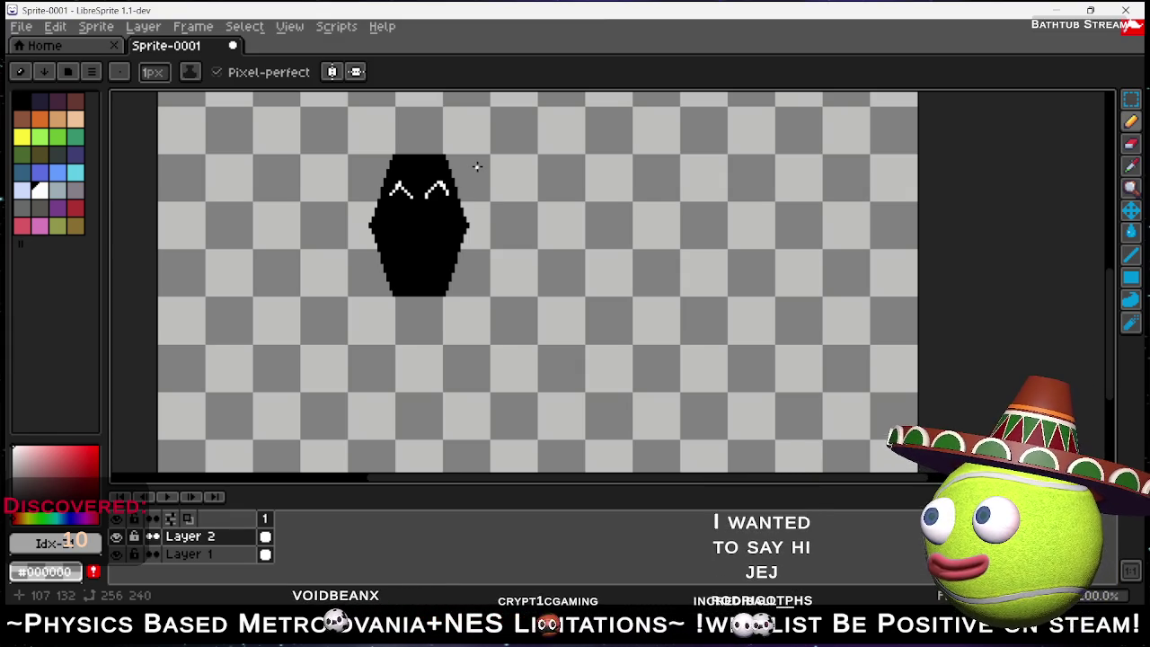
{"action": "scroll", "coordinate": [437, 216], "scroll_direction": "up", "scroll_amount": 3}
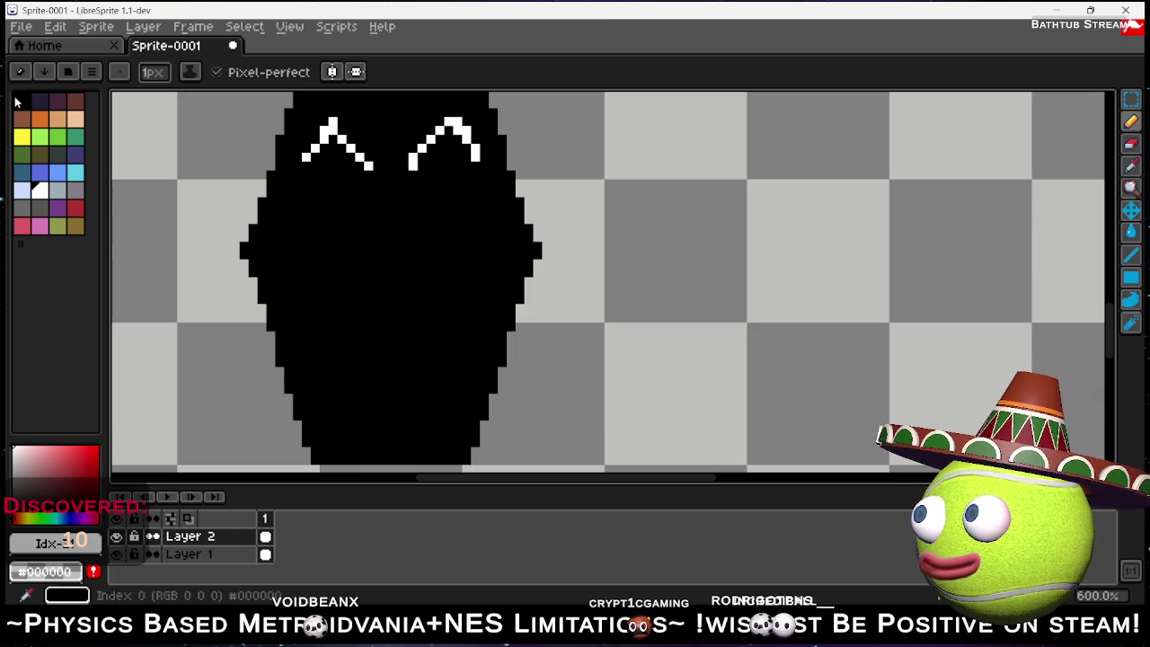
{"action": "left_click", "coordinate": [34, 104]}
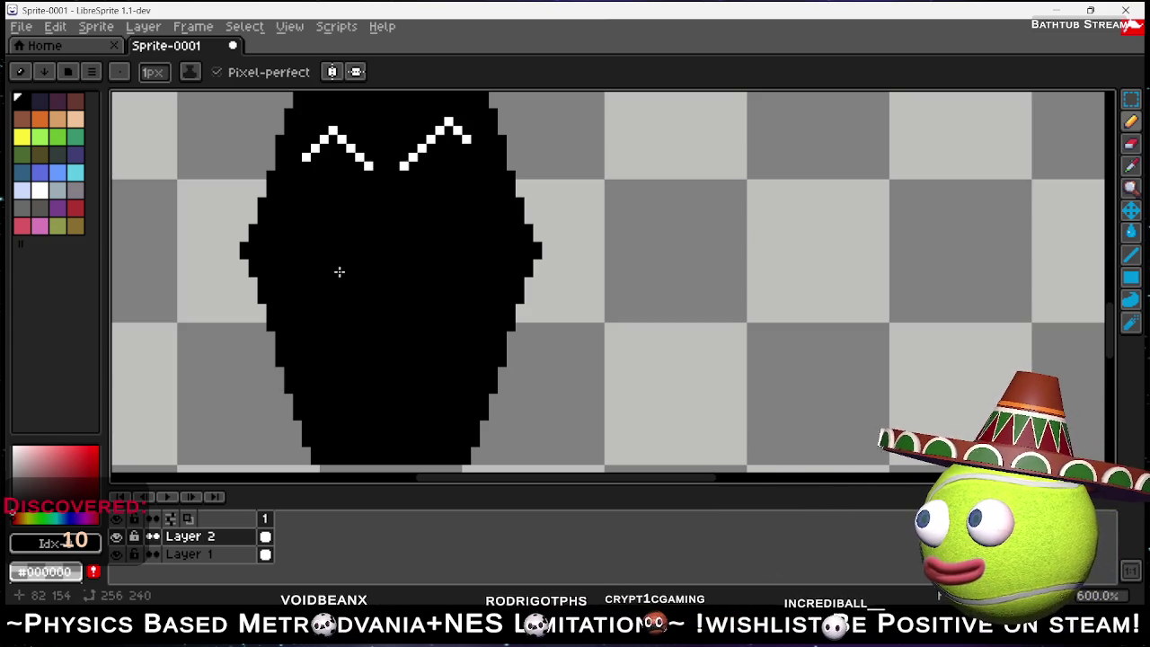
{"action": "scroll", "coordinate": [398, 205], "scroll_direction": "down", "scroll_amount": 2}
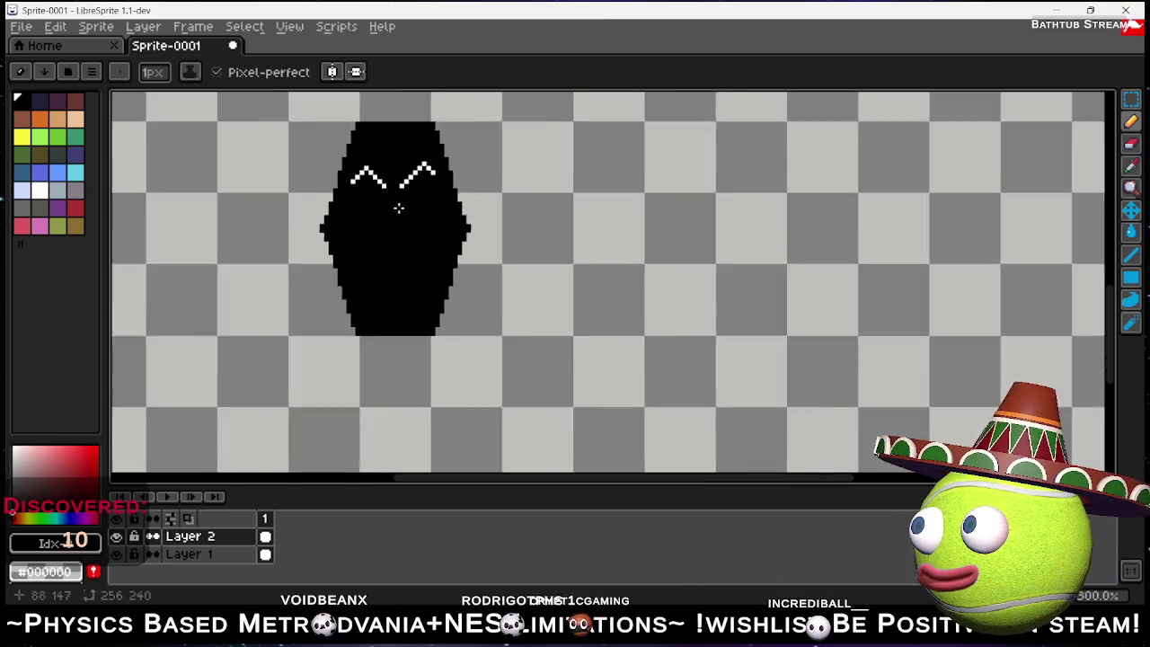
Select a rectangle around the sprite and delete the white caret eyes from Layer 2.
{"action": "scroll", "coordinate": [410, 202], "scroll_direction": "up", "scroll_amount": 1}
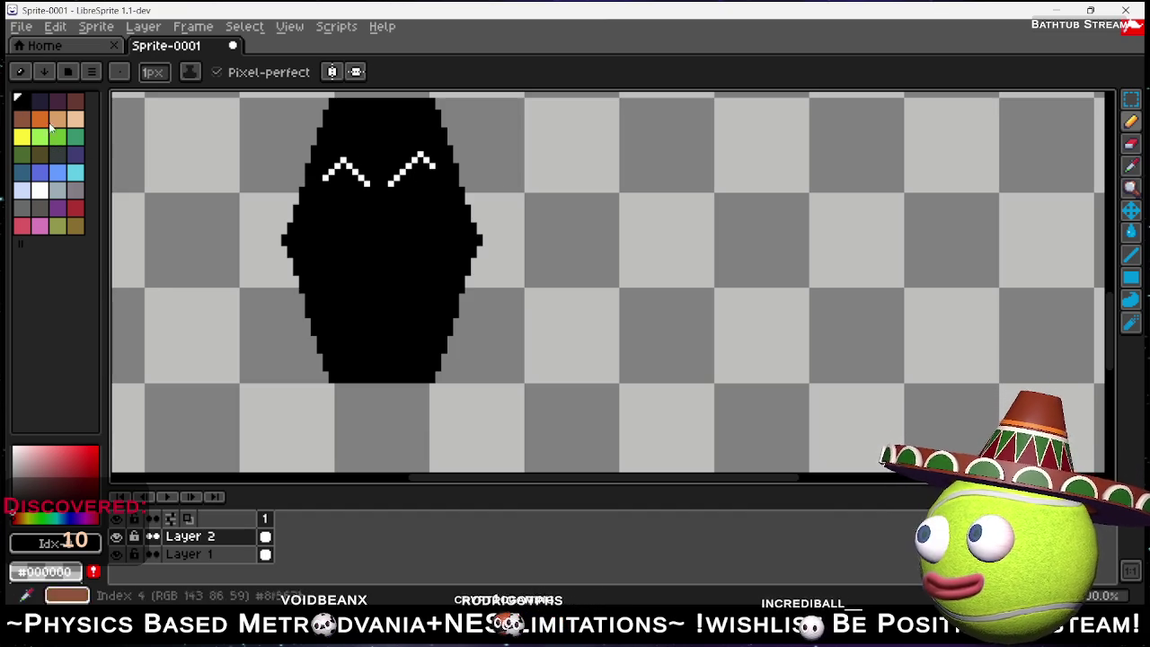
{"action": "left_click", "coordinate": [1131, 102]}
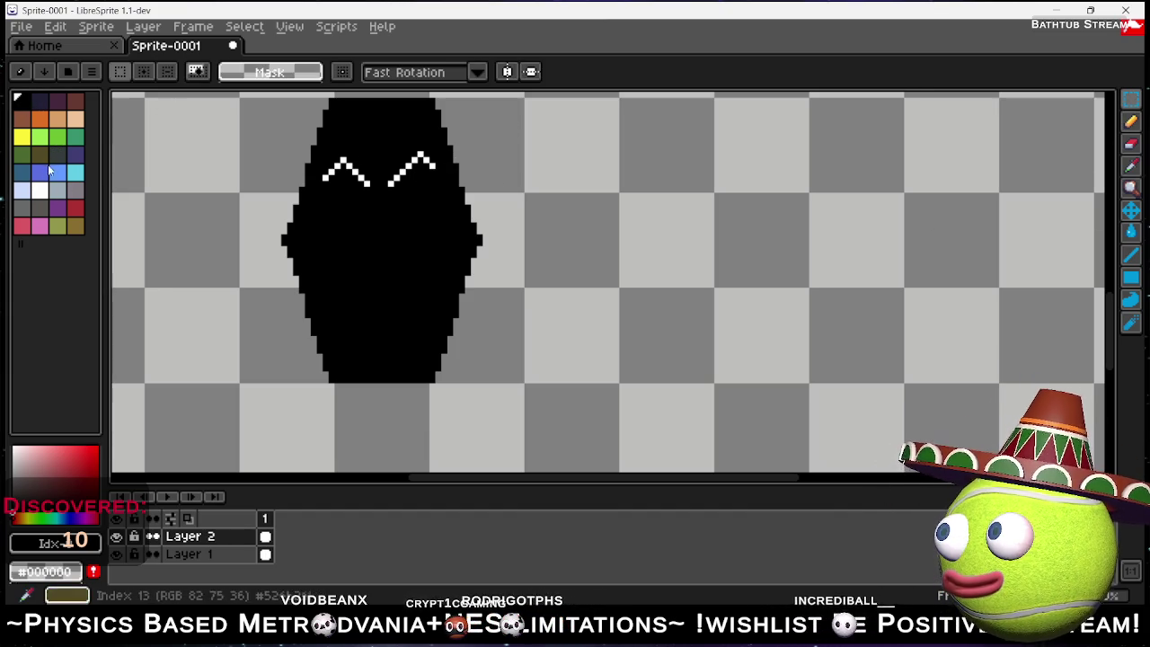
{"action": "left_click", "coordinate": [39, 189]}
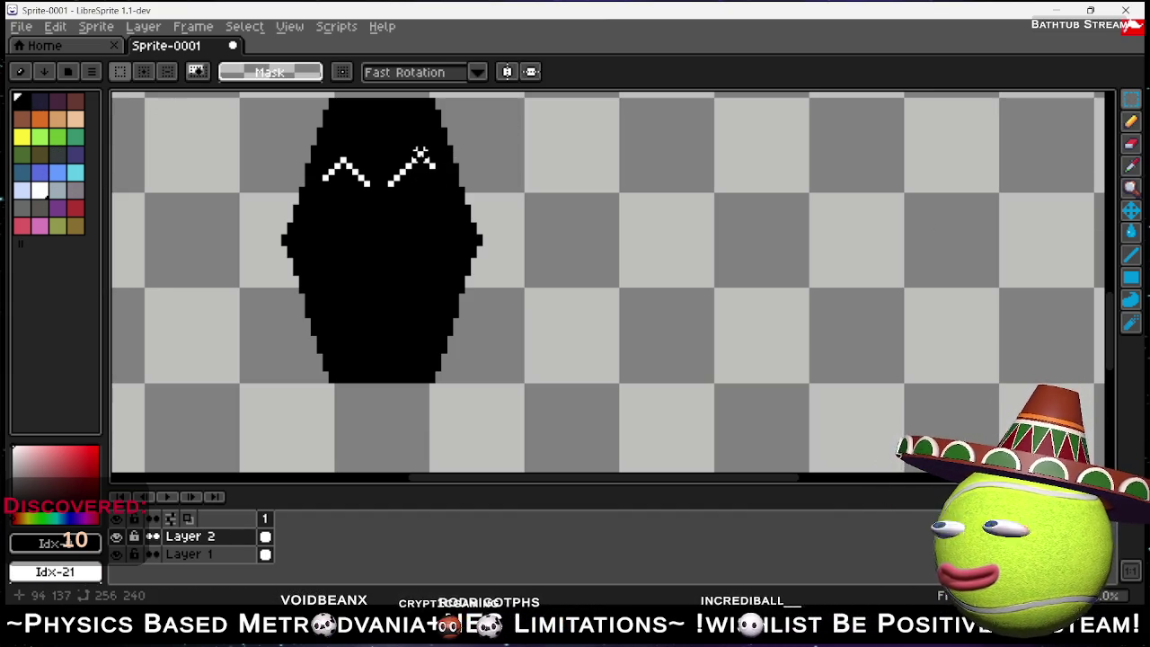
{"action": "key", "text": "ctrl+z"}
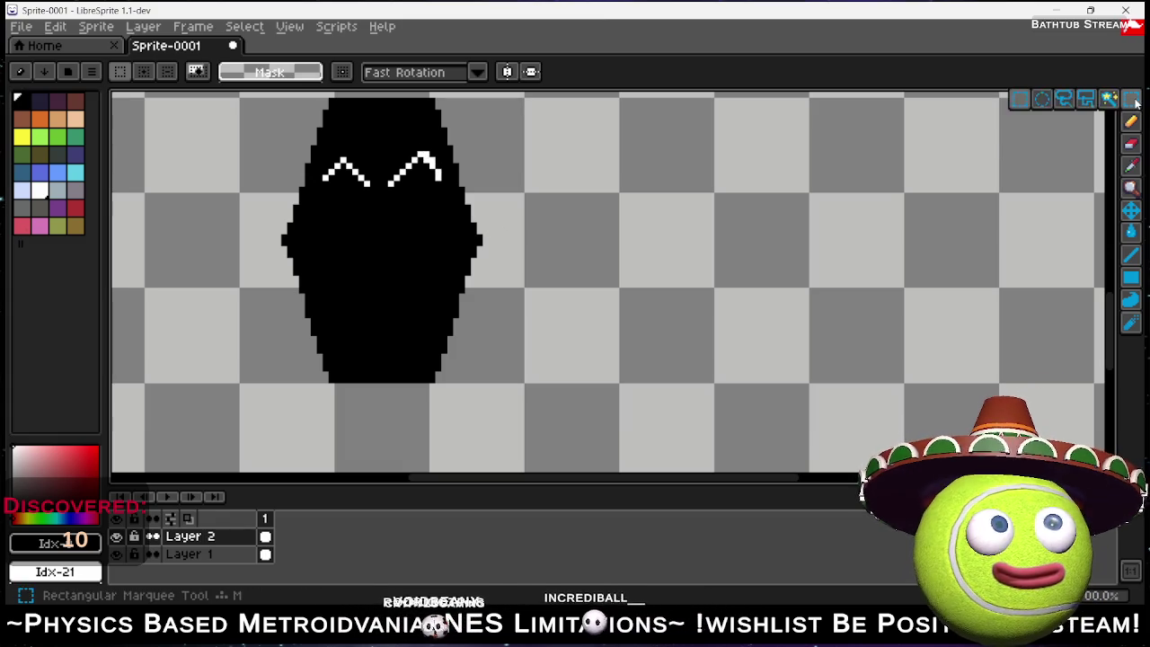
{"action": "left_click", "coordinate": [1131, 98]}
{"action": "left_click_drag", "start_coordinate": [230, 130], "coordinate": [605, 308]}
{"action": "key", "text": "Delete"}
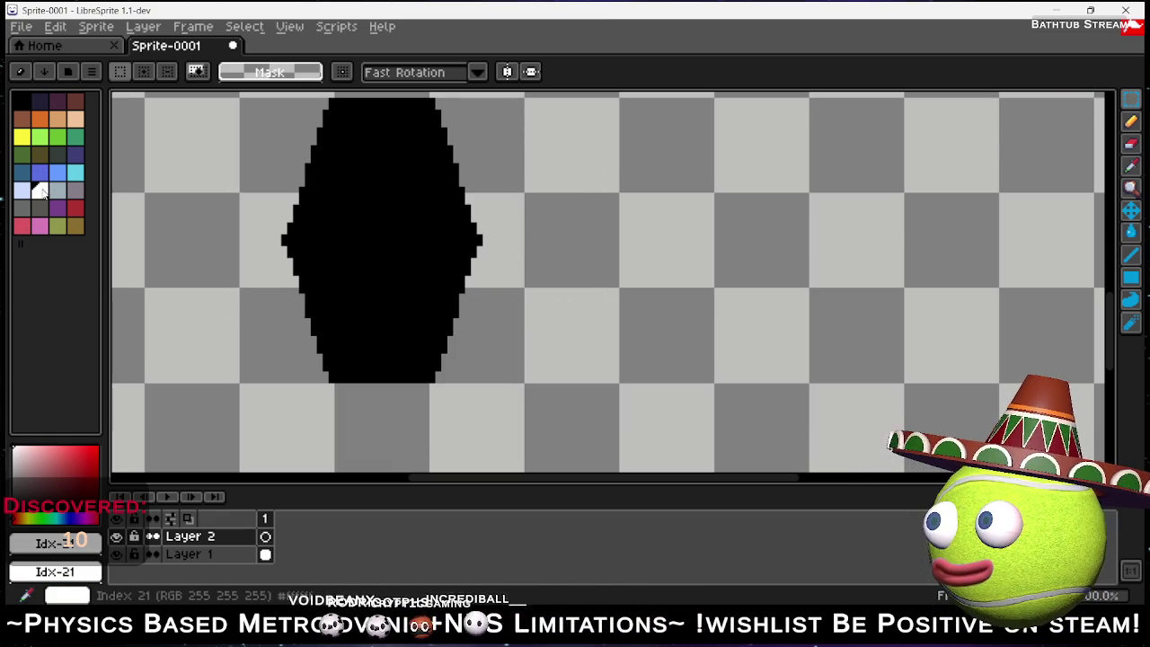
{"action": "left_click", "coordinate": [77, 577]}
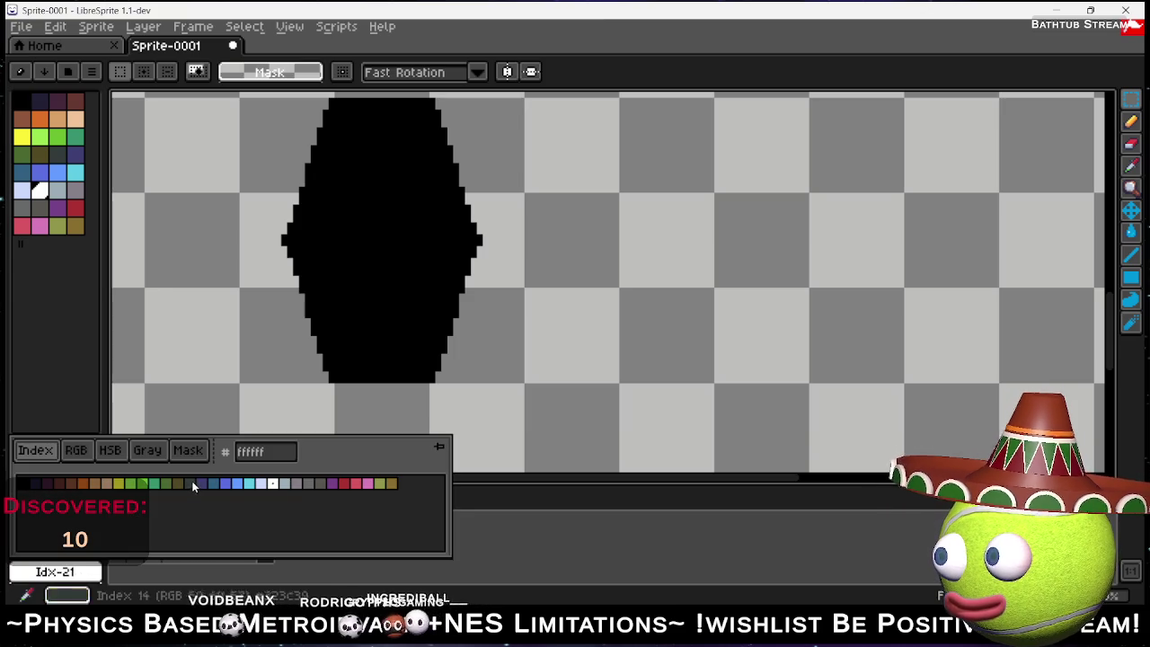
{"action": "left_click", "coordinate": [89, 452]}
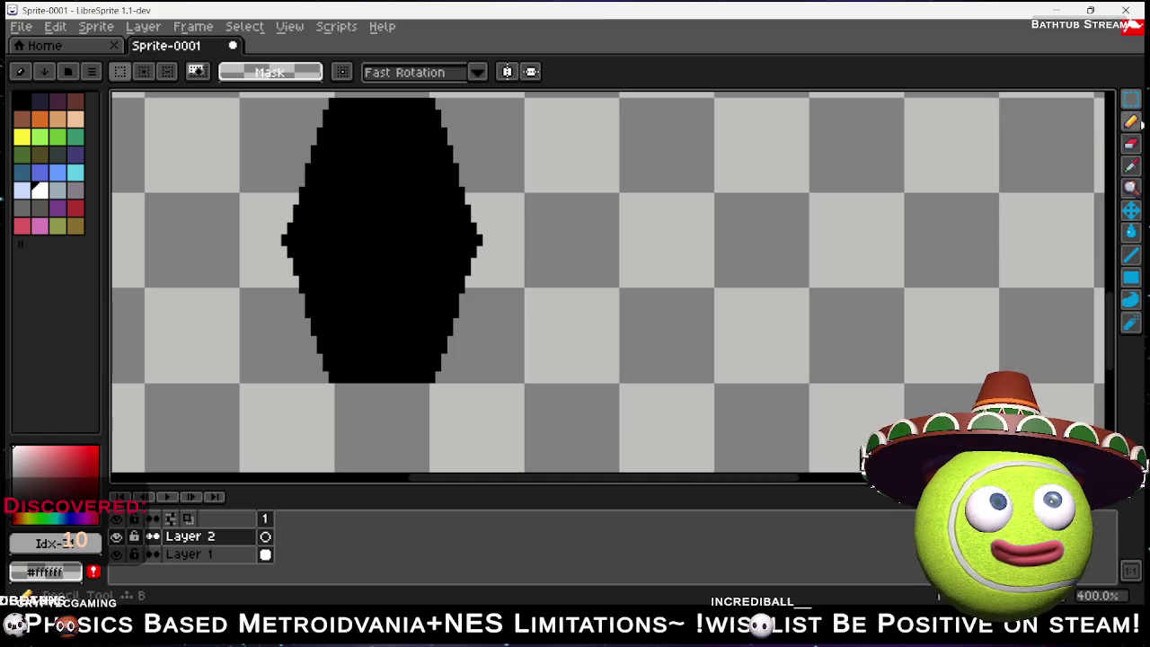
Pencil a small white oval loop right of the hexagon.
{"action": "key", "text": "b"}
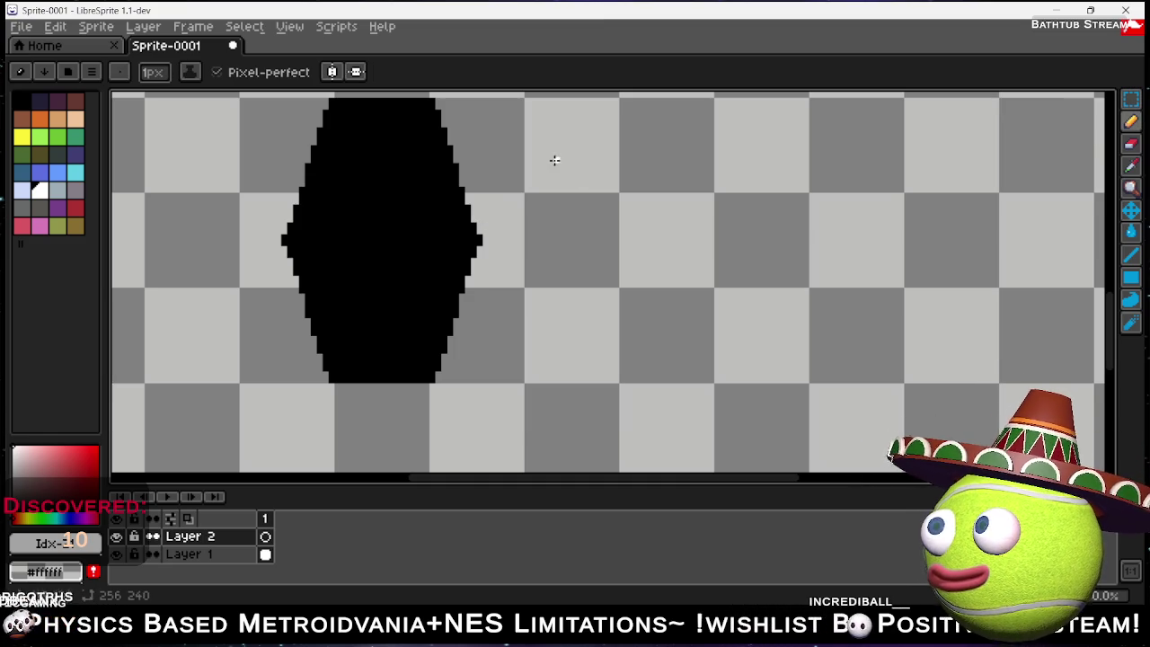
{"action": "mouse_move", "coordinate": [595, 175]}
{"action": "left_mouse_down"}
{"action": "mouse_move", "coordinate": [582, 205]}
{"action": "mouse_move", "coordinate": [600, 221]}
{"action": "mouse_move", "coordinate": [616, 200]}
{"action": "mouse_move", "coordinate": [597, 173]}
{"action": "left_mouse_up"}
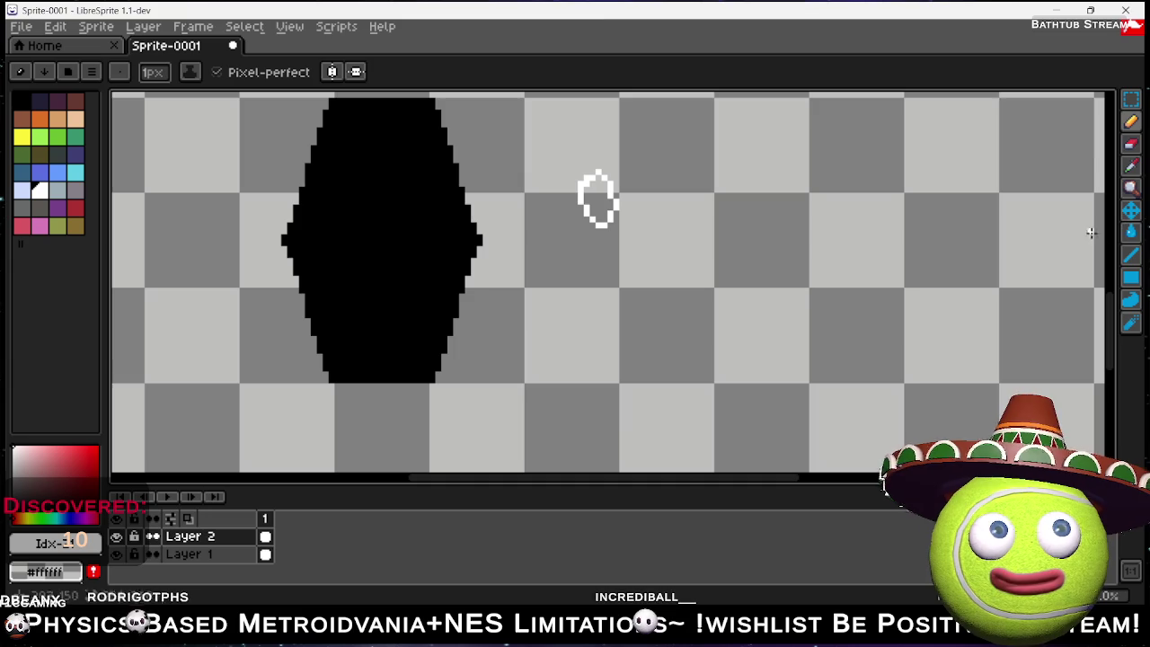
{"action": "left_click", "coordinate": [1131, 142]}
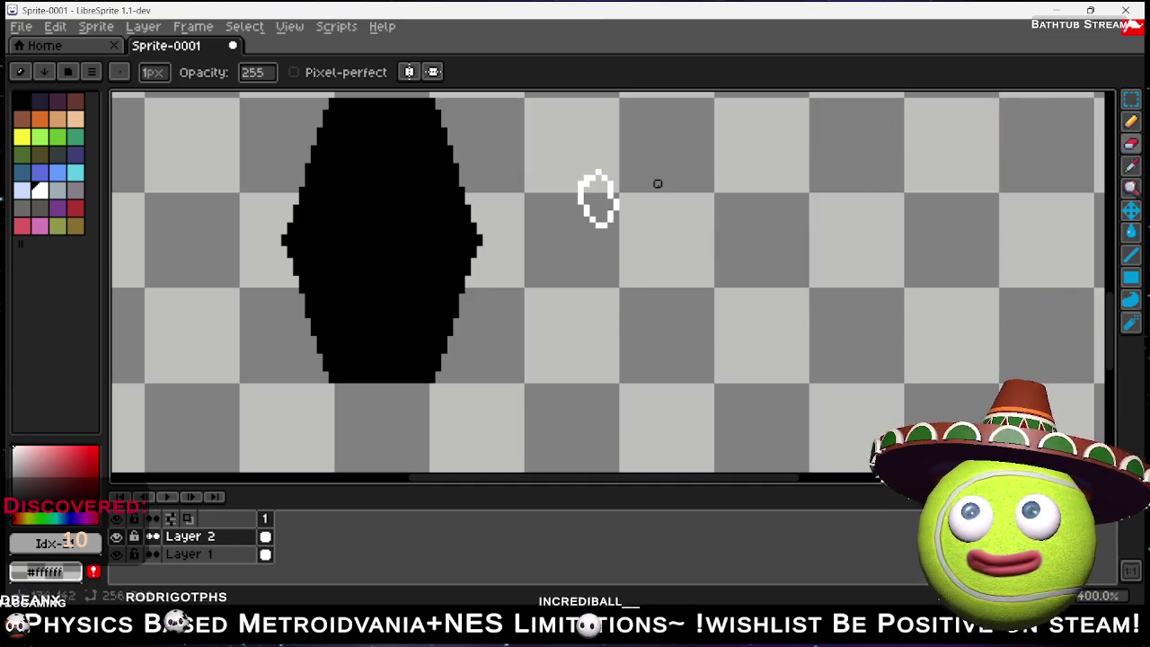
Erase the white loop and choose the Filled Ellipse tool for the eyes.
{"action": "mouse_move", "coordinate": [602, 192]}
{"action": "left_mouse_down"}
{"action": "mouse_move", "coordinate": [597, 207]}
{"action": "mouse_move", "coordinate": [619, 206]}
{"action": "mouse_move", "coordinate": [580, 188]}
{"action": "left_mouse_up"}
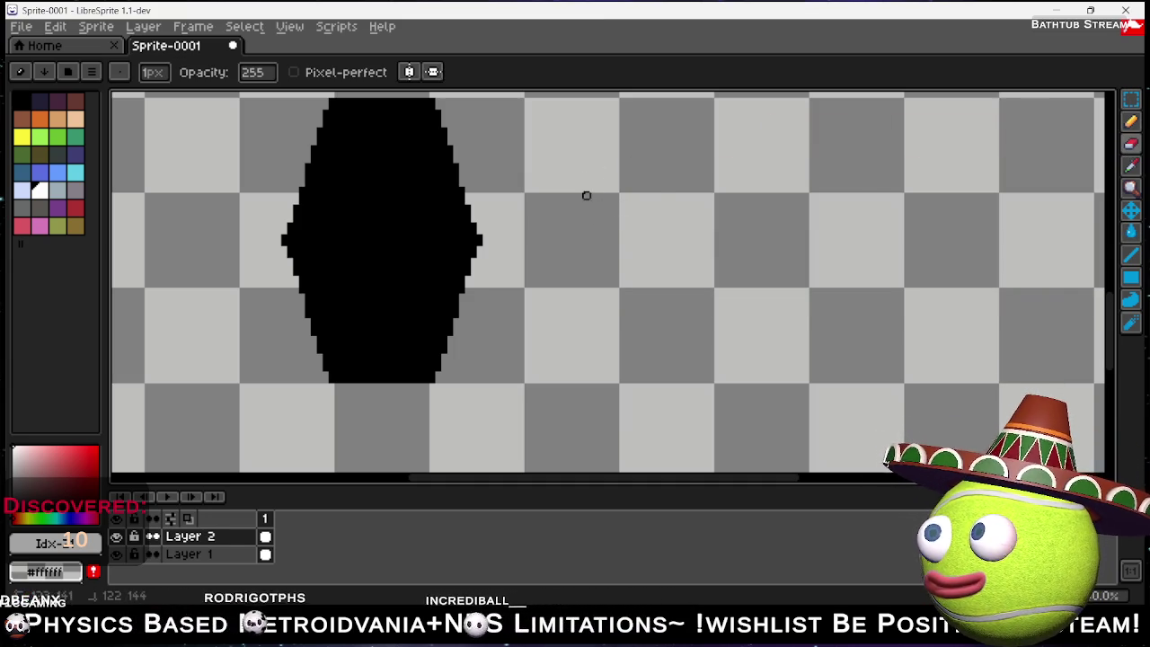
{"action": "left_click", "coordinate": [1130, 279]}
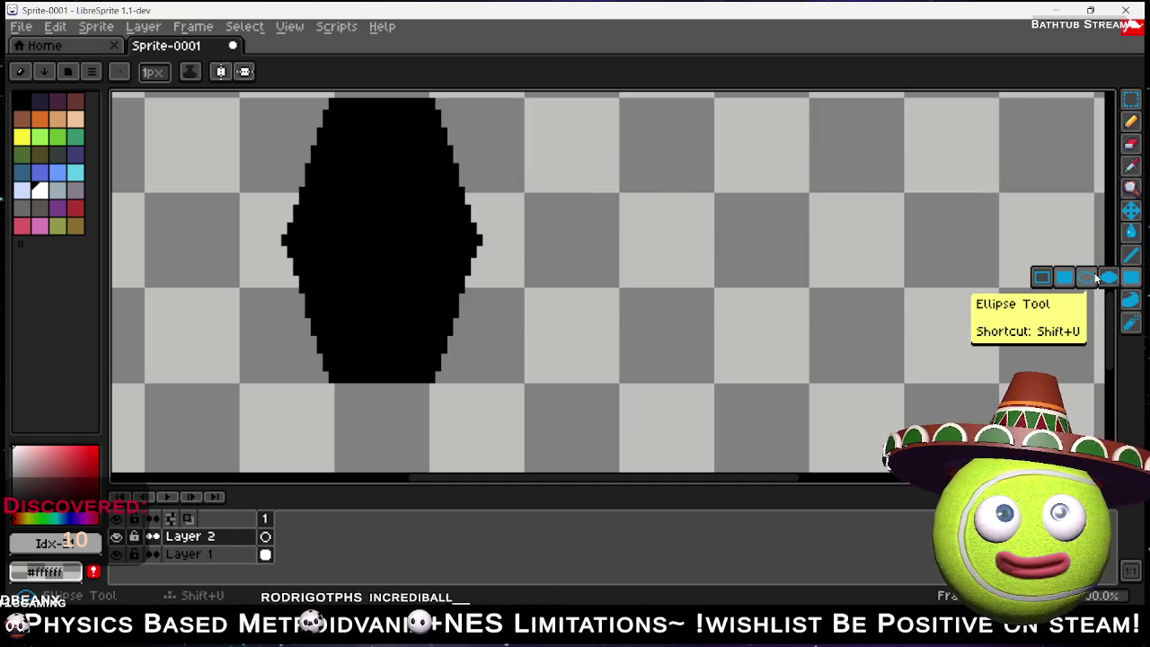
{"action": "left_click", "coordinate": [1086, 278]}
{"action": "left_click", "coordinate": [1108, 280]}
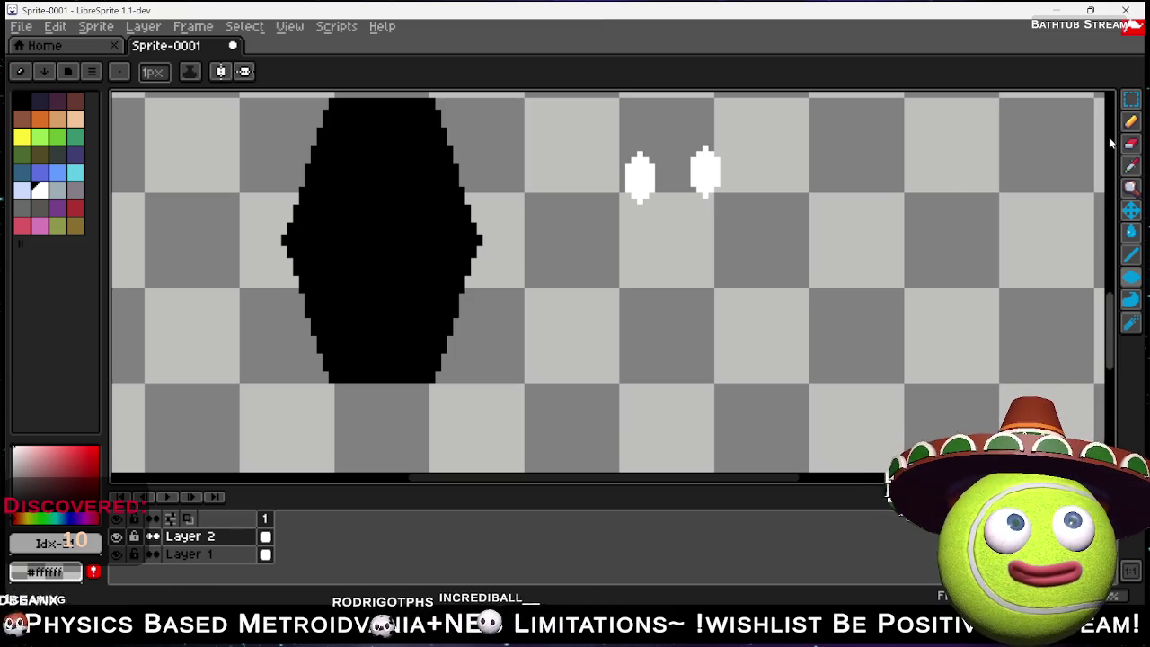
{"action": "left_click", "coordinate": [1130, 121]}
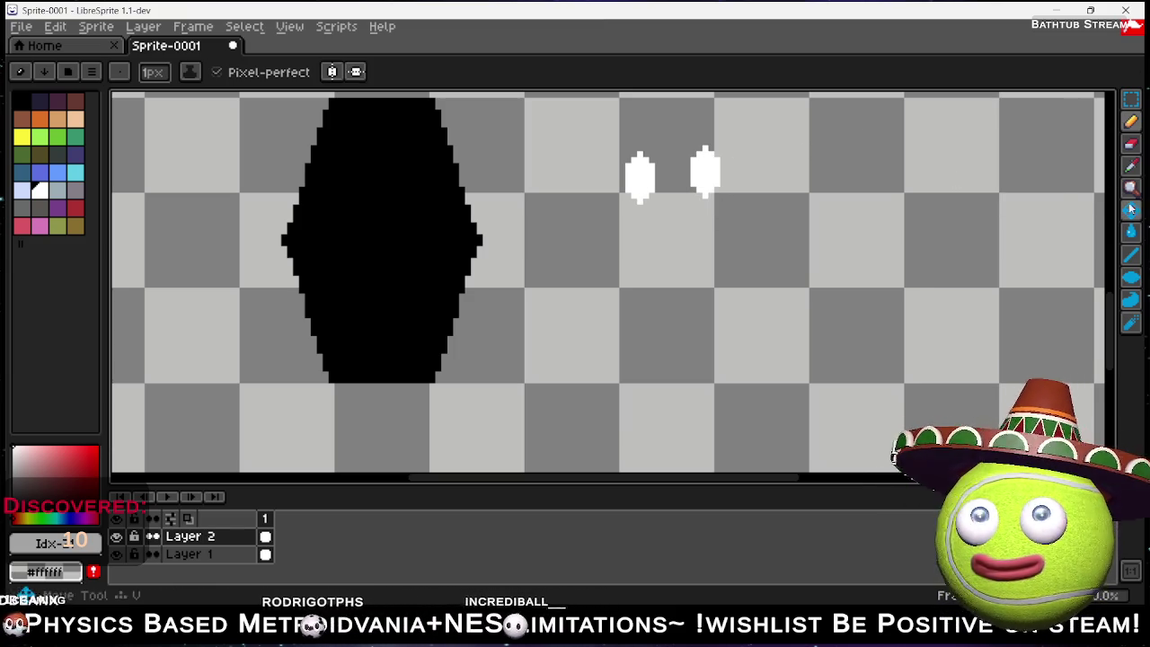
Pick black and dot a pupil inside the white eye.
{"action": "left_click", "coordinate": [21, 105]}
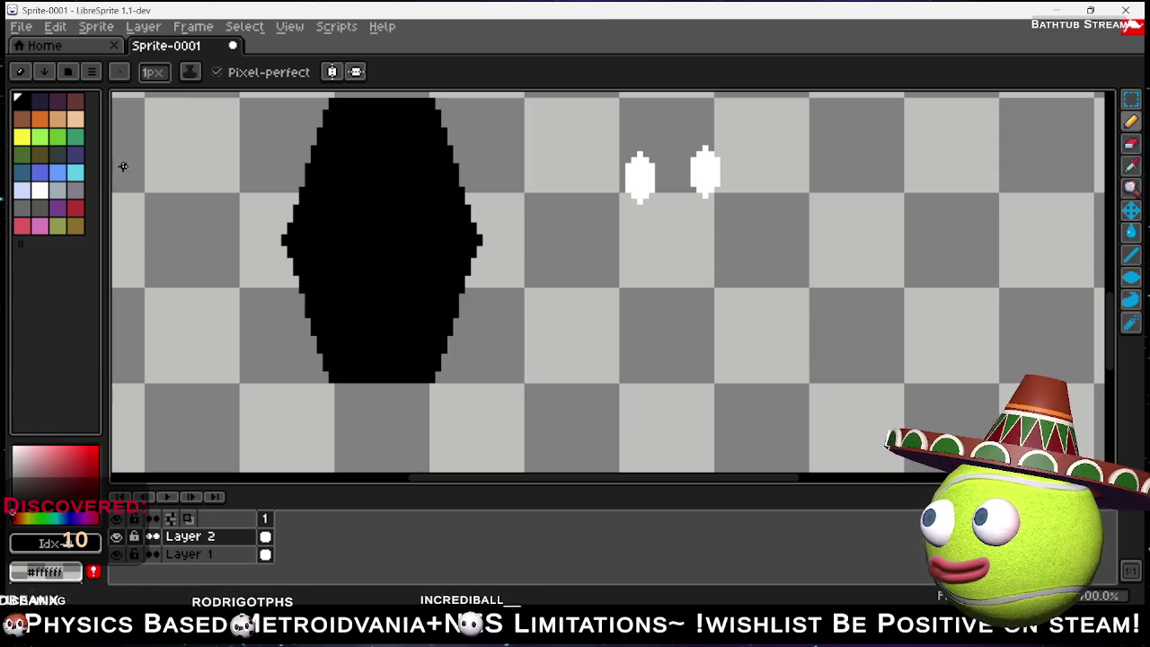
{"action": "left_click", "coordinate": [642, 187]}
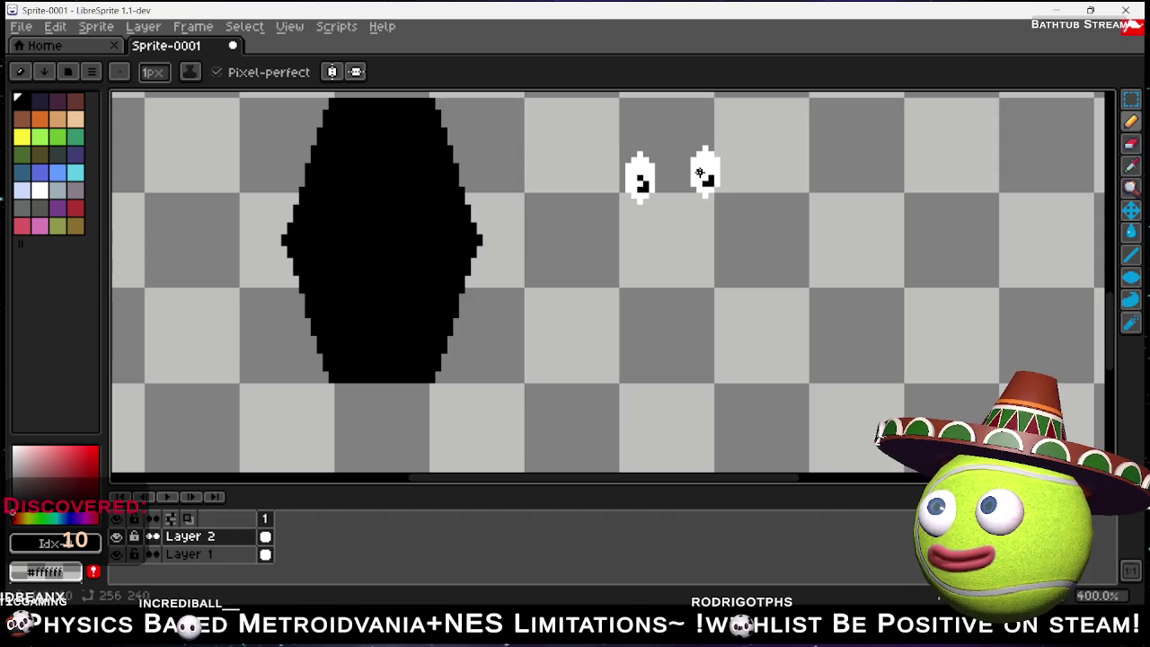
{"action": "scroll", "coordinate": [724, 225], "scroll_direction": "down", "scroll_amount": 3}
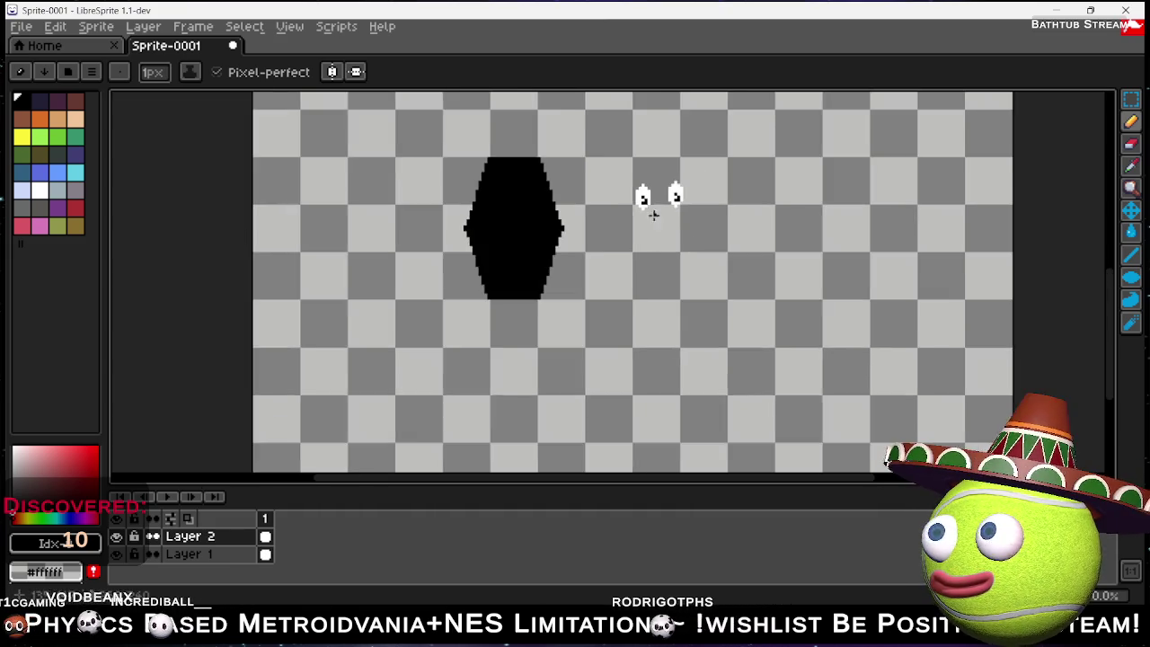
Select both eyes, move them onto the hexagon, then undo the move.
{"action": "scroll", "coordinate": [669, 248], "scroll_direction": "up", "scroll_amount": 1}
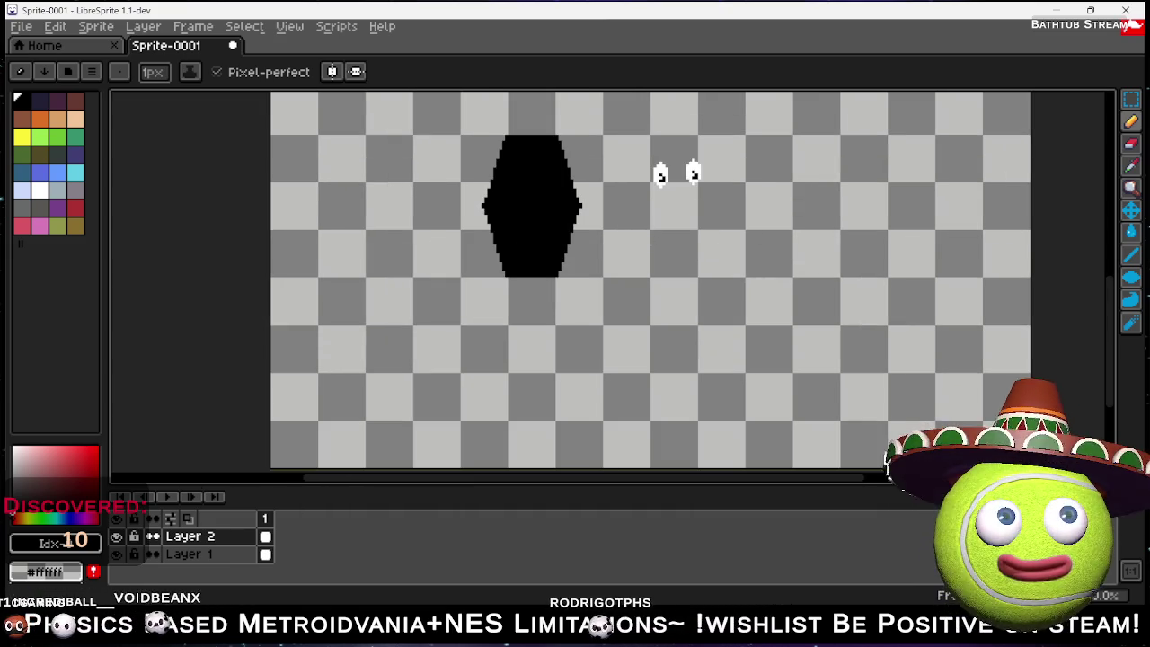
{"action": "left_click", "coordinate": [1131, 99]}
{"action": "left_click_drag", "start_coordinate": [616, 133], "coordinate": [739, 220]}
{"action": "mouse_move", "coordinate": [693, 173]}
{"action": "left_mouse_down"}
{"action": "mouse_move", "coordinate": [562, 193]}
{"action": "mouse_move", "coordinate": [550, 184]}
{"action": "left_mouse_up"}
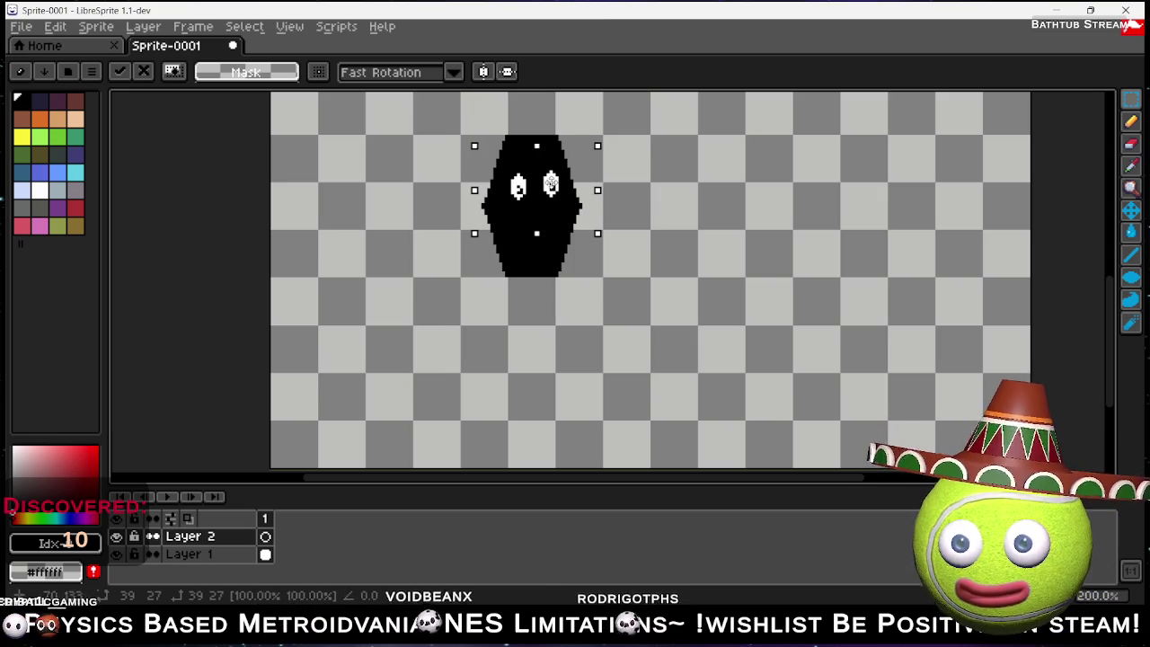
{"action": "left_click", "coordinate": [657, 177]}
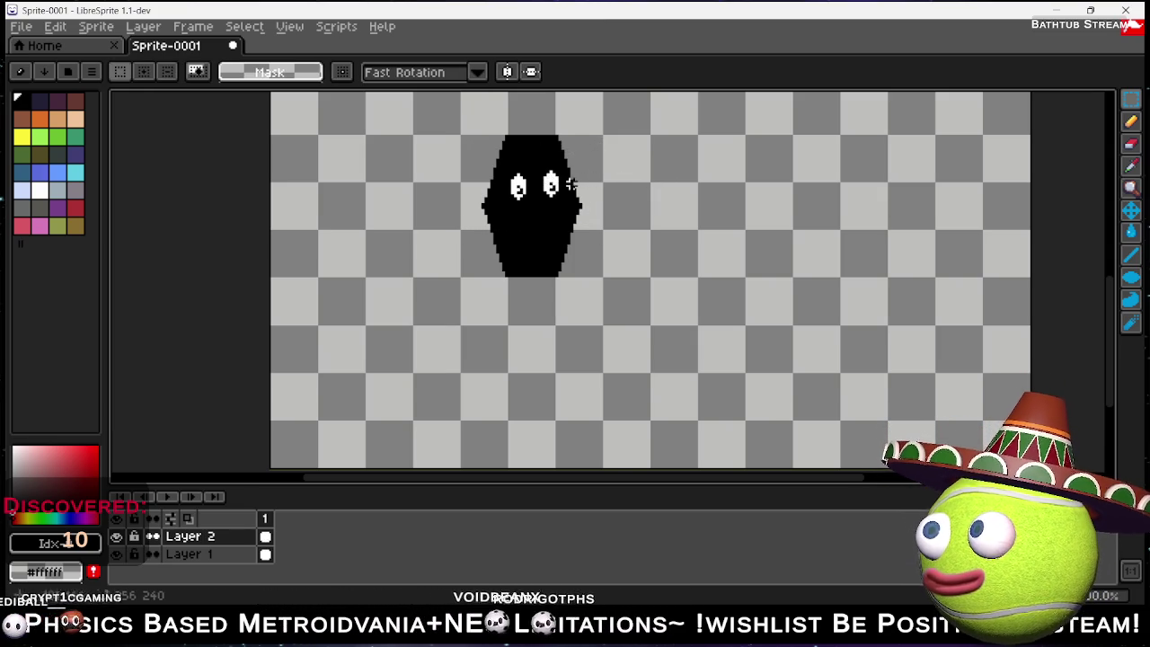
{"action": "key", "text": "ctrl+z"}
{"action": "key", "text": "ctrl+z"}
{"action": "scroll", "coordinate": [772, 222], "scroll_direction": "down", "scroll_amount": 1}
{"action": "left_click_drag", "start_coordinate": [755, 224], "coordinate": [779, 283]}
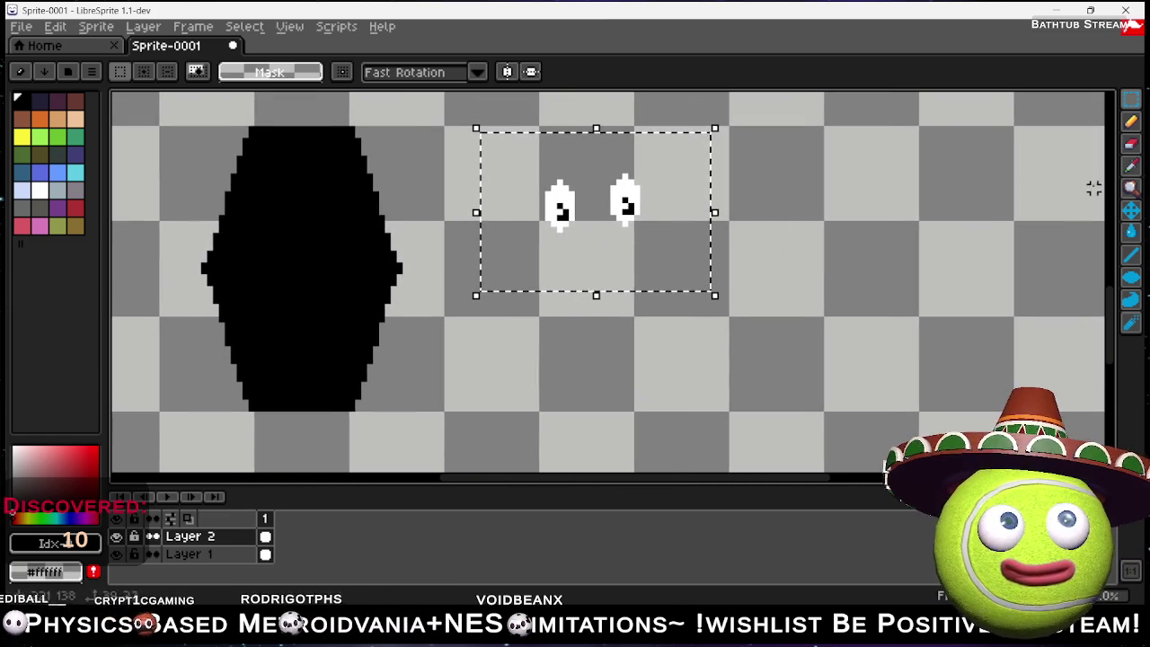
{"action": "left_click", "coordinate": [1132, 233]}
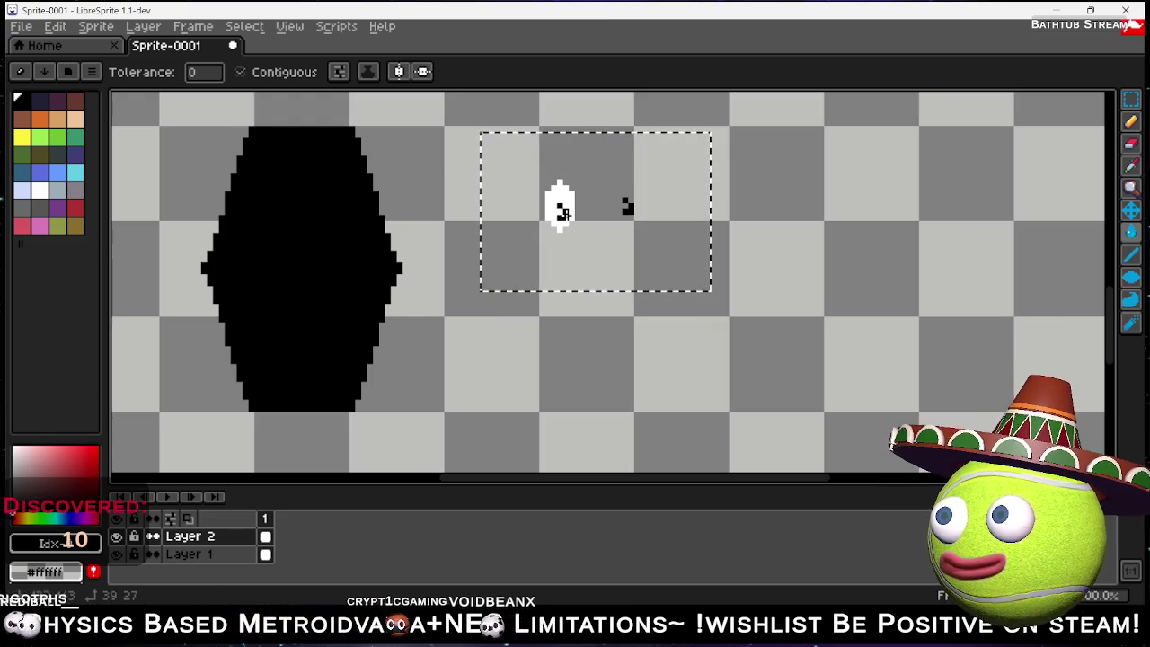
Fill the black pixels inside the eye with white and clear the selection.
{"action": "left_click", "coordinate": [40, 190]}
{"action": "left_click", "coordinate": [559, 206]}
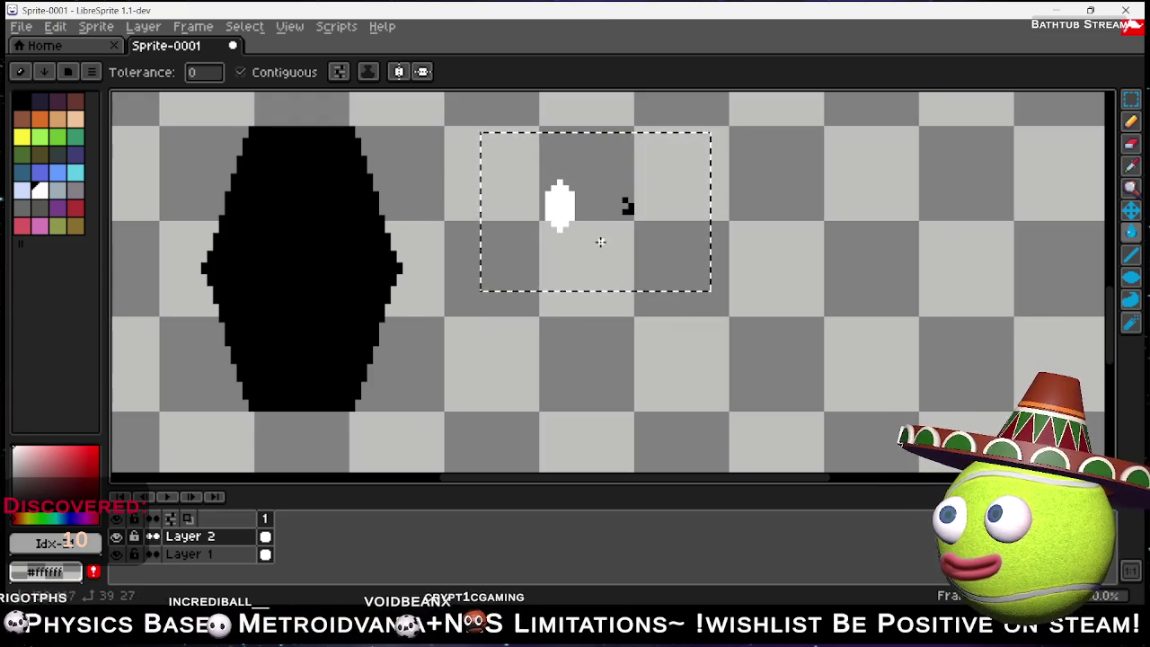
{"action": "left_click", "coordinate": [21, 103]}
{"action": "key", "text": "ctrl+d"}
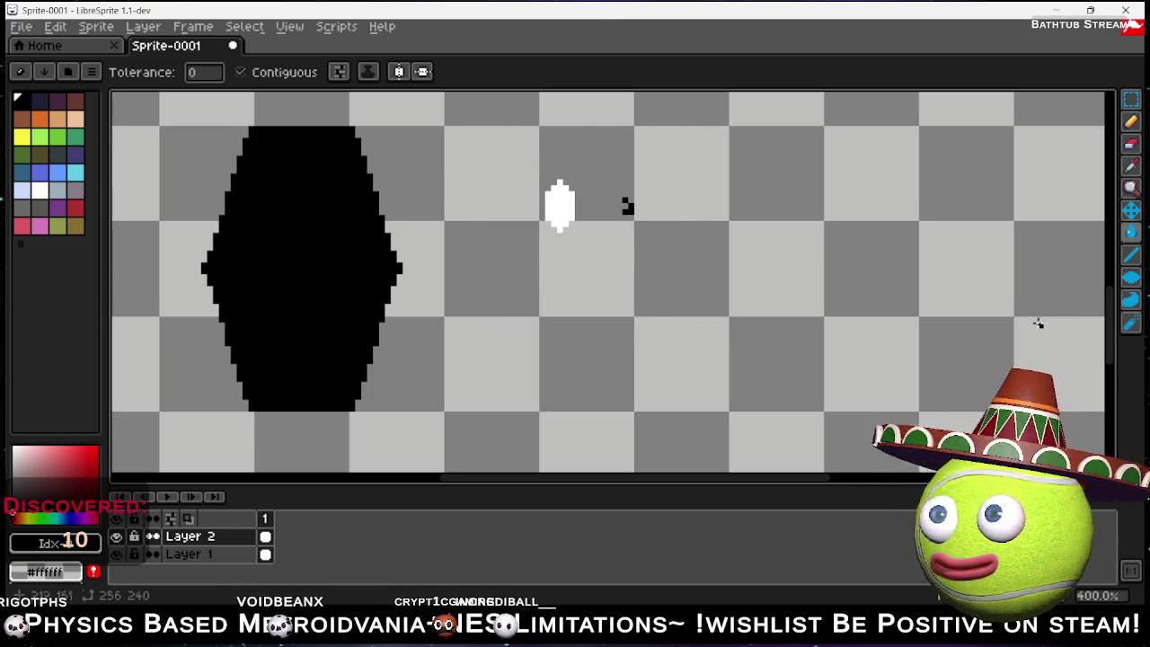
Pick white and try a fill on the canvas, then undo it.
{"action": "left_click", "coordinate": [40, 191]}
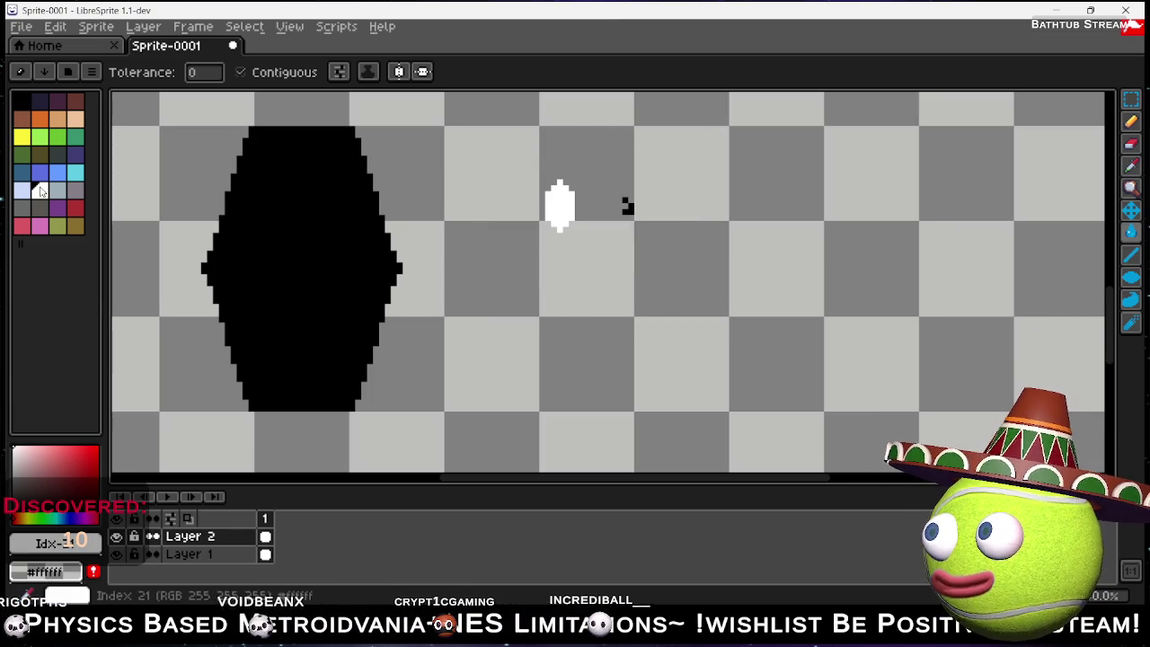
{"action": "left_click", "coordinate": [554, 337]}
{"action": "key", "text": "ctrl+z"}
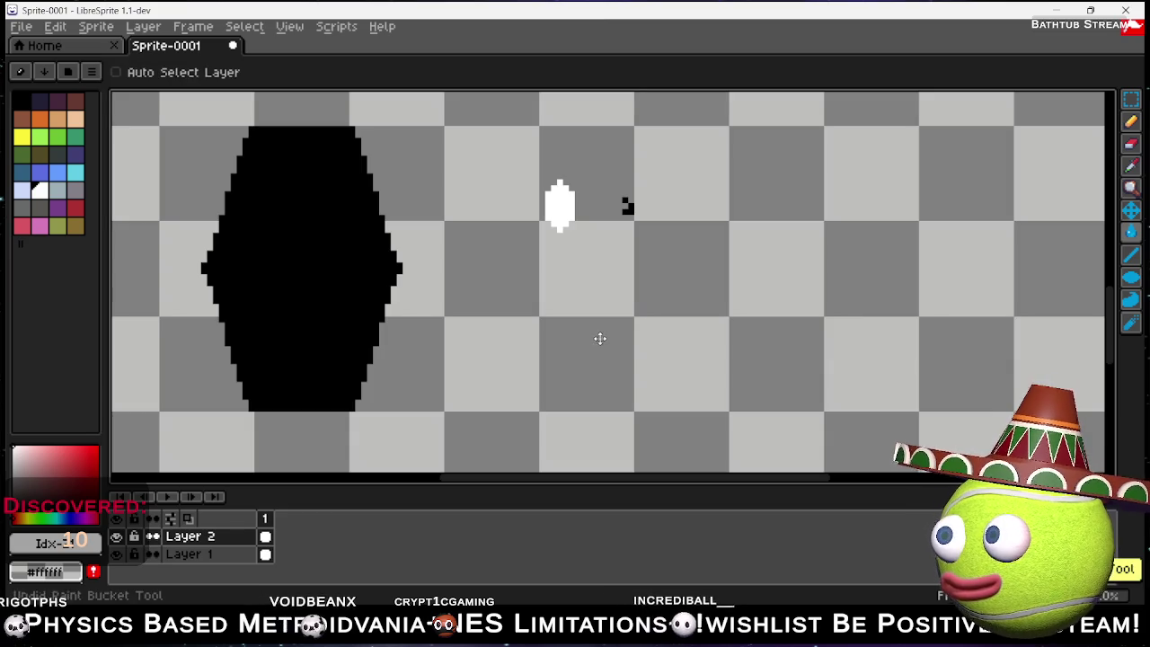
Try three white Contour mouth strokes, undoing each, then switch to Chrome.
{"action": "left_click", "coordinate": [1130, 299]}
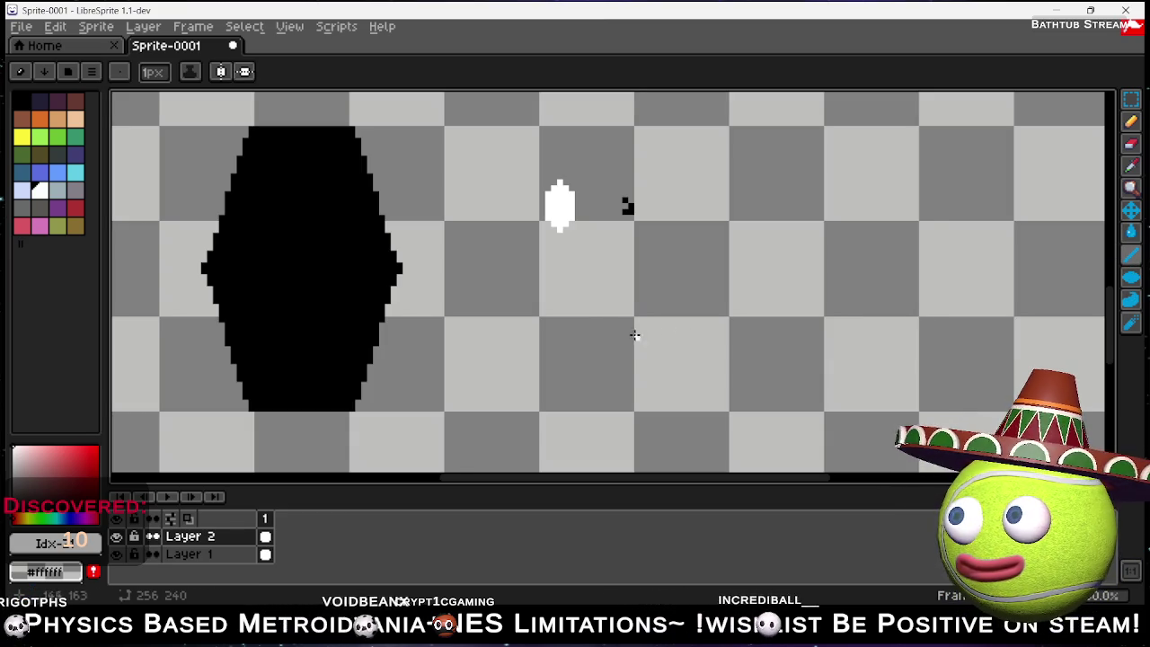
{"action": "left_click_drag", "start_coordinate": [572, 329], "coordinate": [593, 331]}
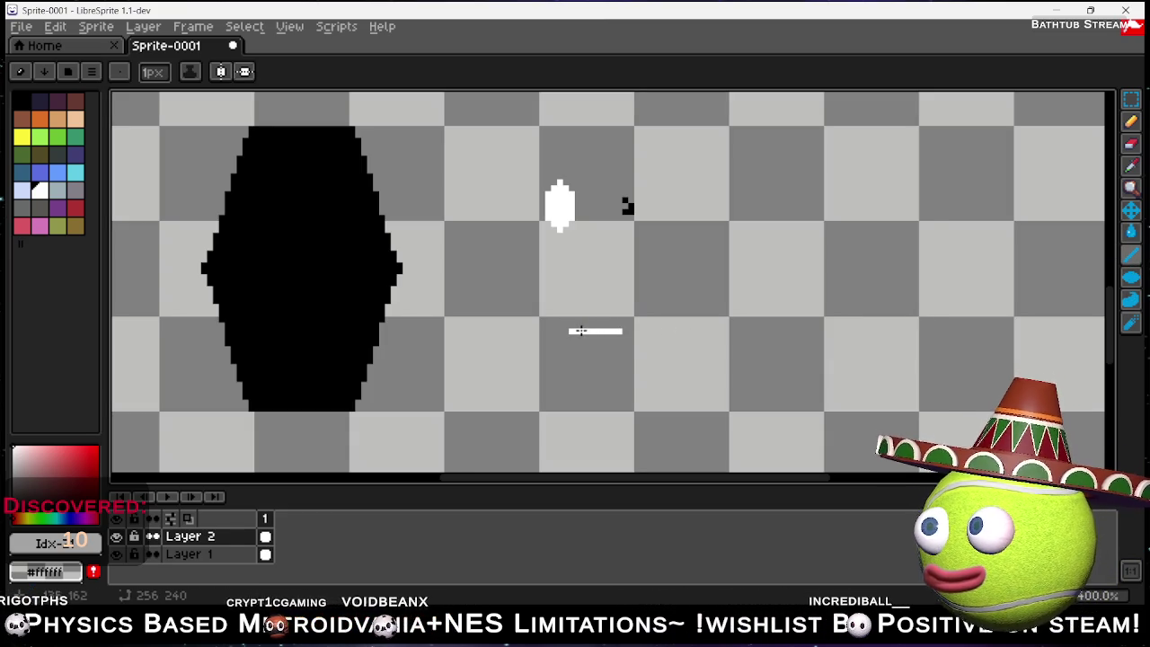
{"action": "key", "text": "ctrl+z"}
{"action": "left_click_drag", "start_coordinate": [575, 331], "coordinate": [623, 313]}
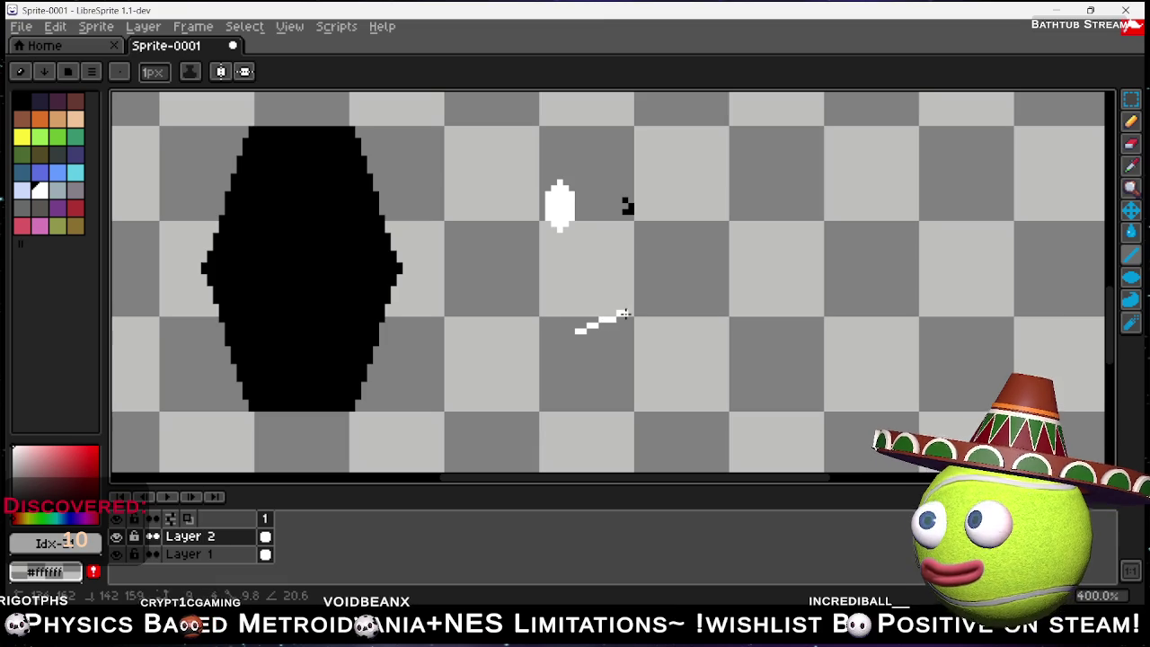
{"action": "key", "text": "ctrl+z"}
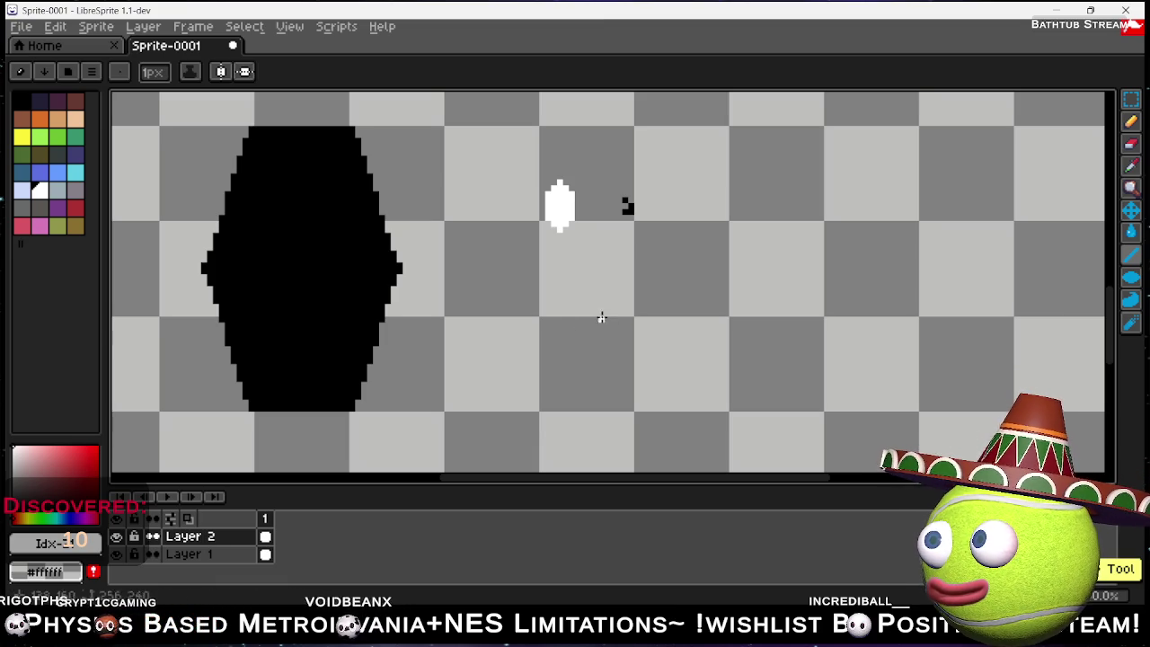
{"action": "left_click_drag", "start_coordinate": [576, 284], "coordinate": [612, 287]}
{"action": "key", "text": "ctrl+z"}
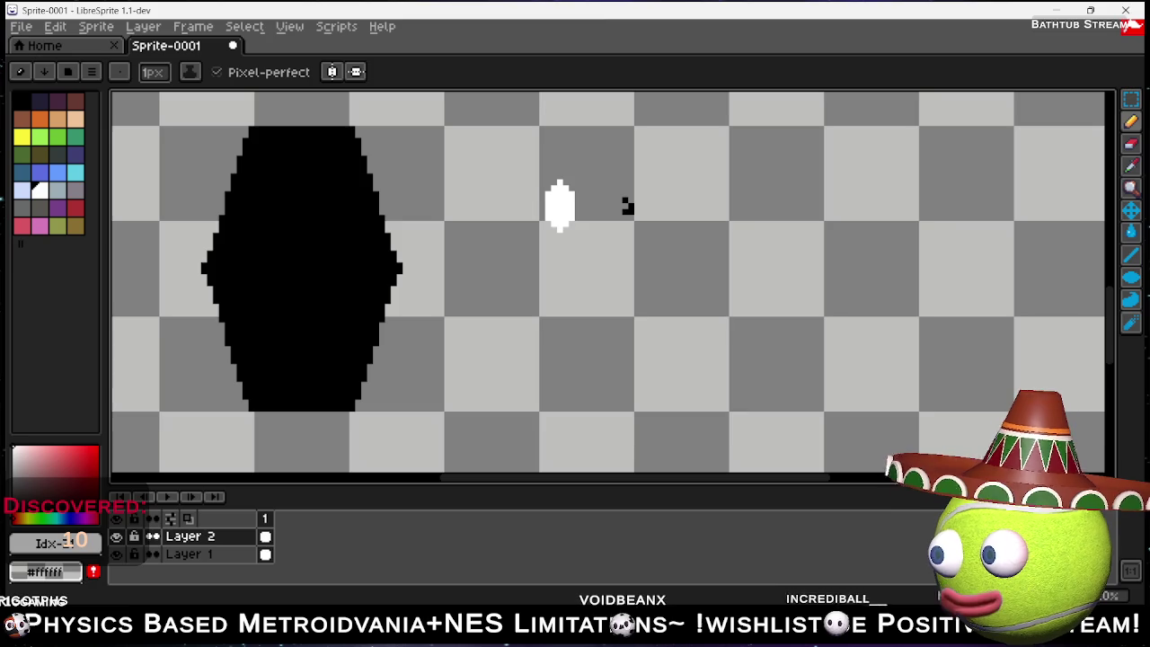
{"action": "key", "text": "alt+Tab"}
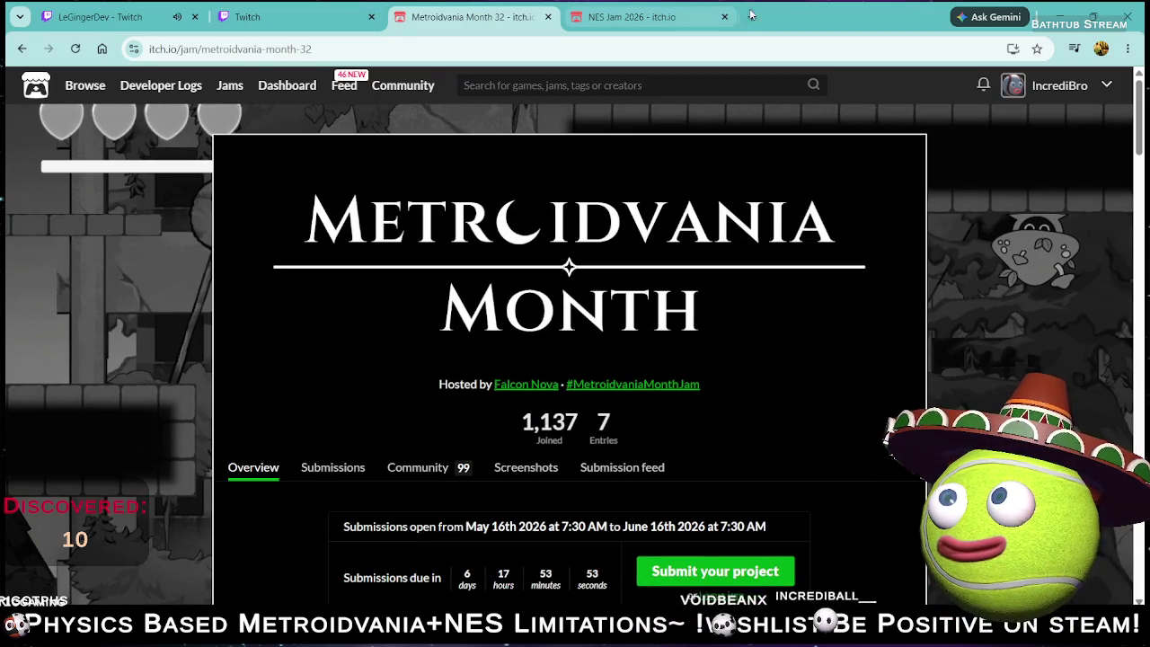
Search 'greedy salesman animation' in a new tab and show the image results.
{"action": "left_click", "coordinate": [749, 13]}
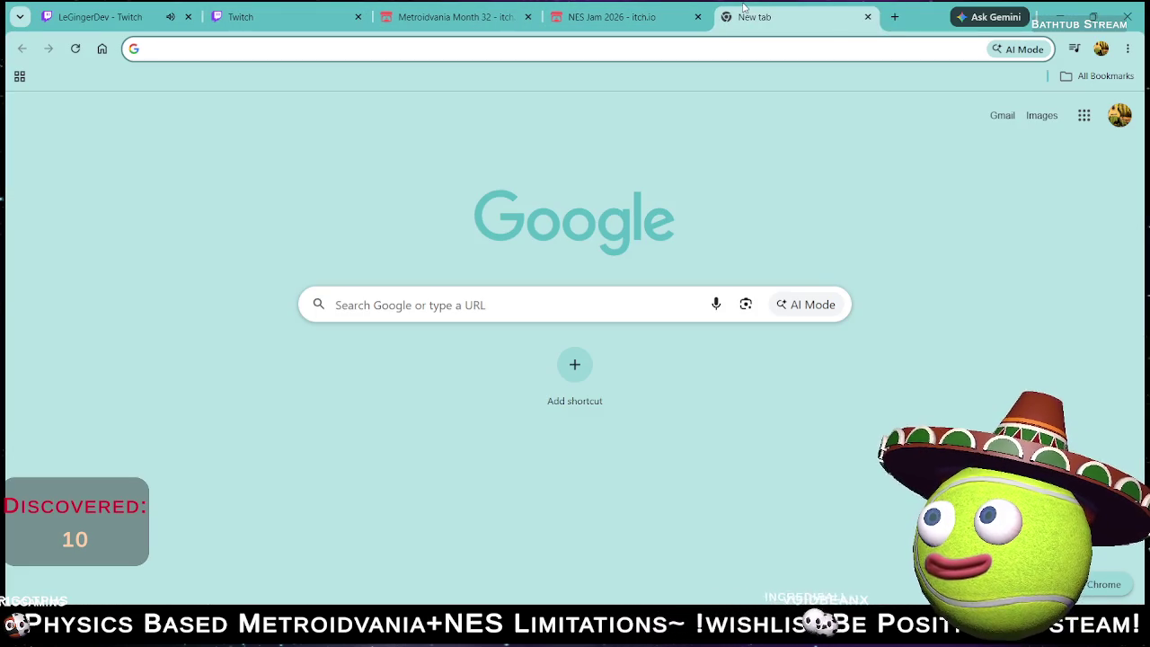
{"action": "type", "text": "grer"}
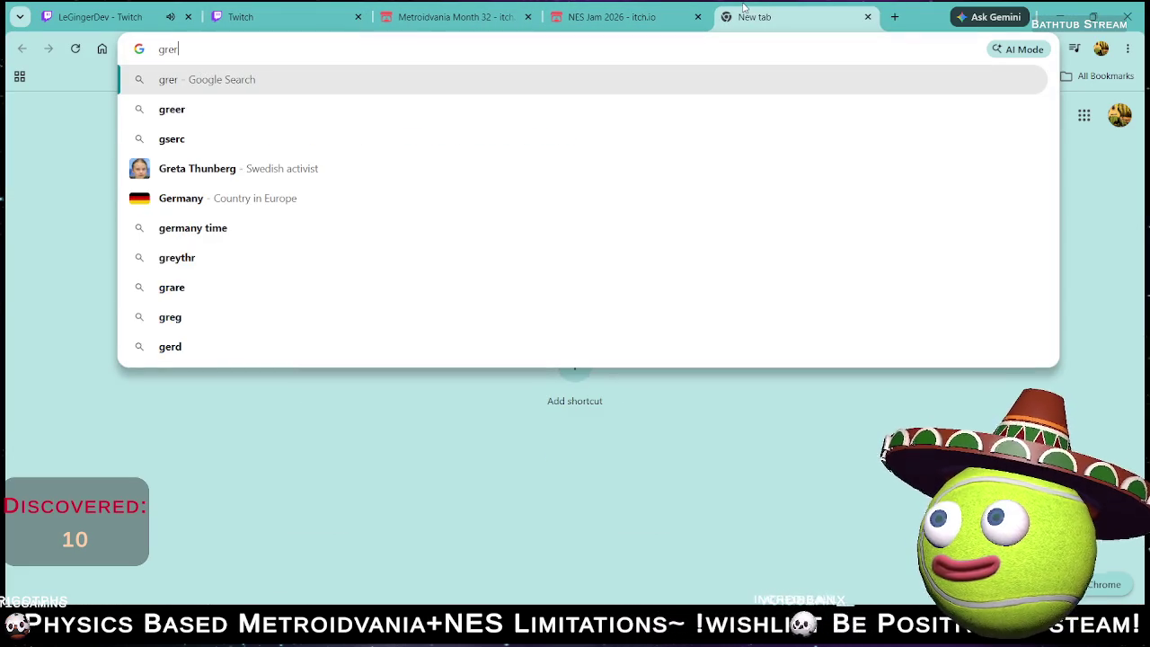
{"action": "key", "text": "BackSpace"}
{"action": "type", "text": "edy "}
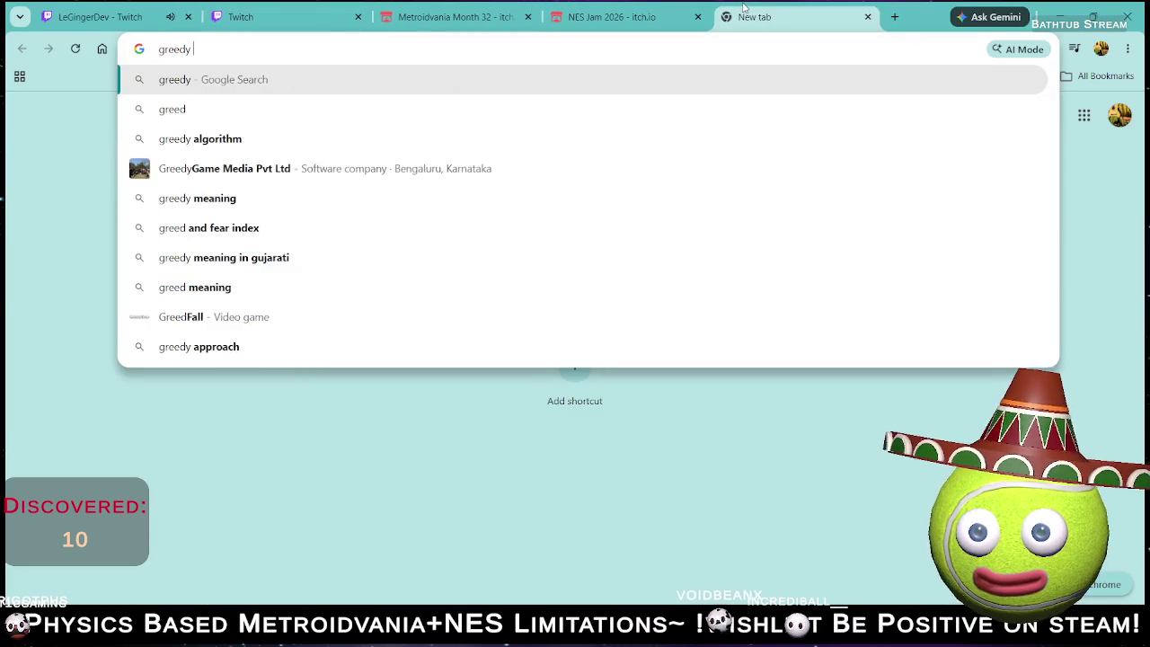
{"action": "type", "text": "sales"}
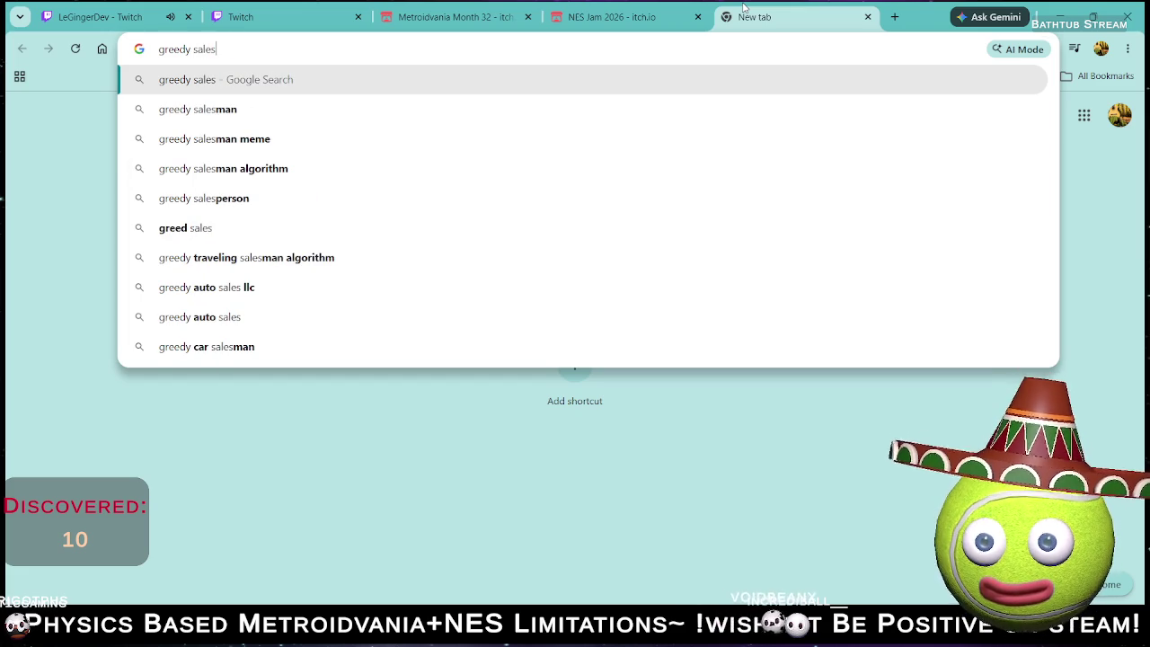
{"action": "type", "text": "man "}
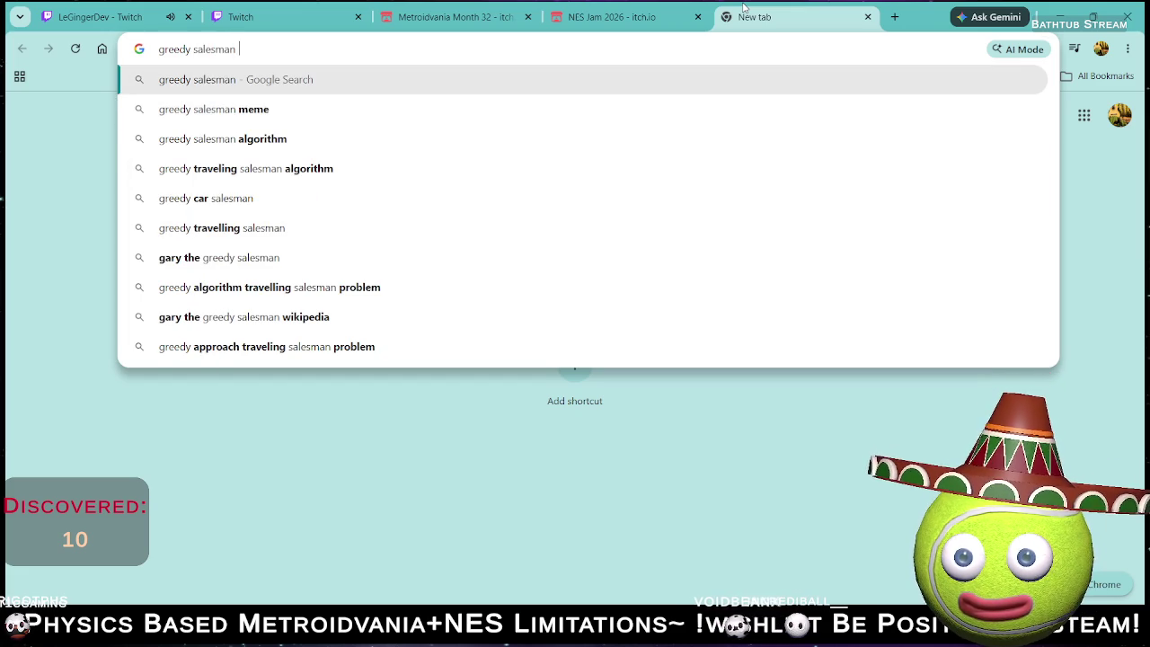
{"action": "type", "text": "an"}
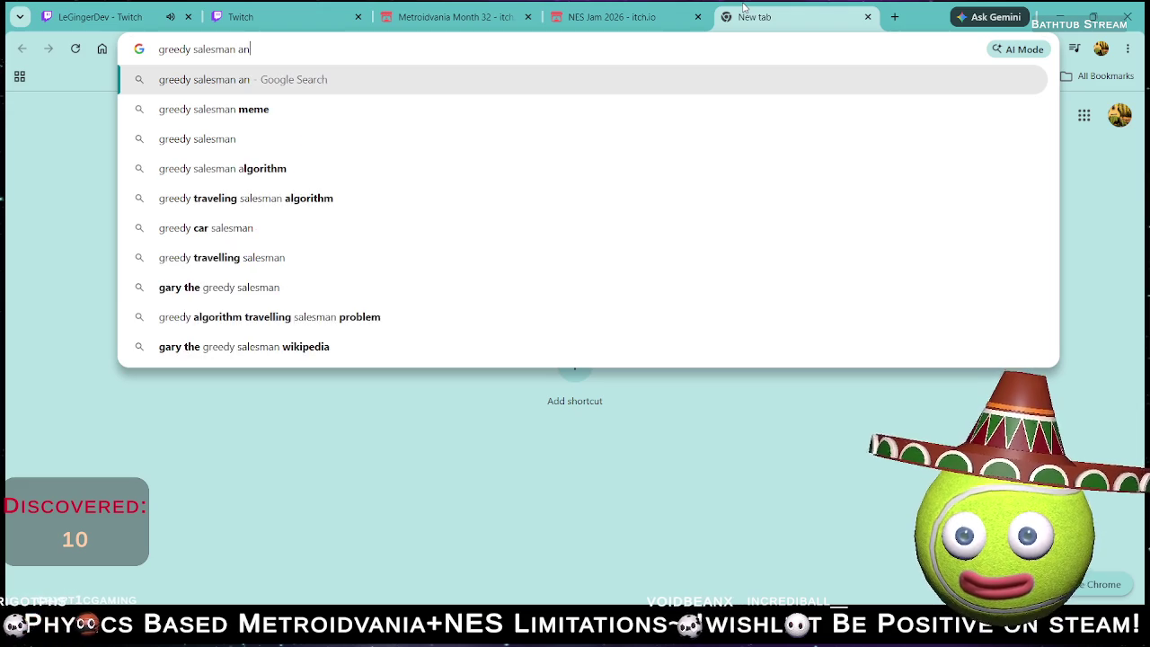
{"action": "type", "text": "imation"}
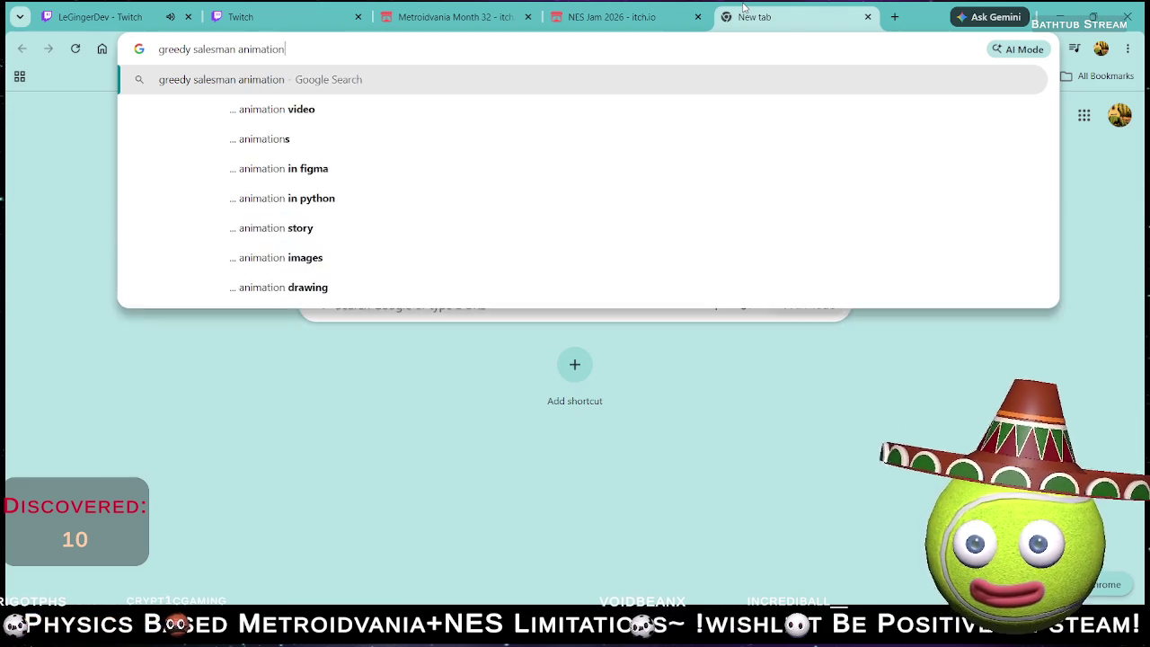
{"action": "key", "text": "Return"}
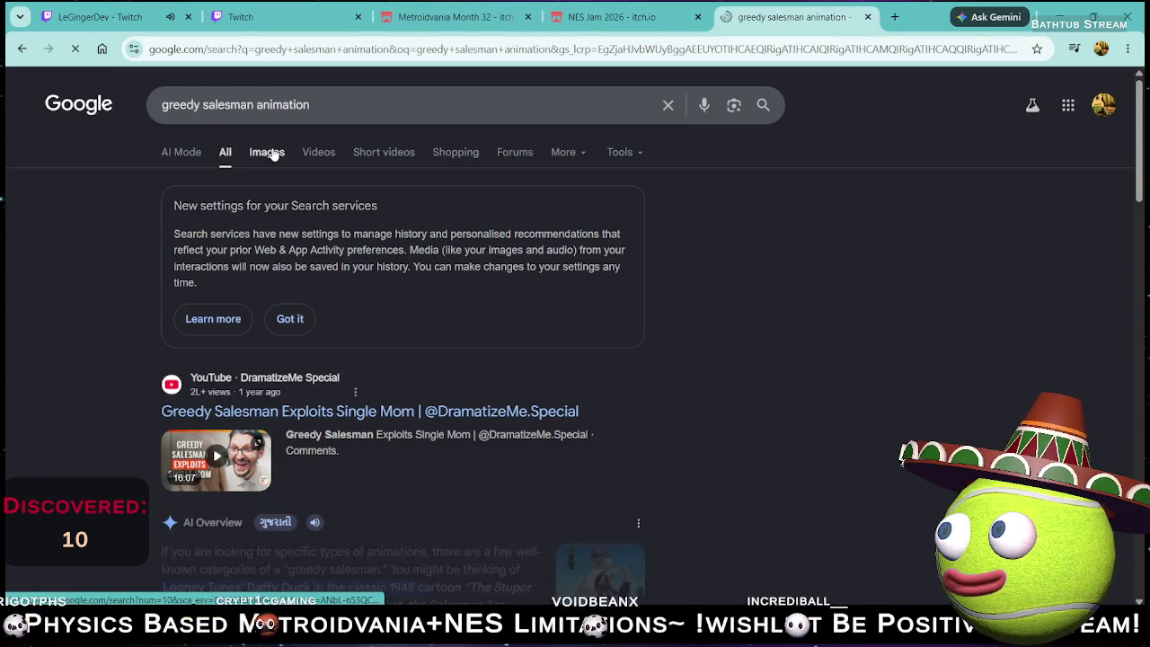
{"action": "left_click", "coordinate": [277, 153]}
Scroll through the greedy salesman image results, then return to LibreSprite.
{"action": "scroll", "coordinate": [620, 346], "scroll_direction": "down", "scroll_amount": 4}
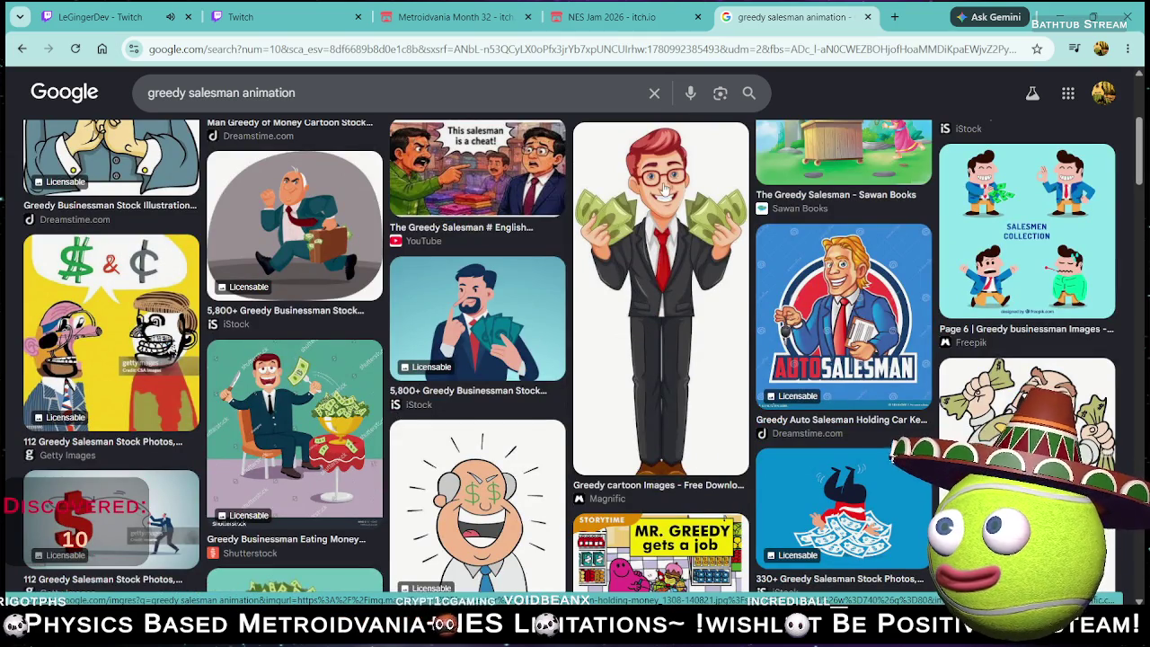
{"action": "scroll", "coordinate": [641, 296], "scroll_direction": "down", "scroll_amount": 3}
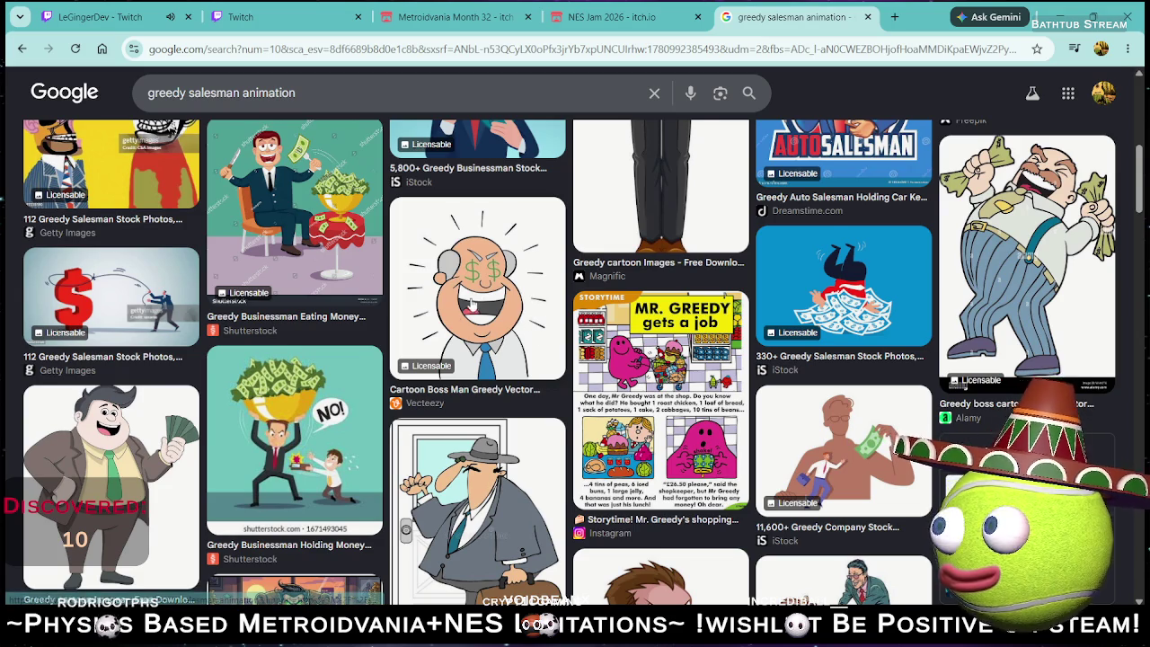
{"action": "scroll", "coordinate": [530, 319], "scroll_direction": "down", "scroll_amount": 7}
{"action": "scroll", "coordinate": [503, 321], "scroll_direction": "down", "scroll_amount": 3}
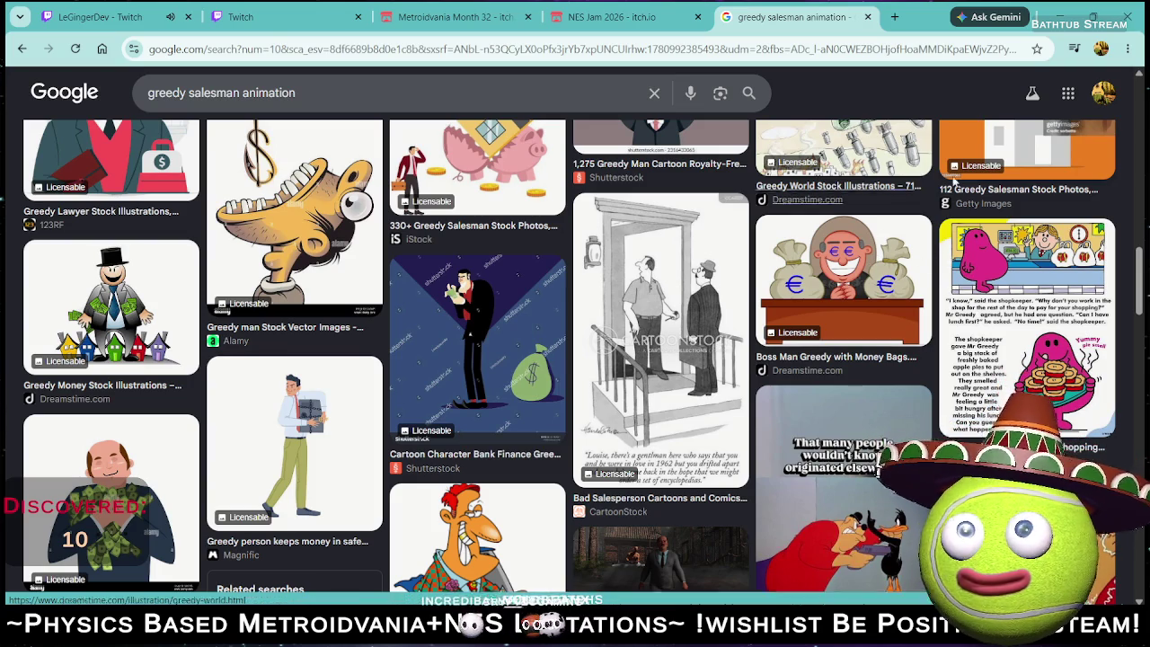
{"action": "key", "text": "alt+Tab"}
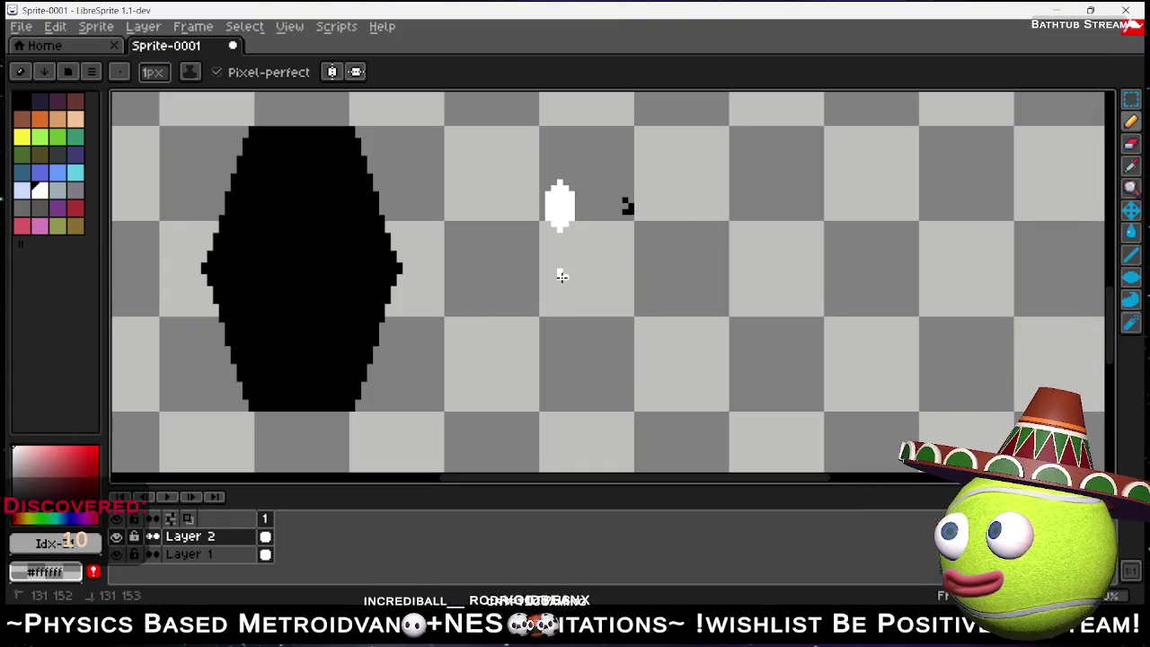
Pencil a white mouth below the eye, undoing two stray strokes, and fill its hollow.
{"action": "mouse_move", "coordinate": [558, 273]}
{"action": "left_mouse_down"}
{"action": "mouse_move", "coordinate": [566, 280]}
{"action": "mouse_move", "coordinate": [557, 276]}
{"action": "left_mouse_up"}
{"action": "key", "text": "ctrl+z"}
{"action": "key", "text": "ctrl+z"}
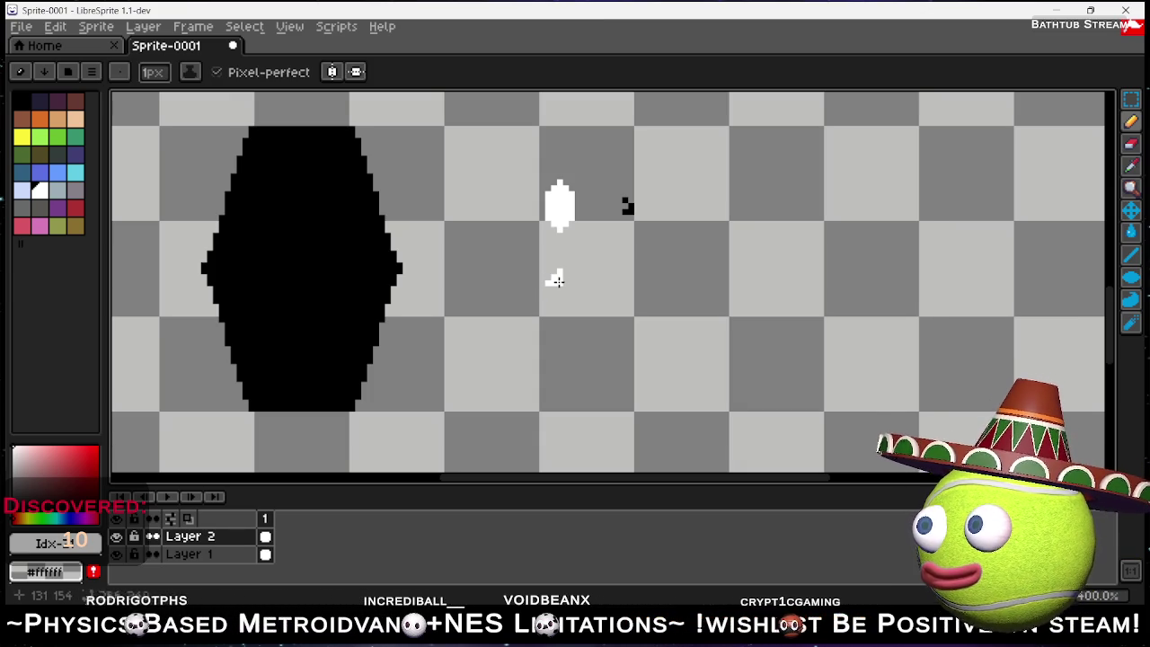
{"action": "mouse_move", "coordinate": [559, 282]}
{"action": "left_mouse_down"}
{"action": "mouse_move", "coordinate": [585, 295]}
{"action": "mouse_move", "coordinate": [596, 270]}
{"action": "mouse_move", "coordinate": [582, 284]}
{"action": "mouse_move", "coordinate": [560, 282]}
{"action": "mouse_move", "coordinate": [600, 264]}
{"action": "left_mouse_up"}
{"action": "key", "text": "ctrl+z"}
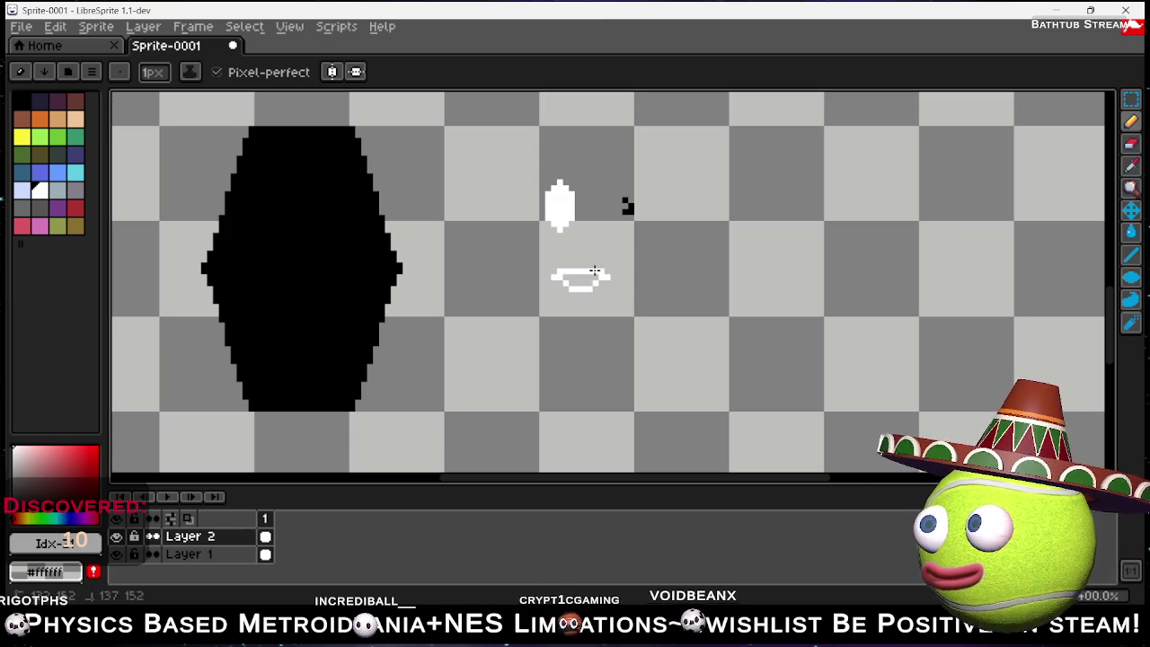
{"action": "left_click_drag", "start_coordinate": [570, 281], "coordinate": [584, 277]}
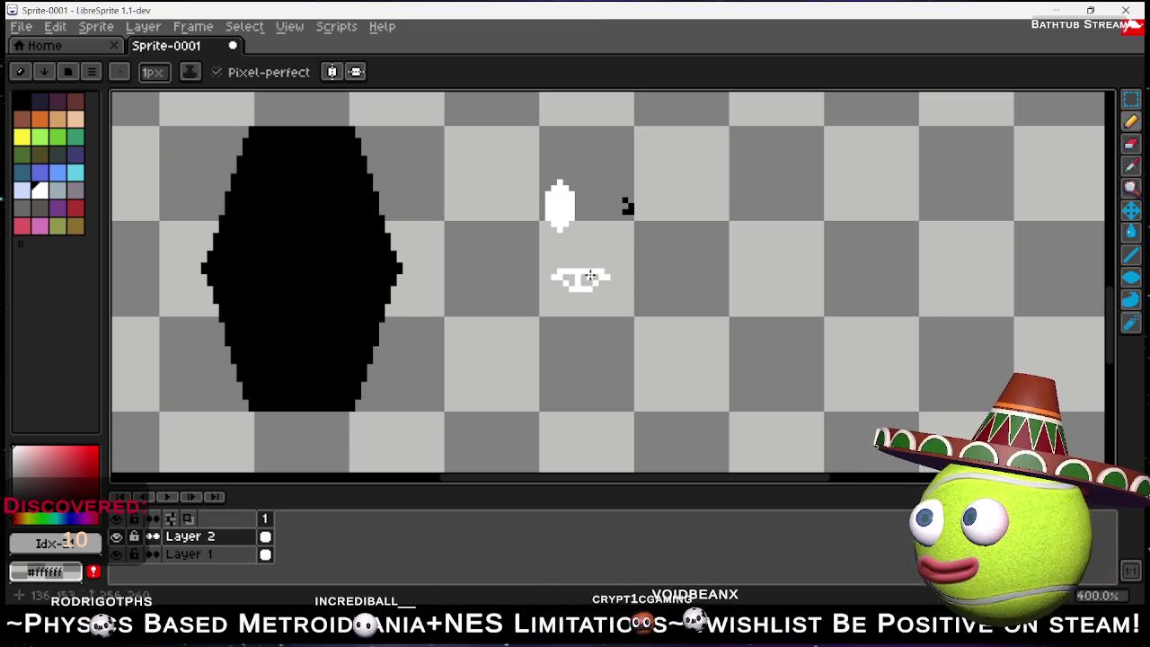
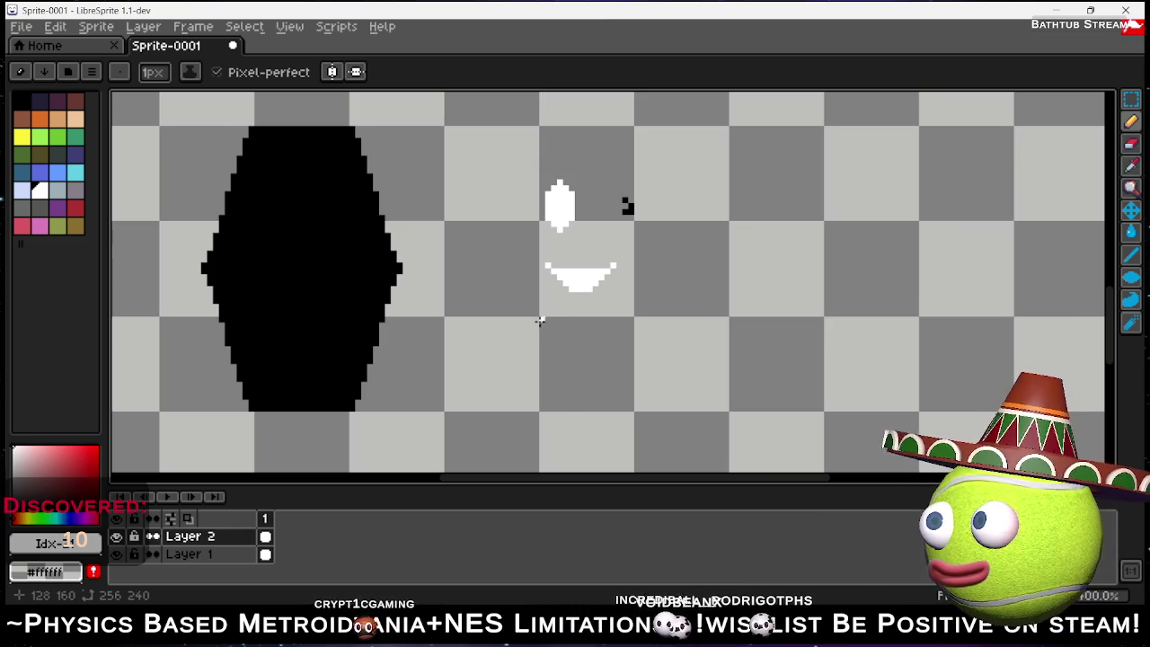
Copy the loose white eye twice and the white smile onto the black blob.
{"action": "left_click", "coordinate": [1131, 98]}
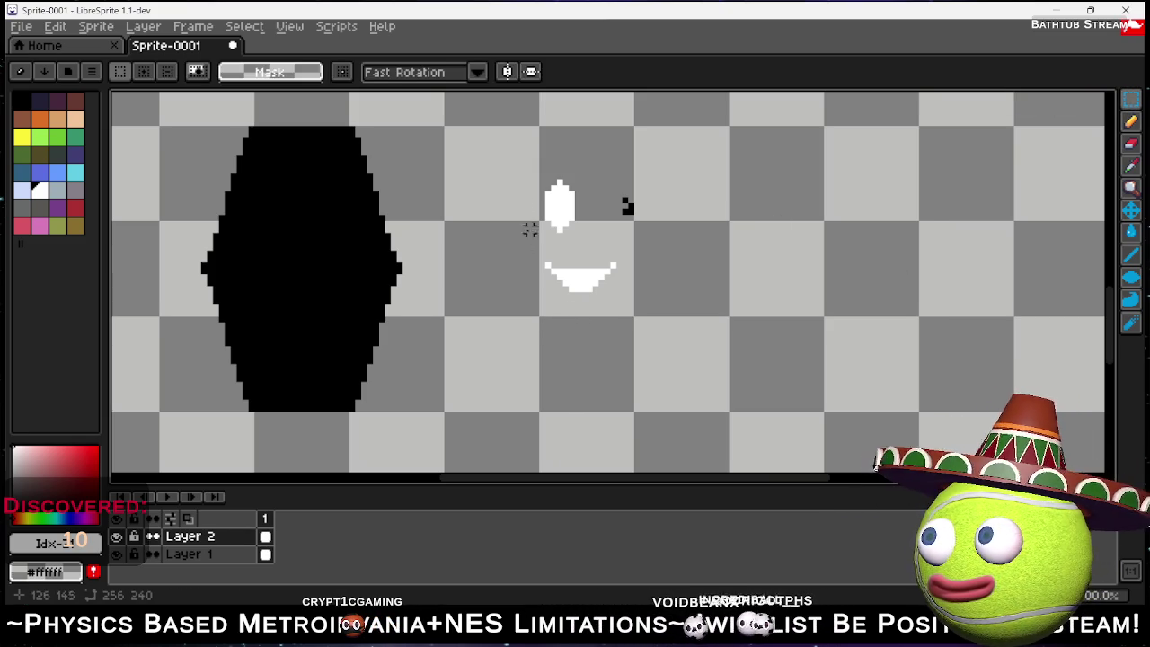
{"action": "mouse_move", "coordinate": [518, 163]}
{"action": "left_mouse_down"}
{"action": "mouse_move", "coordinate": [585, 238]}
{"action": "mouse_move", "coordinate": [813, 251]}
{"action": "mouse_move", "coordinate": [93, 169]}
{"action": "mouse_move", "coordinate": [309, 226]}
{"action": "left_mouse_up"}
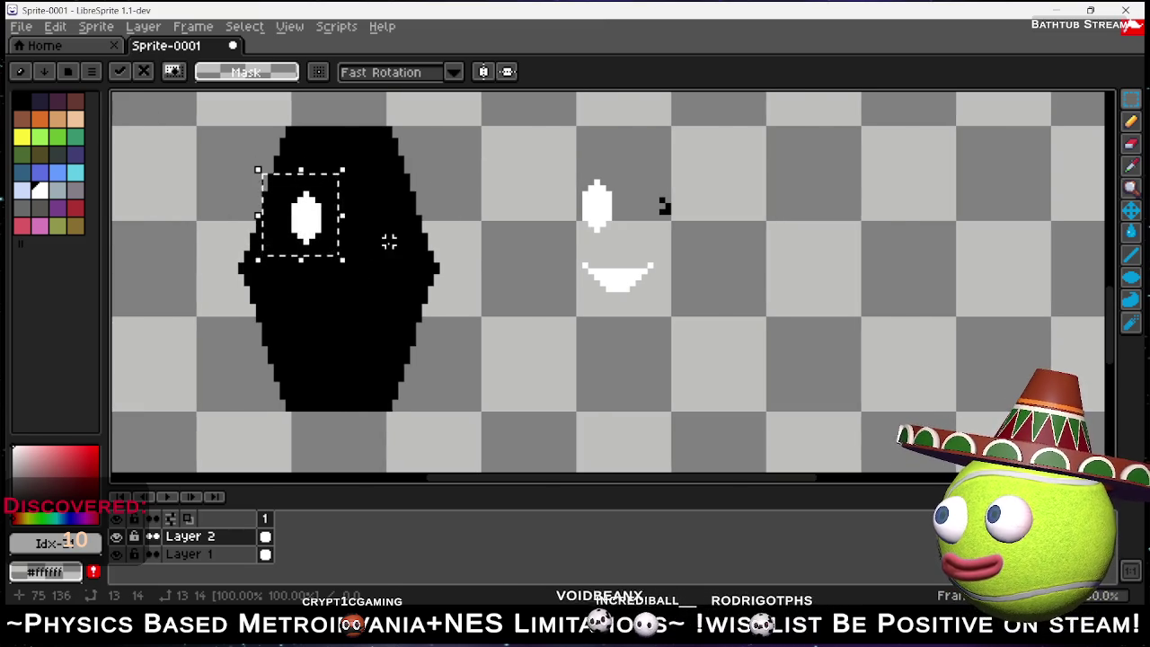
{"action": "key", "text": "ctrl+z"}
{"action": "left_click_drag", "start_coordinate": [605, 205], "coordinate": [374, 219]}
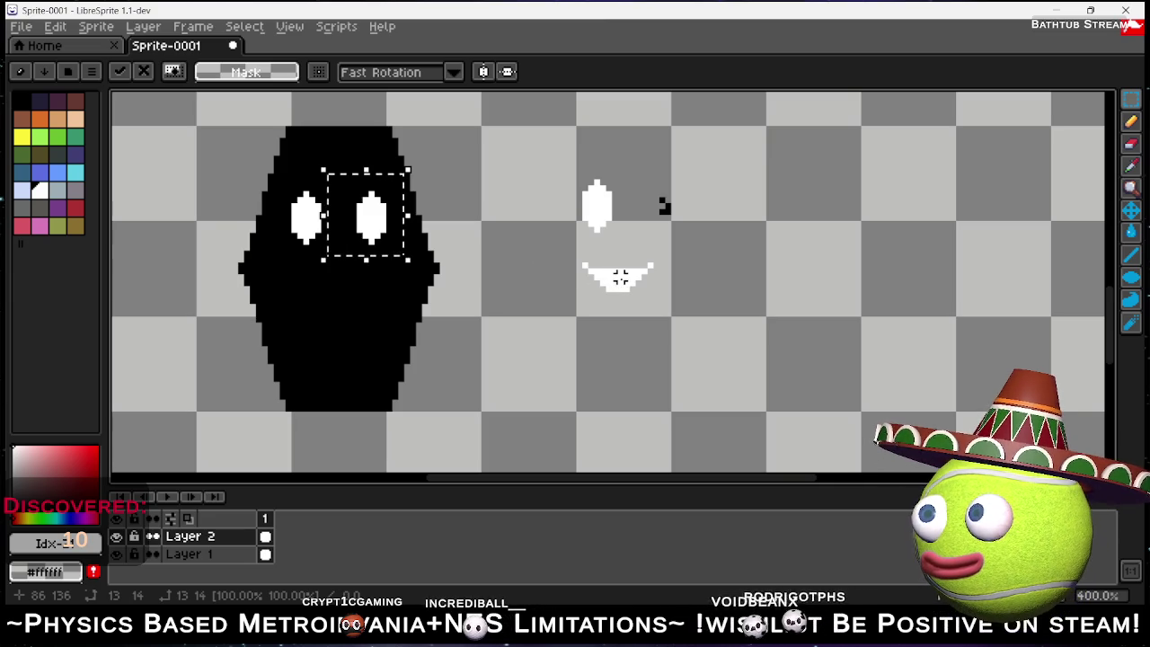
{"action": "left_click", "coordinate": [566, 254]}
{"action": "left_click_drag", "start_coordinate": [557, 243], "coordinate": [666, 306]}
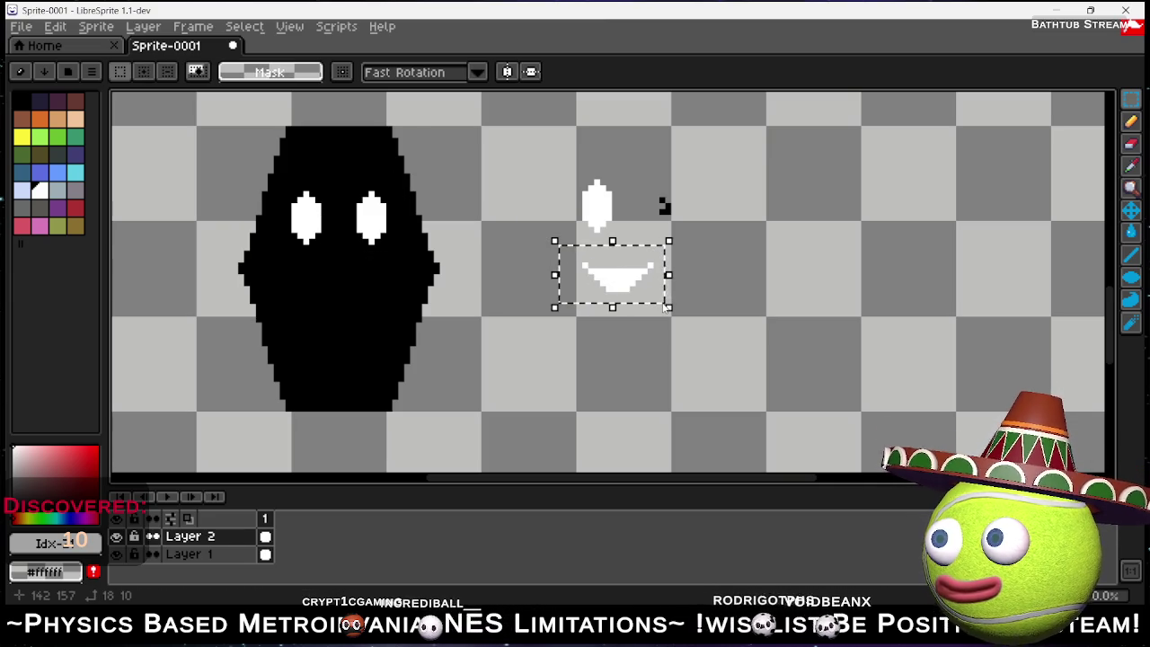
{"action": "mouse_move", "coordinate": [633, 284]}
{"action": "left_mouse_down"}
{"action": "mouse_move", "coordinate": [476, 324]}
{"action": "mouse_move", "coordinate": [355, 323]}
{"action": "mouse_move", "coordinate": [351, 275]}
{"action": "mouse_move", "coordinate": [353, 288]}
{"action": "left_mouse_up"}
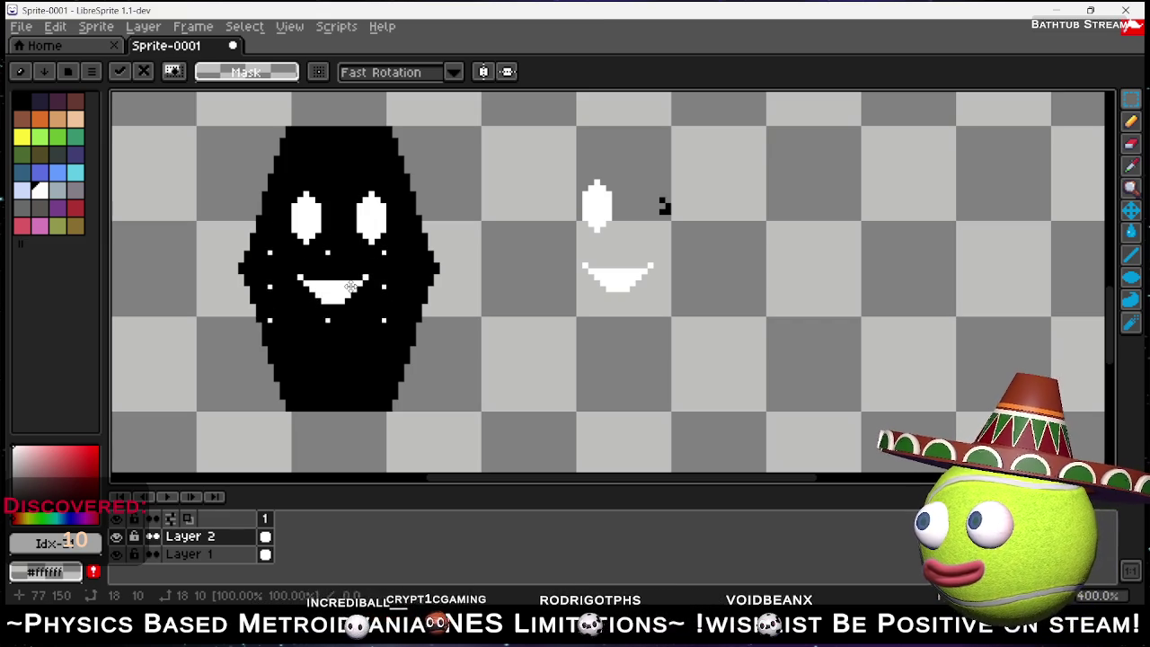
Stamp copies of the dark pupil pixels into the left and right eyes.
{"action": "left_click_drag", "start_coordinate": [643, 181], "coordinate": [684, 224]}
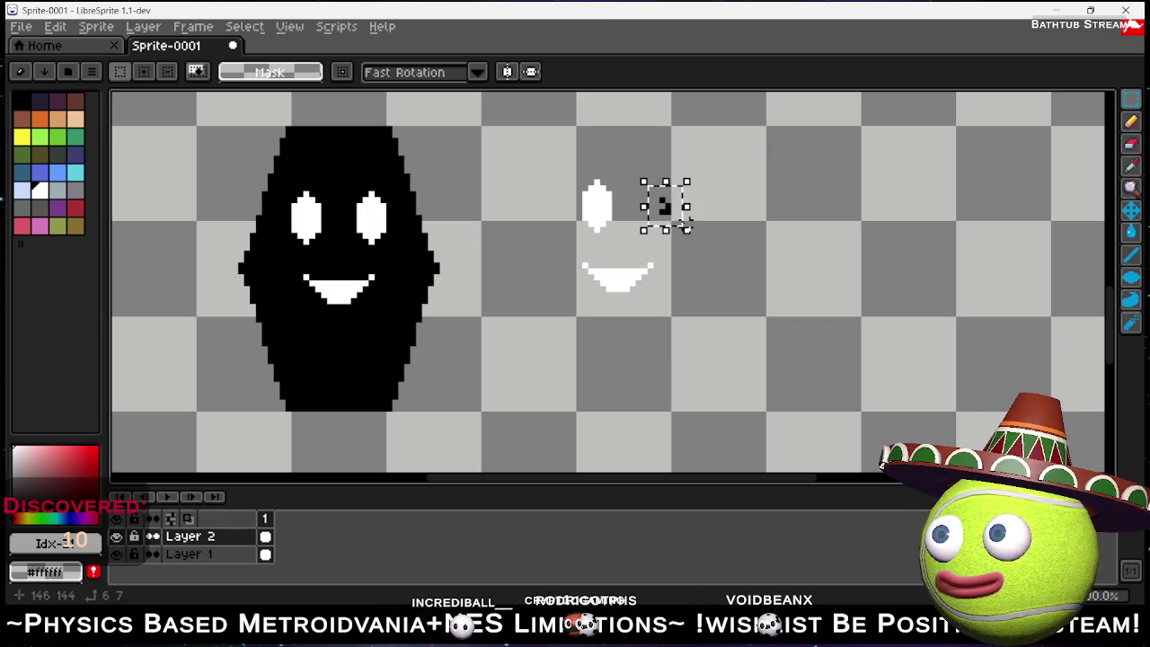
{"action": "left_click", "coordinate": [665, 206]}
{"action": "mouse_move", "coordinate": [665, 205]}
{"action": "left_mouse_down"}
{"action": "mouse_move", "coordinate": [503, 189]}
{"action": "mouse_move", "coordinate": [332, 256]}
{"action": "mouse_move", "coordinate": [310, 220]}
{"action": "left_mouse_up"}
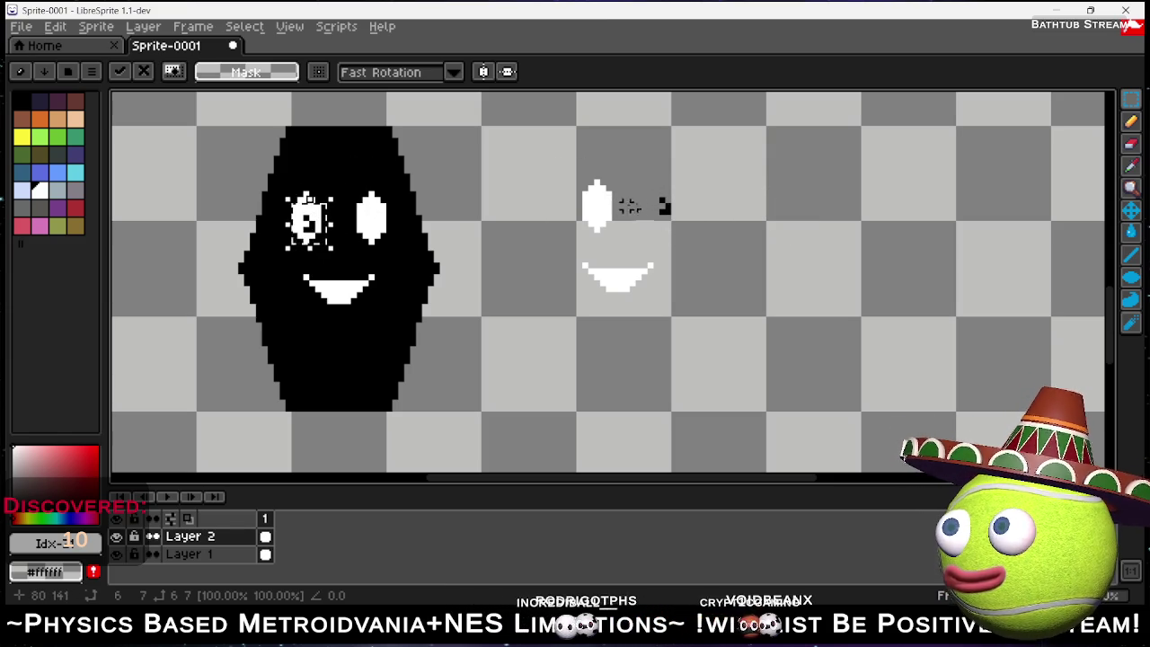
{"action": "key", "text": "ctrl+z"}
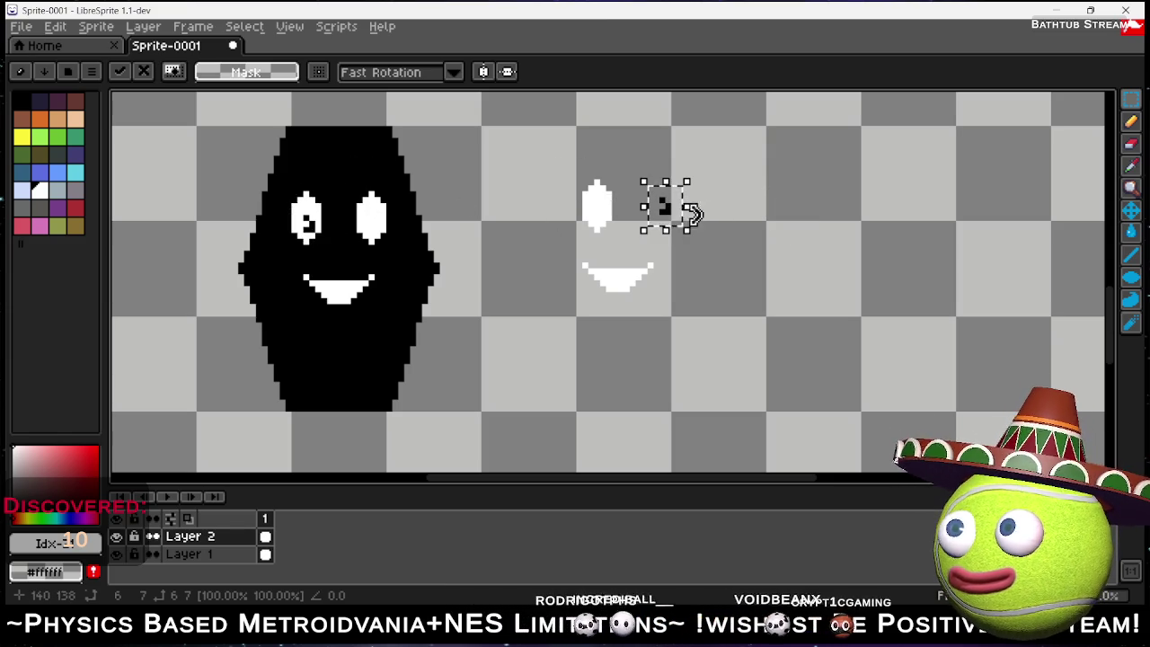
{"action": "mouse_move", "coordinate": [661, 207]}
{"action": "left_mouse_down"}
{"action": "mouse_move", "coordinate": [413, 211]}
{"action": "mouse_move", "coordinate": [373, 224]}
{"action": "left_mouse_up"}
{"action": "left_click", "coordinate": [561, 171]}
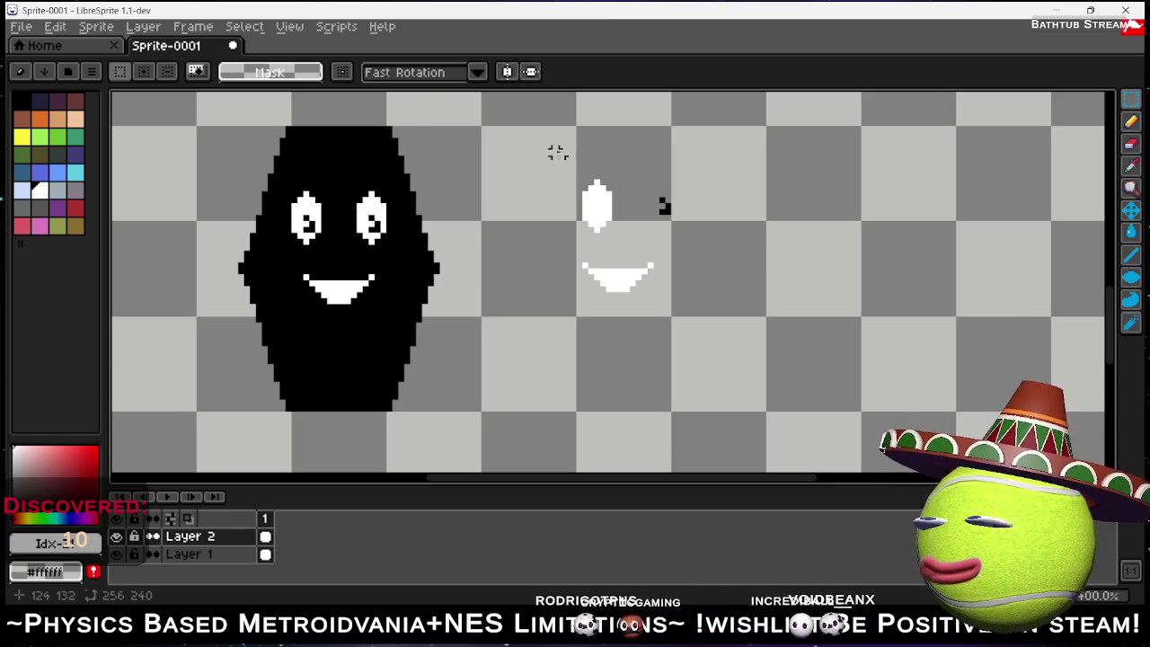
{"action": "left_click", "coordinate": [1131, 258]}
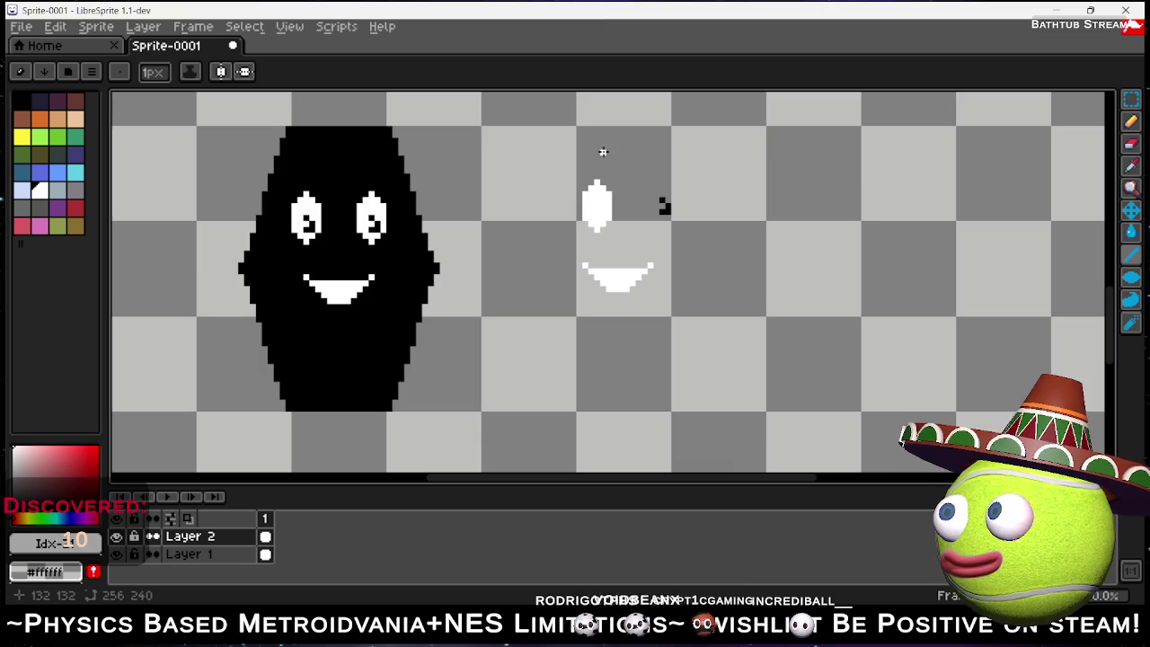
Draw a pair of slanted white eyebrow strokes beside the loose face parts.
{"action": "mouse_move", "coordinate": [803, 169]}
{"action": "left_mouse_down"}
{"action": "mouse_move", "coordinate": [769, 153]}
{"action": "mouse_move", "coordinate": [799, 170]}
{"action": "left_mouse_up"}
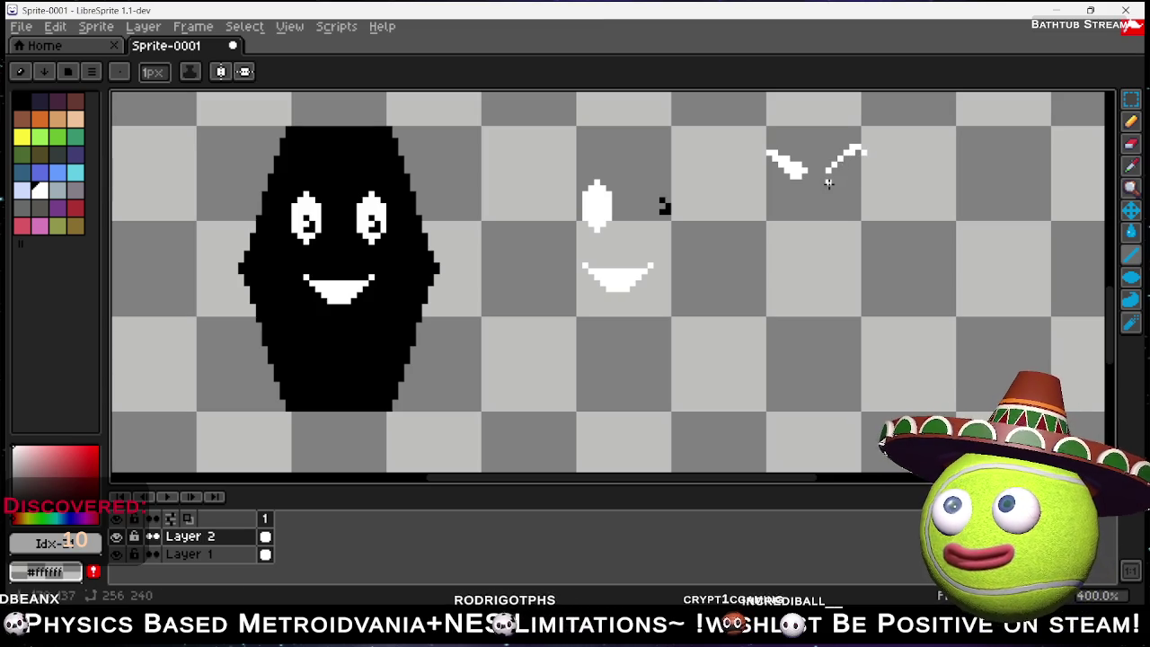
{"action": "left_click", "coordinate": [864, 155]}
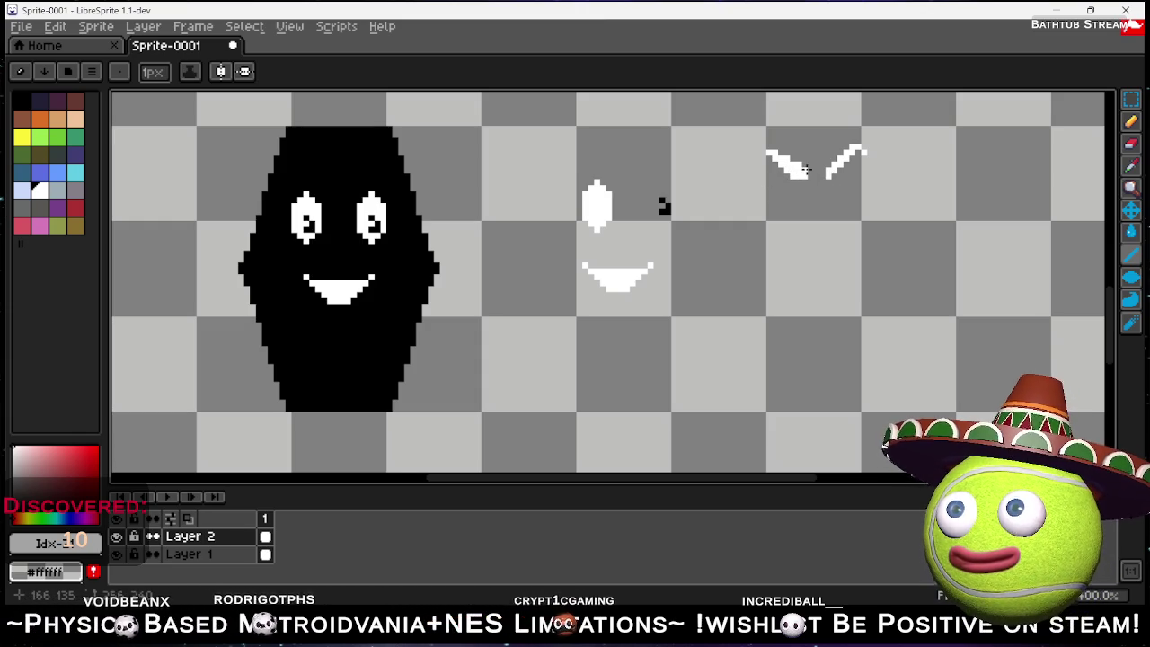
{"action": "mouse_move", "coordinate": [805, 166]}
{"action": "left_mouse_down"}
{"action": "mouse_move", "coordinate": [771, 151]}
{"action": "mouse_move", "coordinate": [804, 158]}
{"action": "left_mouse_up"}
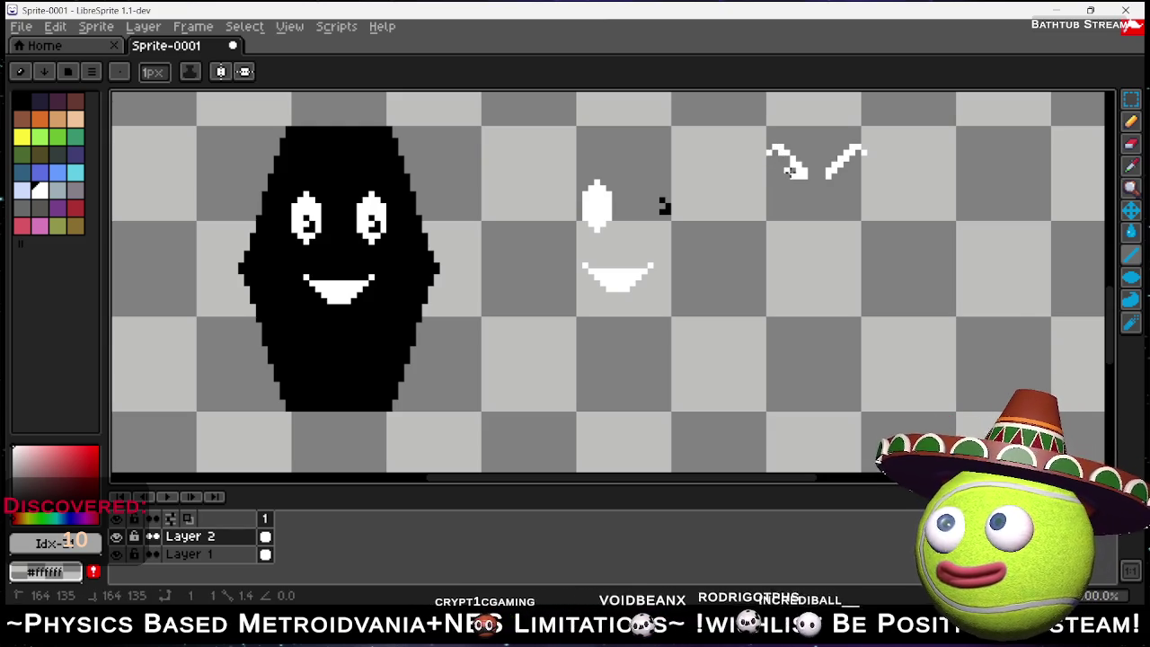
{"action": "left_click", "coordinate": [788, 169]}
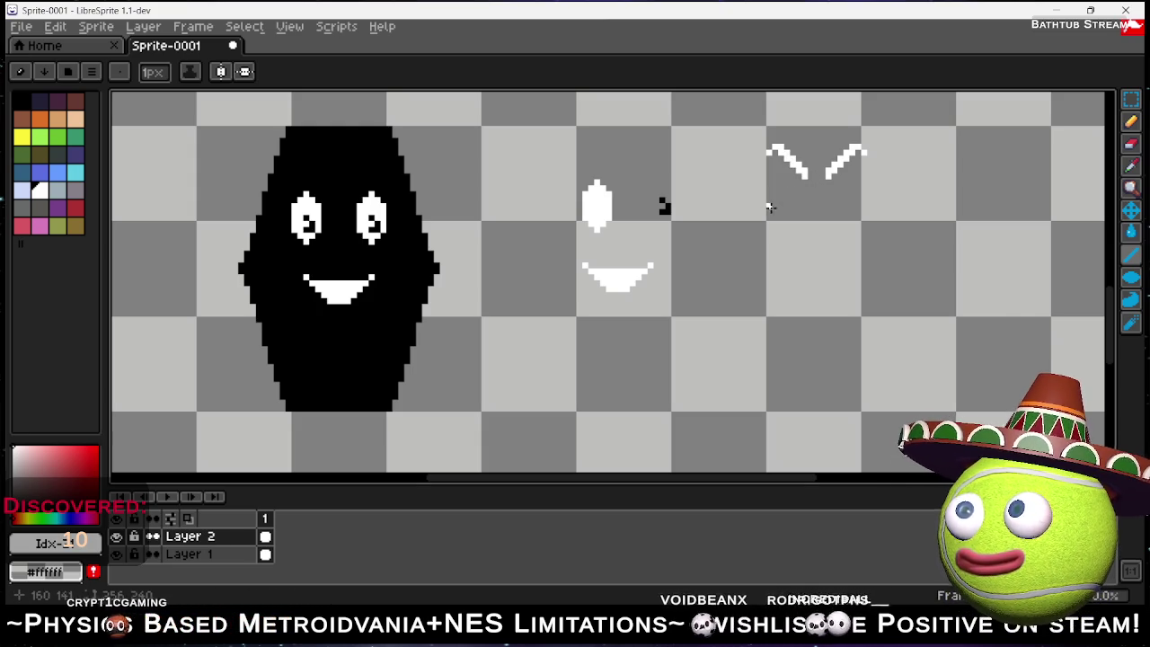
Duplicate both white eyebrows just below the originals.
{"action": "left_click", "coordinate": [1132, 101]}
{"action": "left_click_drag", "start_coordinate": [747, 118], "coordinate": [944, 235]}
{"action": "mouse_move", "coordinate": [868, 192]}
{"action": "left_mouse_down"}
{"action": "mouse_move", "coordinate": [385, 192]}
{"action": "mouse_move", "coordinate": [400, 196]}
{"action": "mouse_move", "coordinate": [390, 206]}
{"action": "mouse_move", "coordinate": [610, 179]}
{"action": "mouse_move", "coordinate": [811, 251]}
{"action": "mouse_move", "coordinate": [882, 346]}
{"action": "left_mouse_up"}
Nudge the copied right eyebrow one pixel to the right.
{"action": "left_click", "coordinate": [916, 249]}
{"action": "mouse_move", "coordinate": [815, 278]}
{"action": "left_mouse_down"}
{"action": "mouse_move", "coordinate": [877, 354]}
{"action": "mouse_move", "coordinate": [900, 361]}
{"action": "left_mouse_up"}
{"action": "key", "text": "Right"}
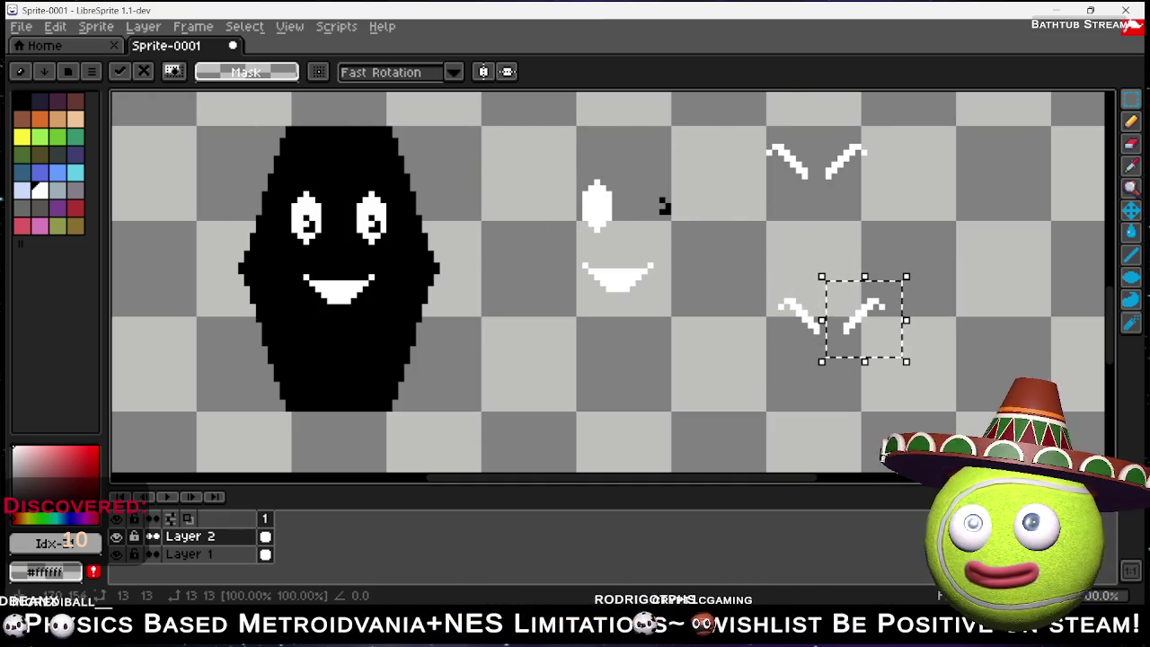
{"action": "left_click", "coordinate": [924, 307]}
Move the copied eyebrow pair onto the blob just above its eyes and fine-tune the position.
{"action": "mouse_move", "coordinate": [757, 271]}
{"action": "left_mouse_down"}
{"action": "mouse_move", "coordinate": [893, 380]}
{"action": "mouse_move", "coordinate": [918, 384]}
{"action": "left_mouse_up"}
{"action": "left_click_drag", "start_coordinate": [854, 339], "coordinate": [359, 199]}
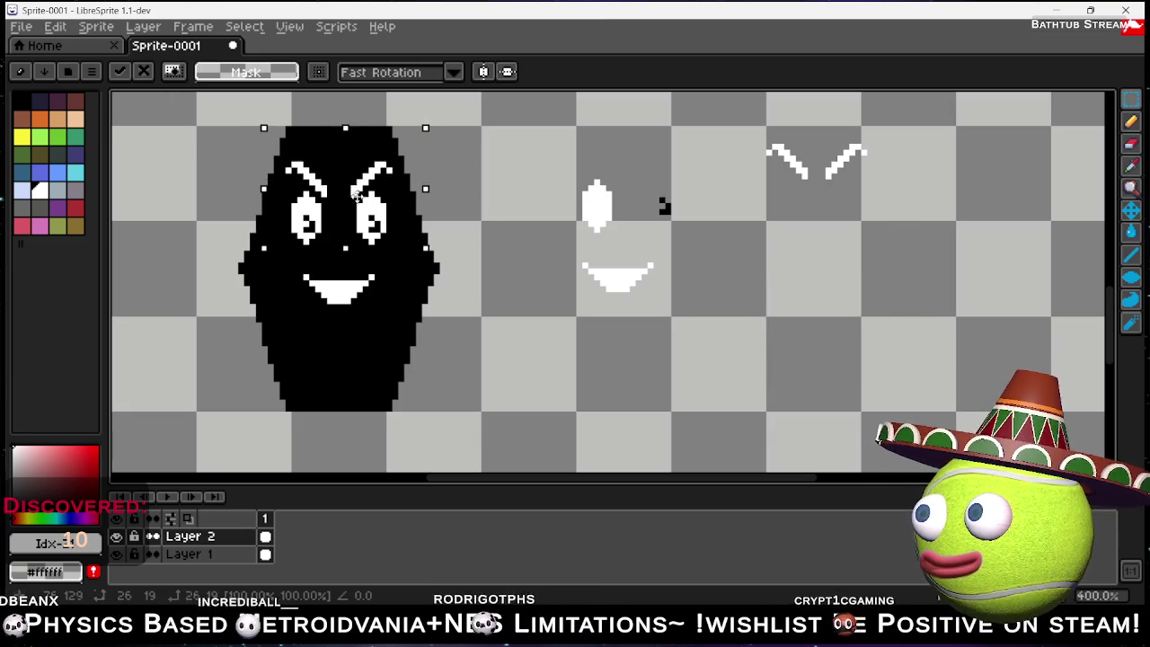
{"action": "key", "text": "Up"}
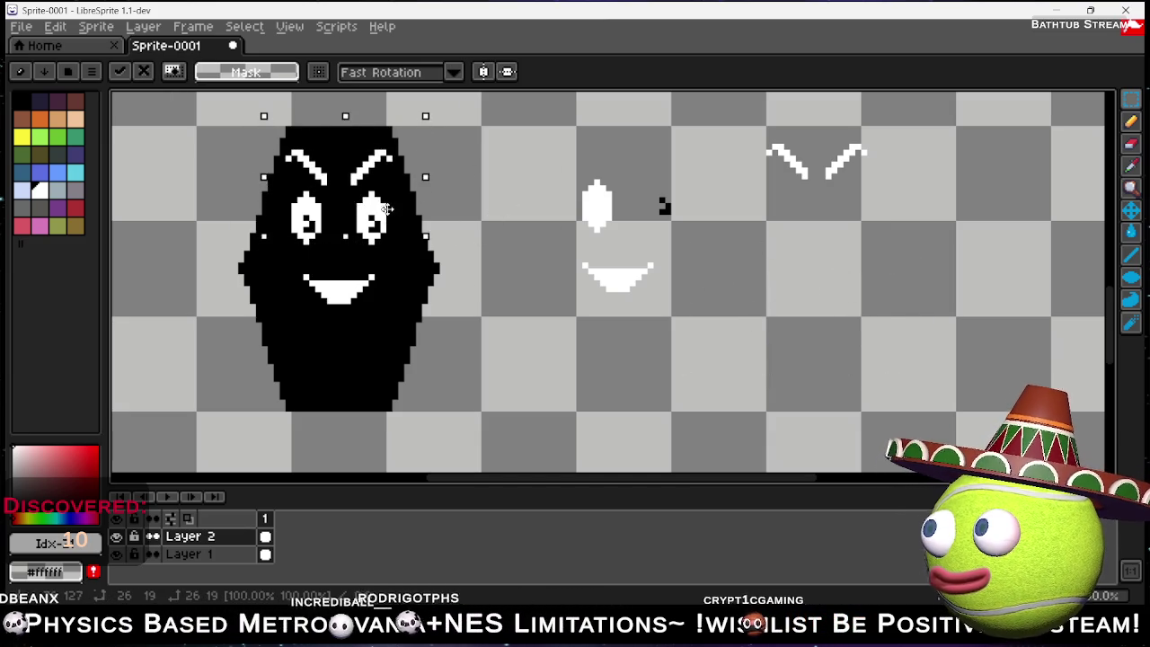
{"action": "mouse_move", "coordinate": [384, 209]}
{"action": "left_mouse_down"}
{"action": "mouse_move", "coordinate": [389, 218]}
{"action": "mouse_move", "coordinate": [396, 205]}
{"action": "mouse_move", "coordinate": [381, 204]}
{"action": "left_mouse_up"}
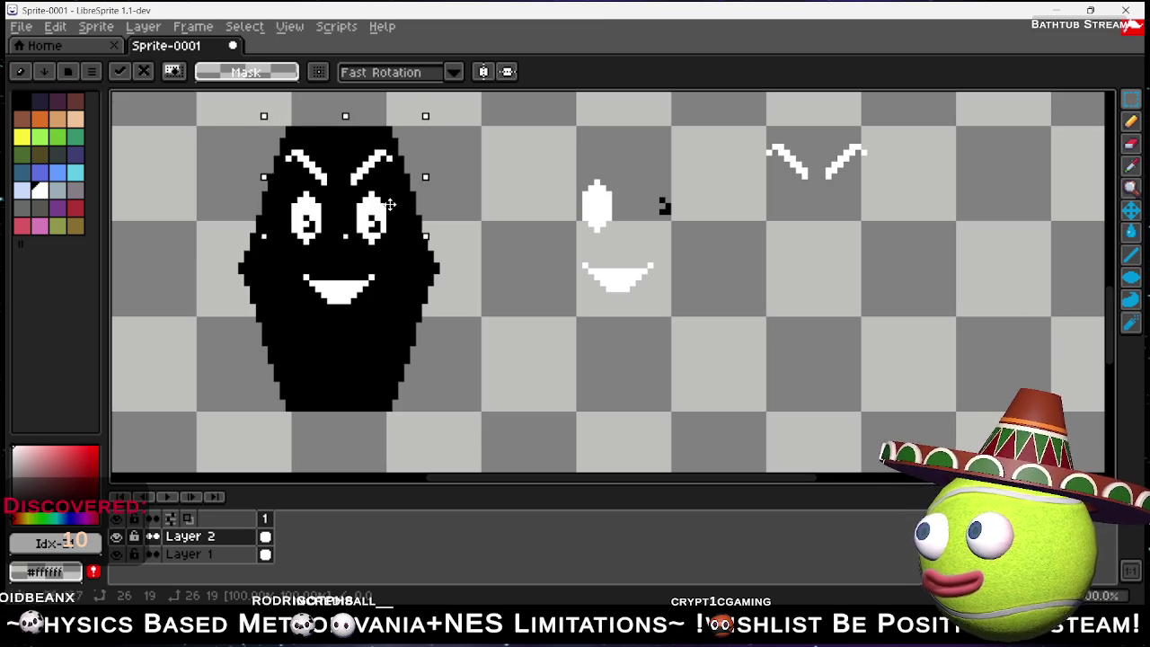
{"action": "left_click_drag", "start_coordinate": [388, 203], "coordinate": [391, 204]}
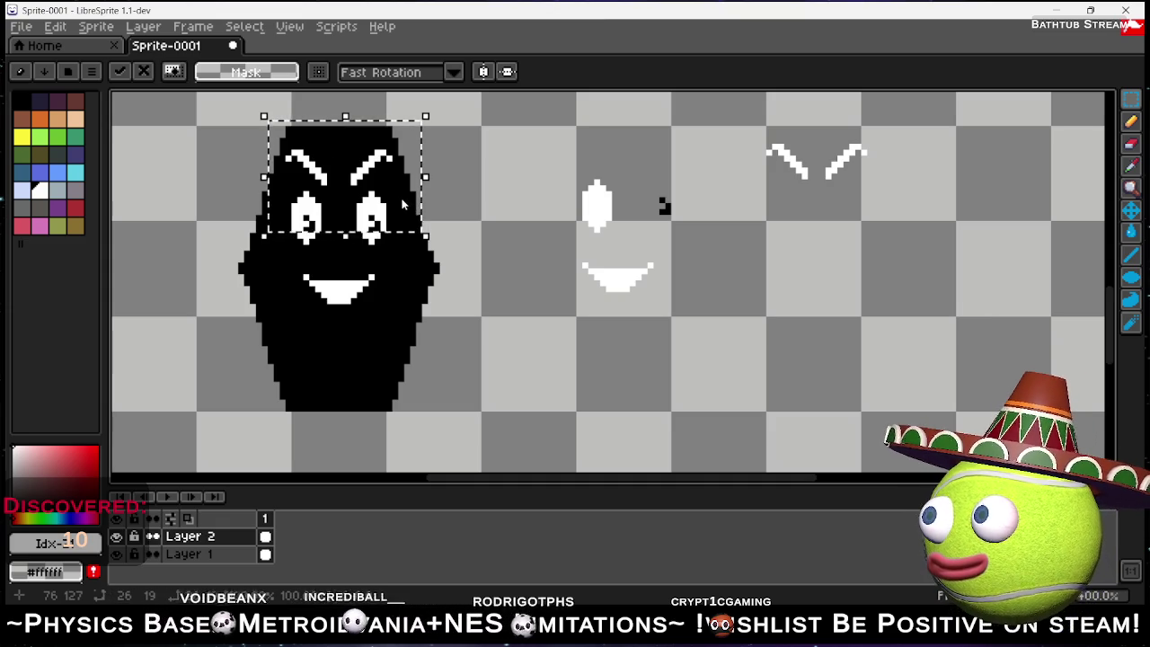
On Layer 1, pencil a white outline across the blob's top and down its upper-left edge.
{"action": "left_click", "coordinate": [233, 555]}
{"action": "key", "text": "b"}
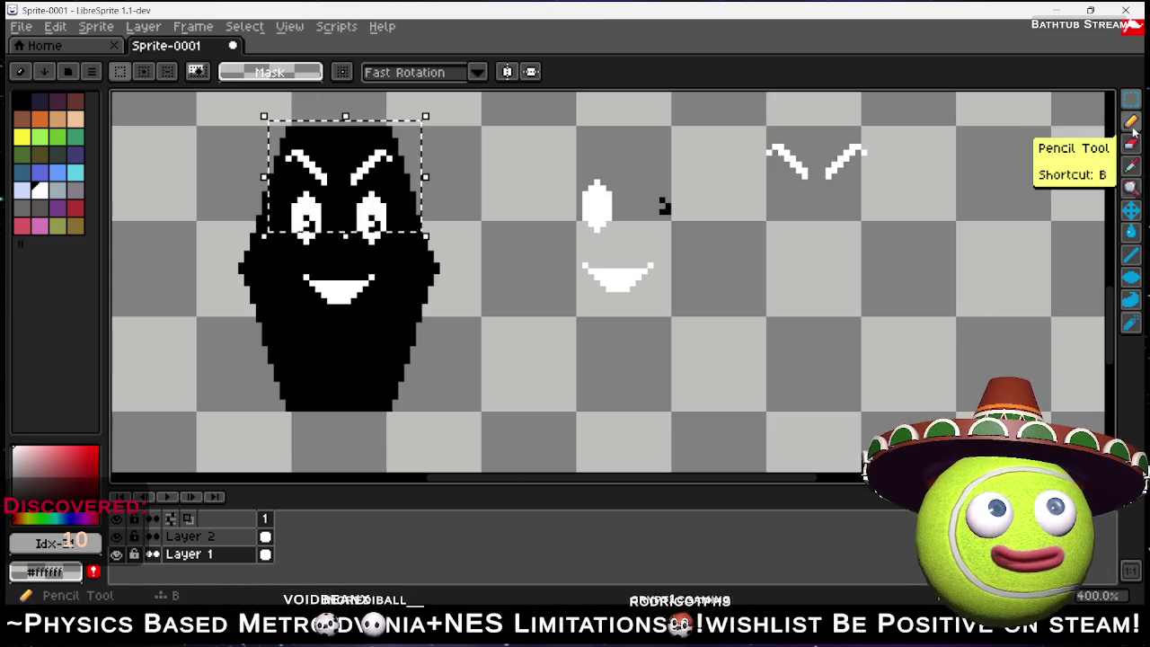
{"action": "scroll", "coordinate": [257, 135], "scroll_direction": "up", "scroll_amount": 5}
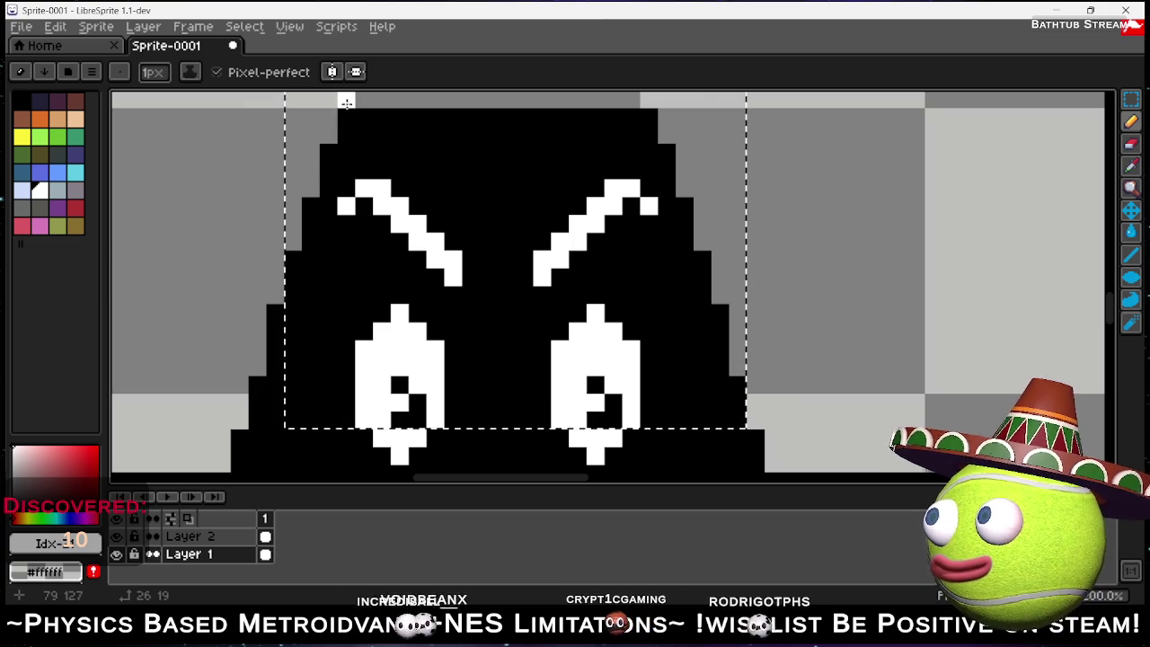
{"action": "mouse_move", "coordinate": [343, 103]}
{"action": "left_mouse_down"}
{"action": "mouse_move", "coordinate": [643, 106]}
{"action": "mouse_move", "coordinate": [666, 134]}
{"action": "left_mouse_up"}
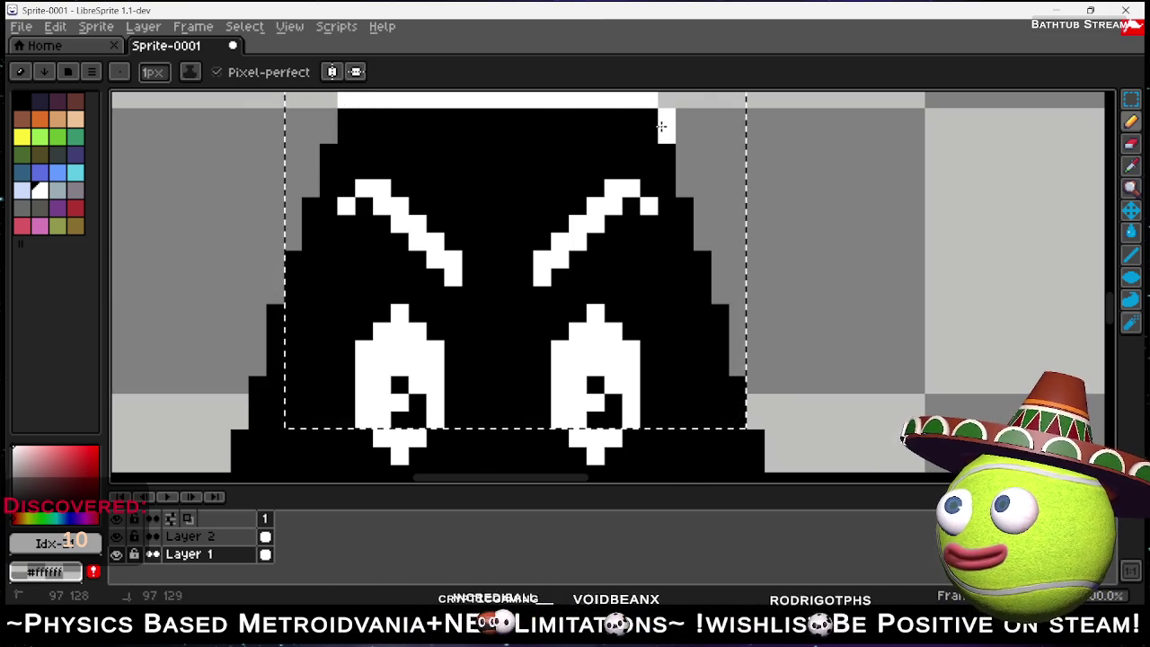
{"action": "mouse_move", "coordinate": [327, 115]}
{"action": "left_mouse_down"}
{"action": "mouse_move", "coordinate": [310, 185]}
{"action": "mouse_move", "coordinate": [293, 203]}
{"action": "mouse_move", "coordinate": [293, 248]}
{"action": "left_mouse_up"}
Clear the selection and toggle Layer 1's visibility to check the outline.
{"action": "key", "text": "ctrl+d"}
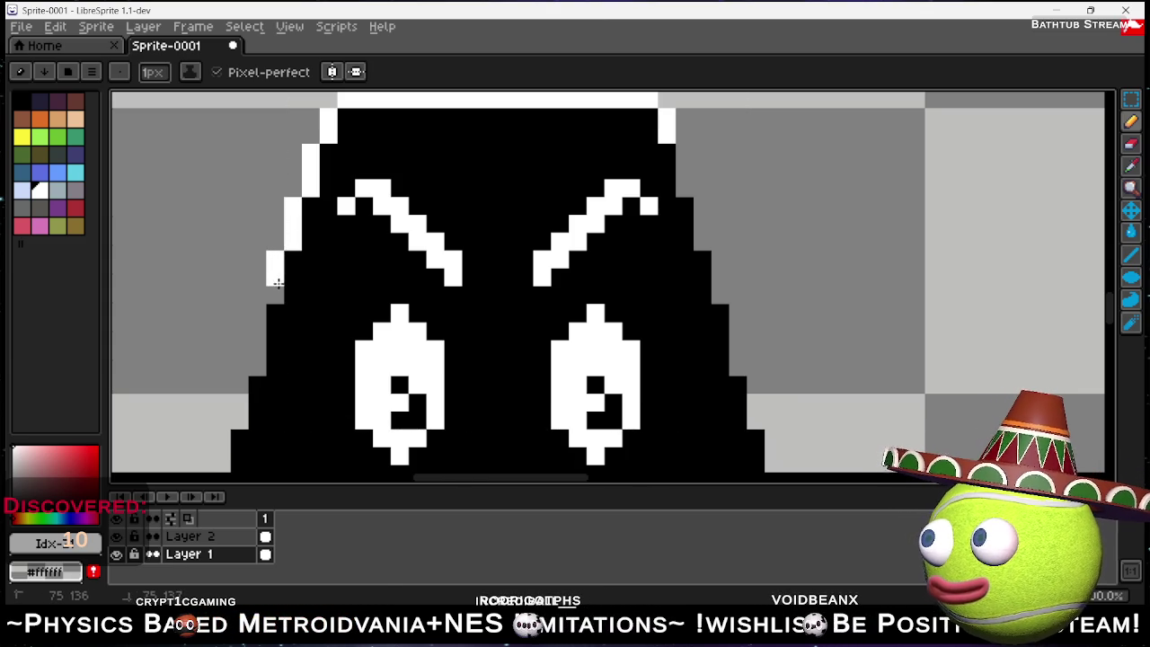
{"action": "left_click", "coordinate": [115, 554]}
{"action": "left_click", "coordinate": [115, 554]}
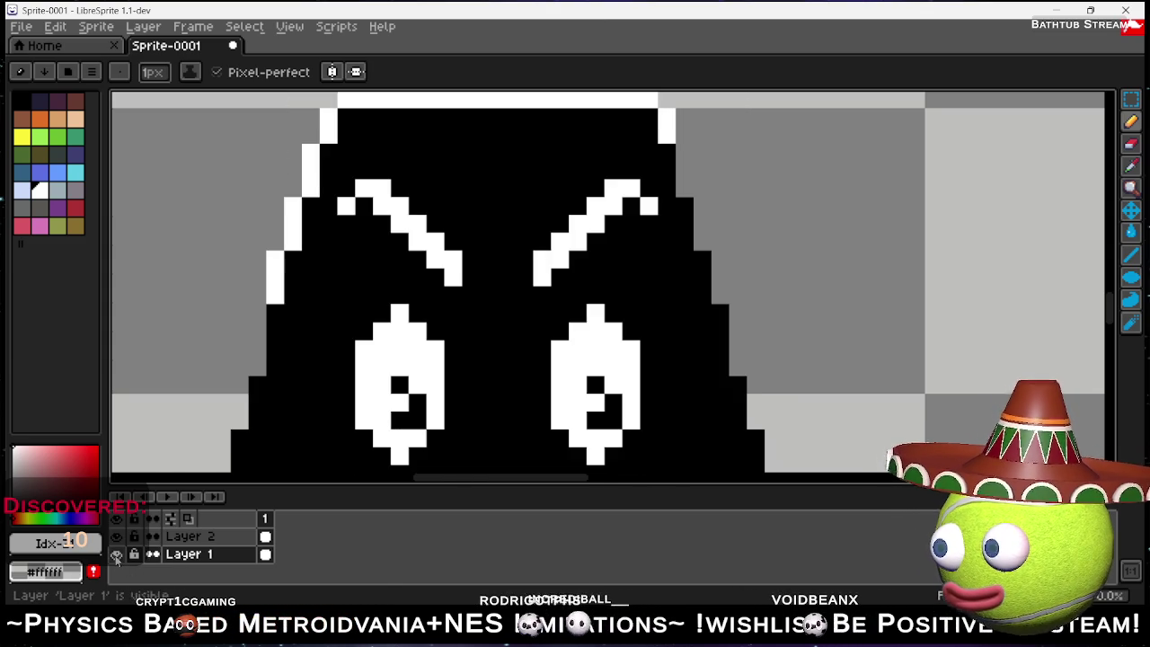
{"action": "scroll", "coordinate": [293, 332], "scroll_direction": "down", "scroll_amount": 6}
{"action": "scroll", "coordinate": [409, 259], "scroll_direction": "up", "scroll_amount": 3}
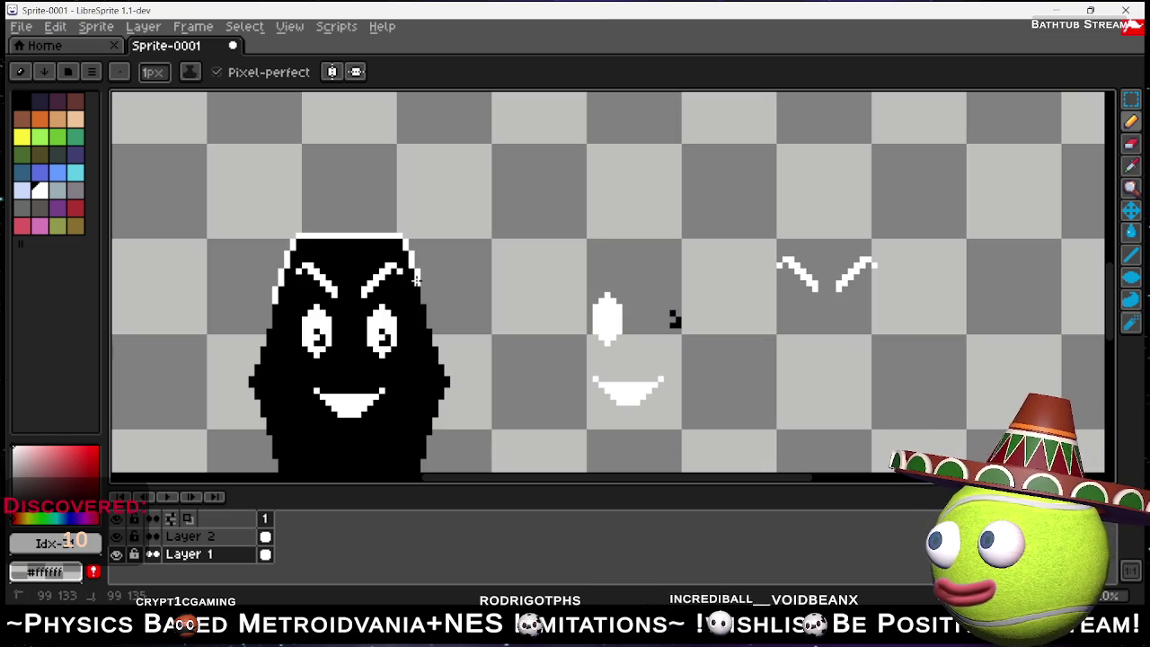
{"action": "left_click", "coordinate": [1136, 259]}
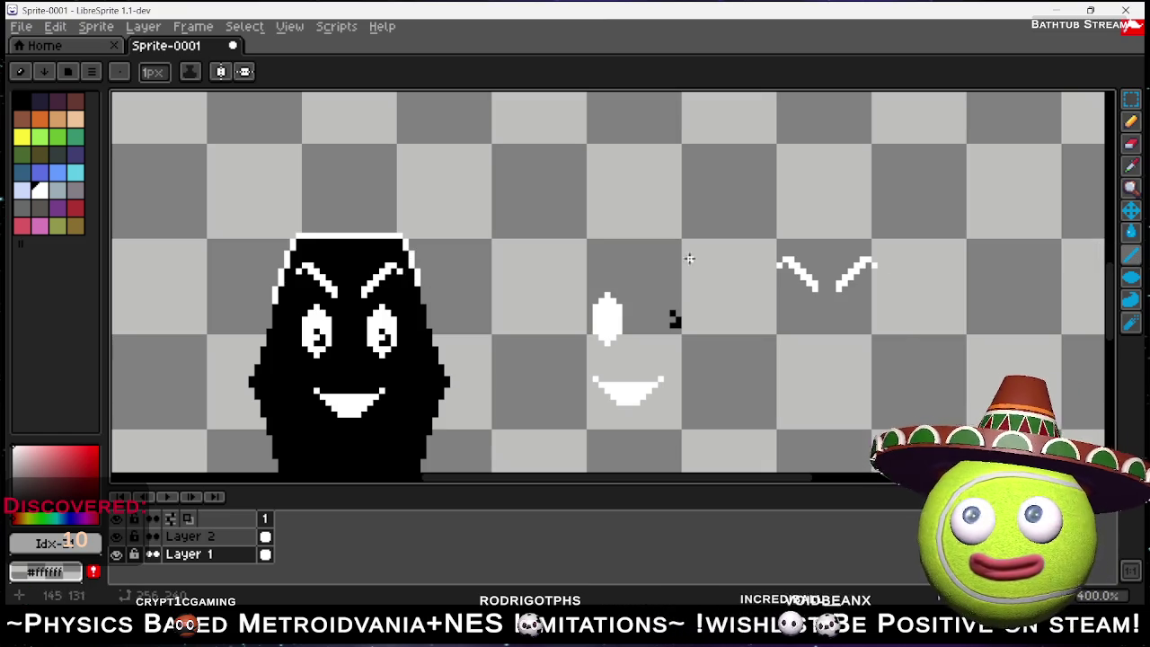
Draw a straight white outline segment along the blob's right edge.
{"action": "scroll", "coordinate": [393, 276], "scroll_direction": "up", "scroll_amount": 2}
{"action": "scroll", "coordinate": [449, 318], "scroll_direction": "down", "scroll_amount": 2}
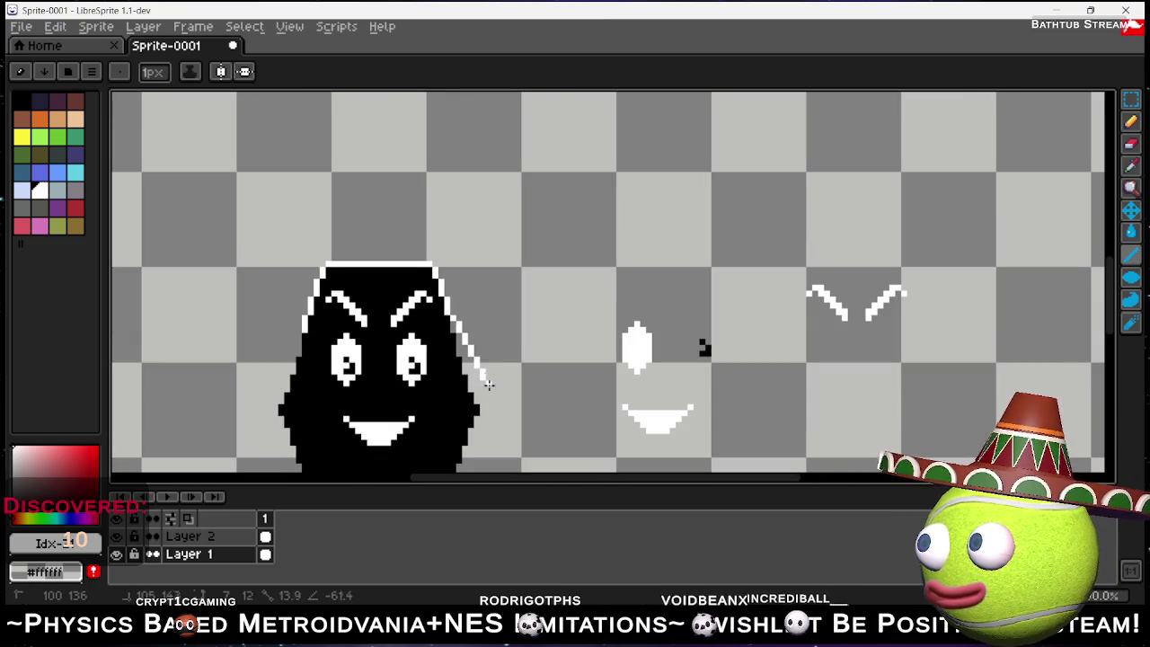
{"action": "mouse_move", "coordinate": [473, 392]}
{"action": "left_mouse_down"}
{"action": "mouse_move", "coordinate": [454, 328]}
{"action": "mouse_move", "coordinate": [466, 365]}
{"action": "left_mouse_up"}
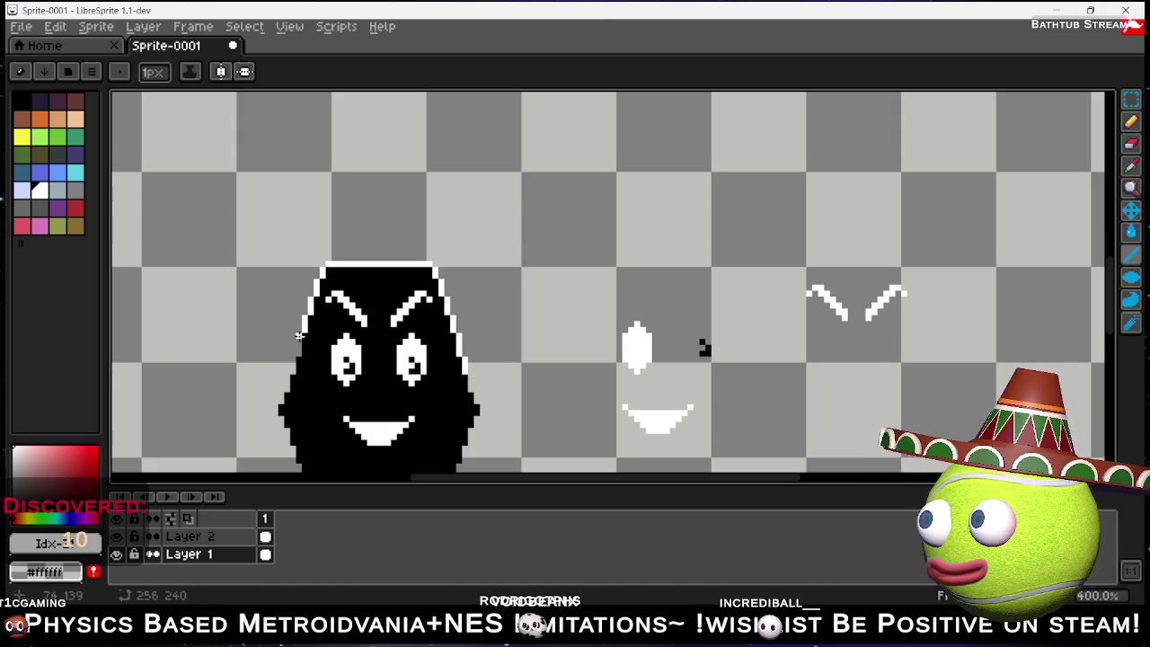
{"action": "scroll", "coordinate": [287, 334], "scroll_direction": "down", "scroll_amount": 1}
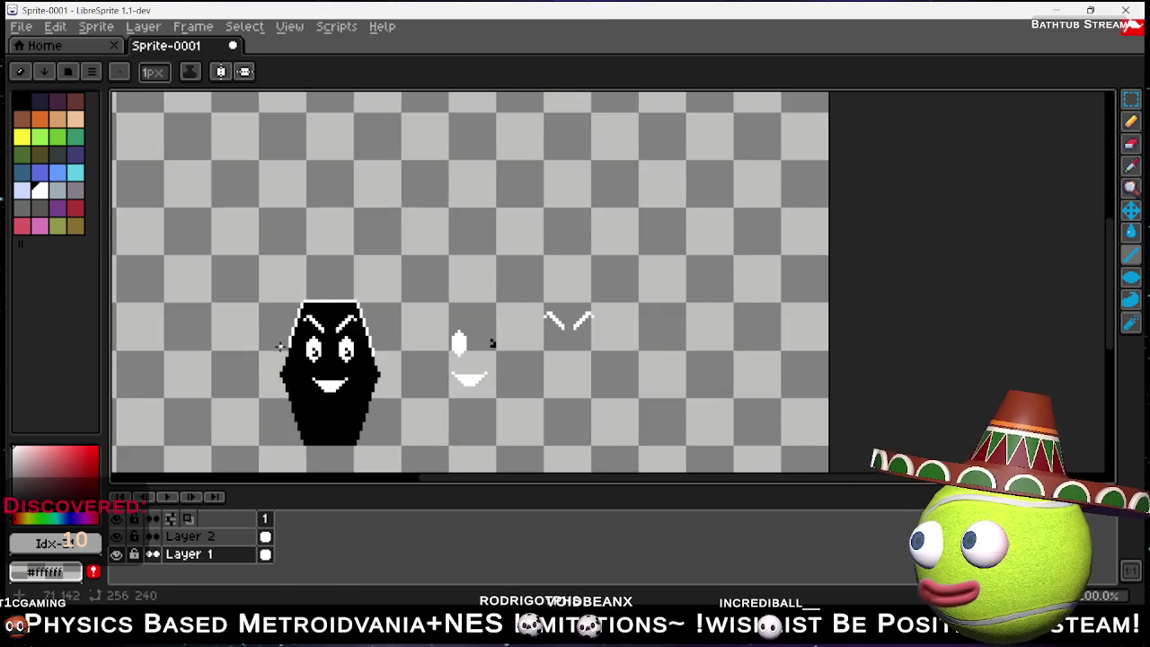
{"action": "scroll", "coordinate": [287, 341], "scroll_direction": "up", "scroll_amount": 2}
{"action": "scroll", "coordinate": [285, 359], "scroll_direction": "up", "scroll_amount": 1}
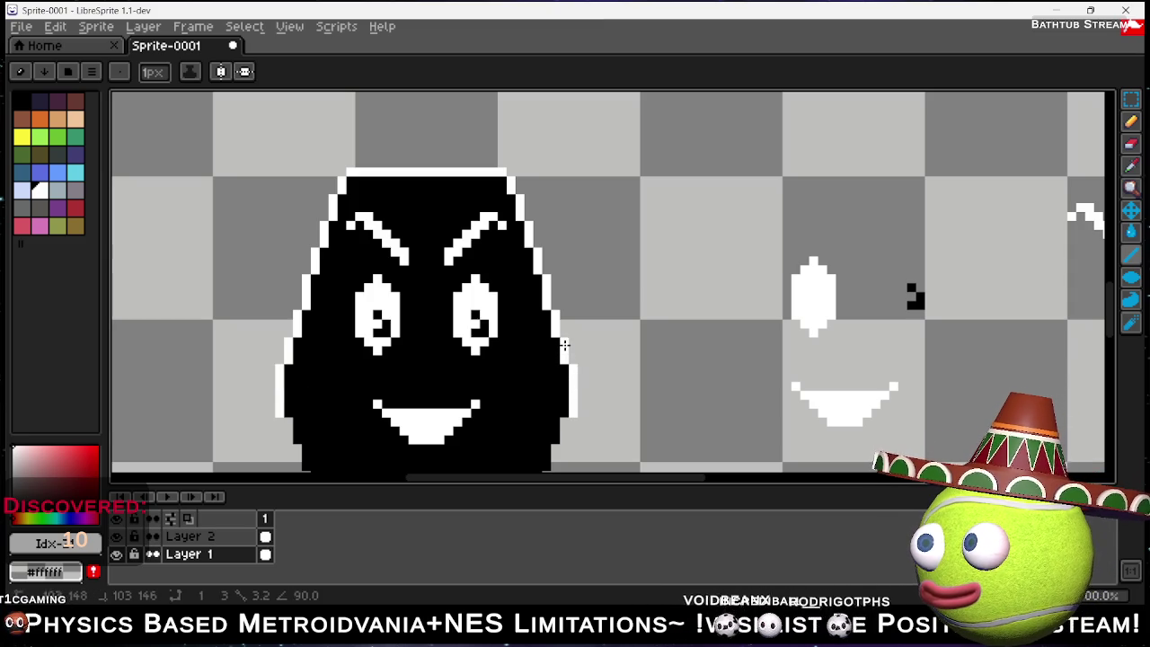
{"action": "scroll", "coordinate": [568, 333], "scroll_direction": "down", "scroll_amount": 4}
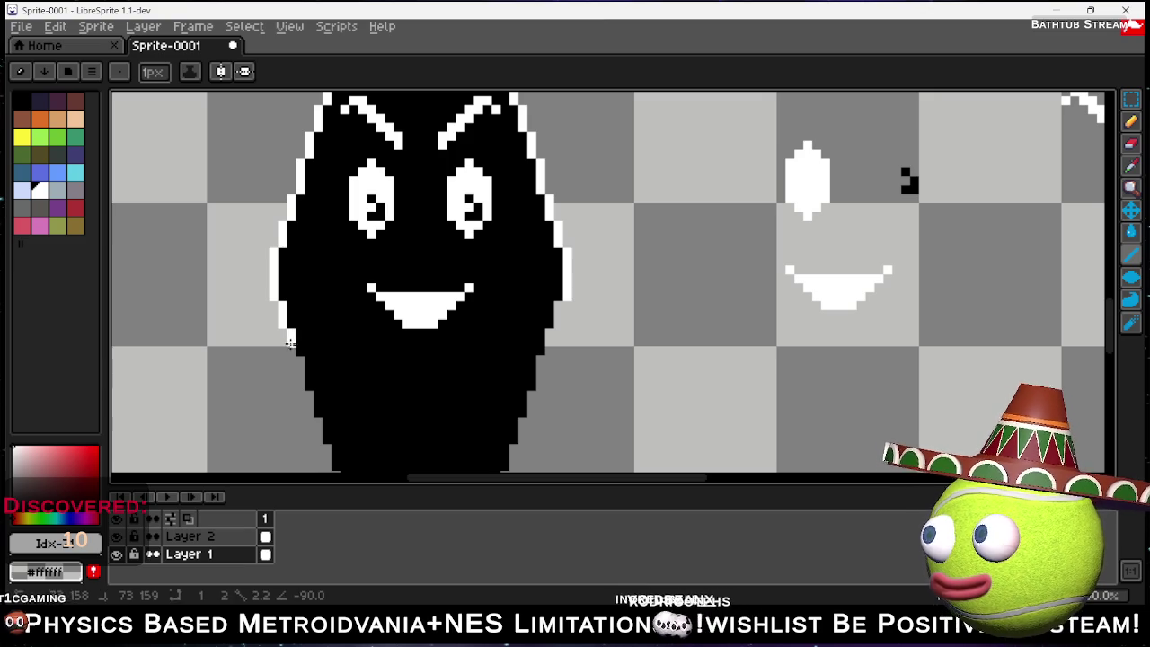
Add straight white outline lines down the lower-left edge and across the bottom.
{"action": "left_click_drag", "start_coordinate": [300, 359], "coordinate": [300, 369]}
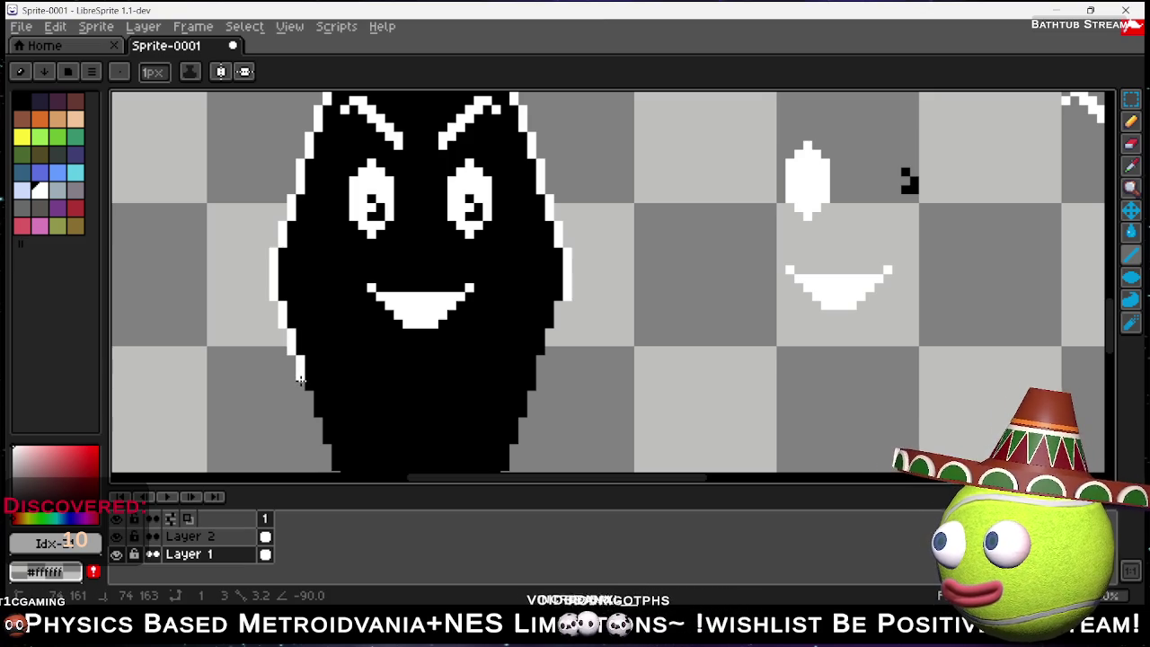
{"action": "left_click_drag", "start_coordinate": [308, 395], "coordinate": [317, 434]}
{"action": "scroll", "coordinate": [321, 422], "scroll_direction": "down", "scroll_amount": 2}
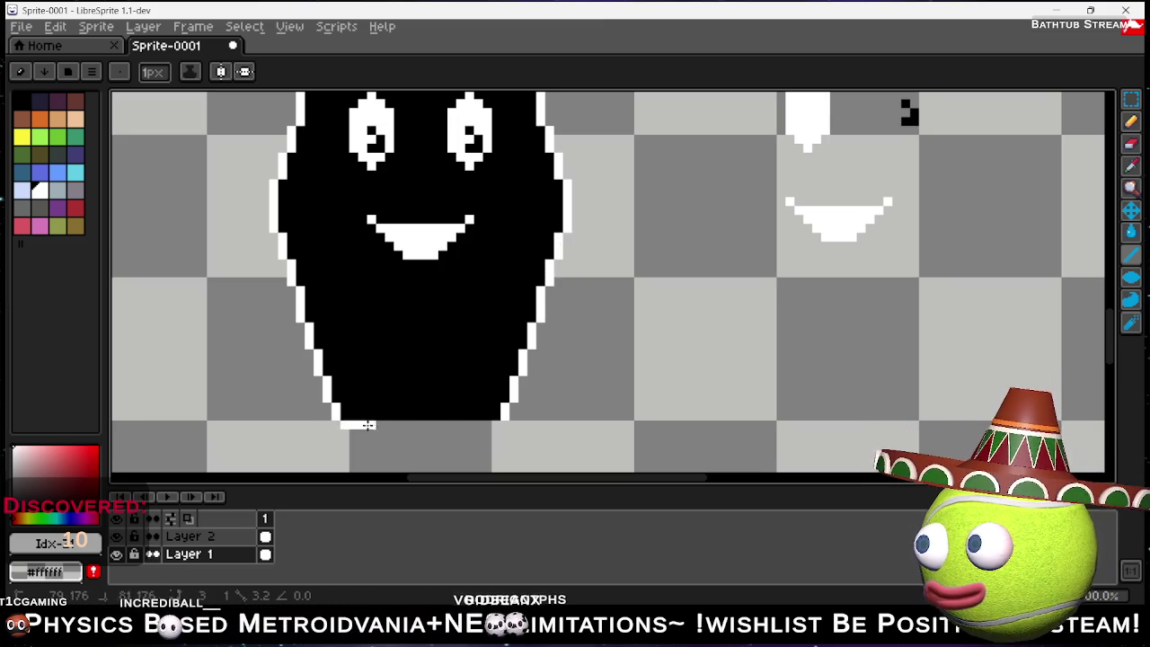
{"action": "left_click_drag", "start_coordinate": [447, 432], "coordinate": [496, 429]}
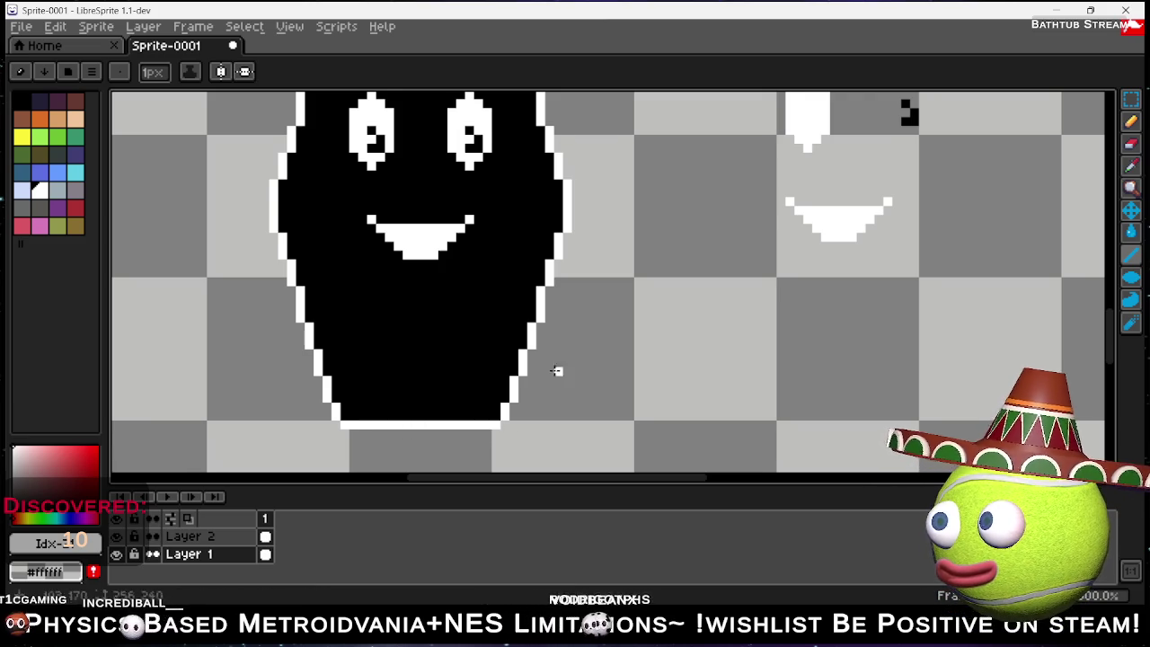
{"action": "scroll", "coordinate": [556, 370], "scroll_direction": "down", "scroll_amount": 4}
{"action": "scroll", "coordinate": [571, 356], "scroll_direction": "up", "scroll_amount": 1}
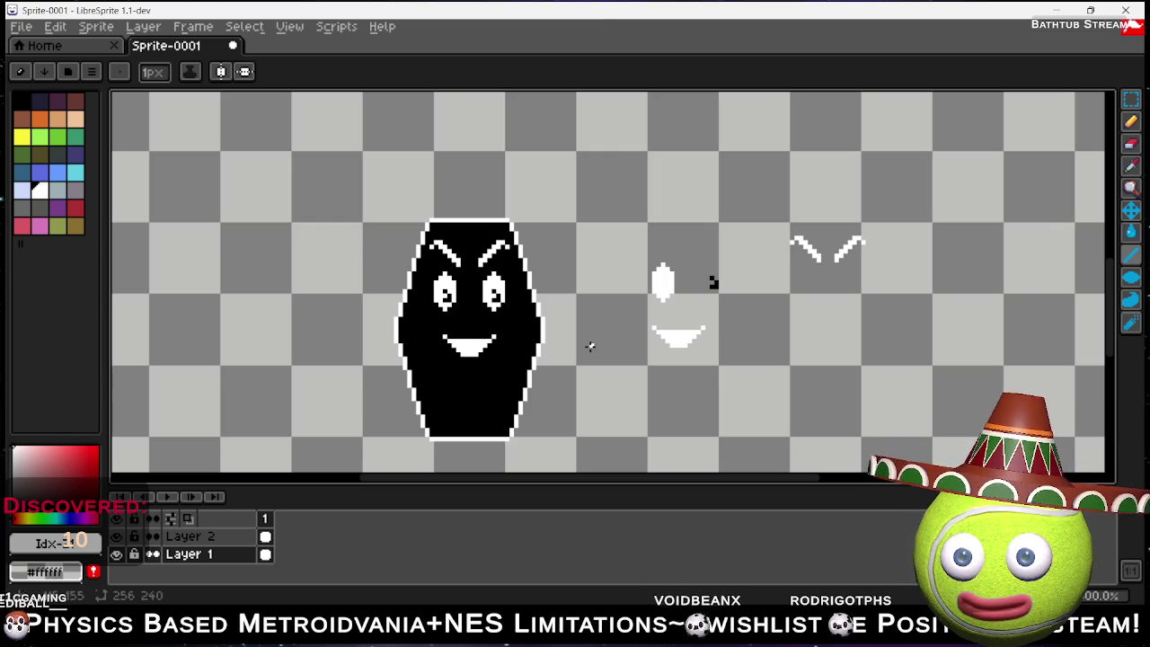
{"action": "left_click", "coordinate": [1131, 100]}
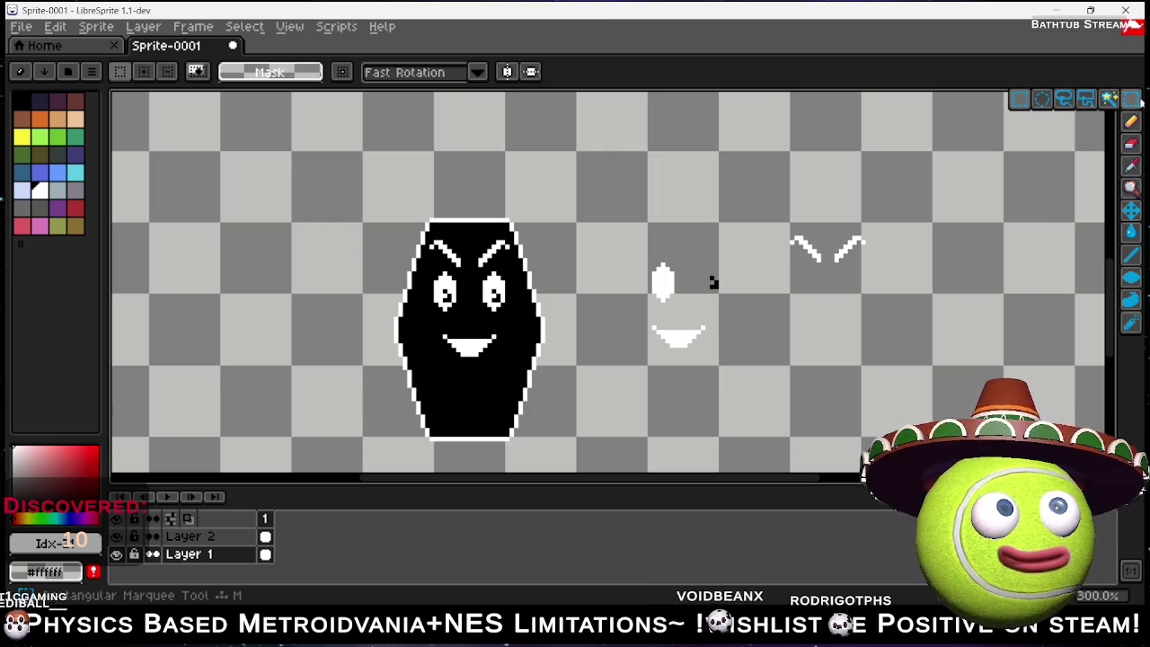
Place a copy of the outlined black blob body to the right of the face parts.
{"action": "mouse_move", "coordinate": [368, 193]}
{"action": "left_mouse_down"}
{"action": "mouse_move", "coordinate": [587, 465]}
{"action": "mouse_move", "coordinate": [575, 458]}
{"action": "left_mouse_up"}
{"action": "mouse_move", "coordinate": [536, 361]}
{"action": "left_mouse_down"}
{"action": "mouse_move", "coordinate": [1003, 351]}
{"action": "mouse_move", "coordinate": [1030, 363]}
{"action": "mouse_move", "coordinate": [1023, 354]}
{"action": "left_mouse_up"}
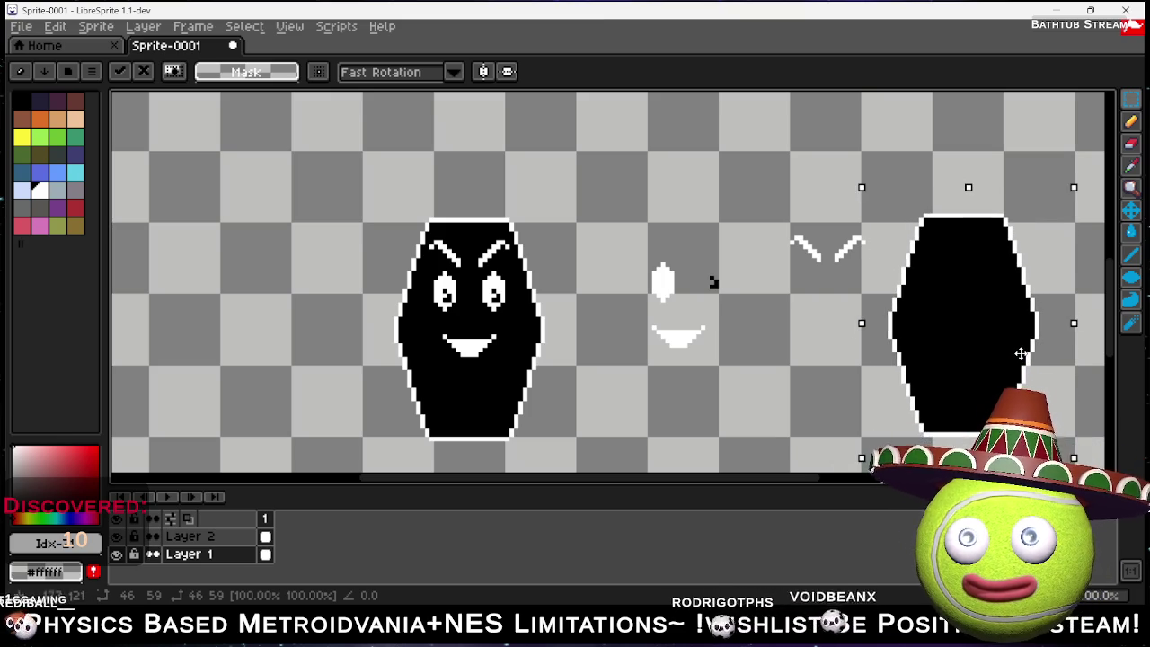
{"action": "left_click", "coordinate": [782, 407]}
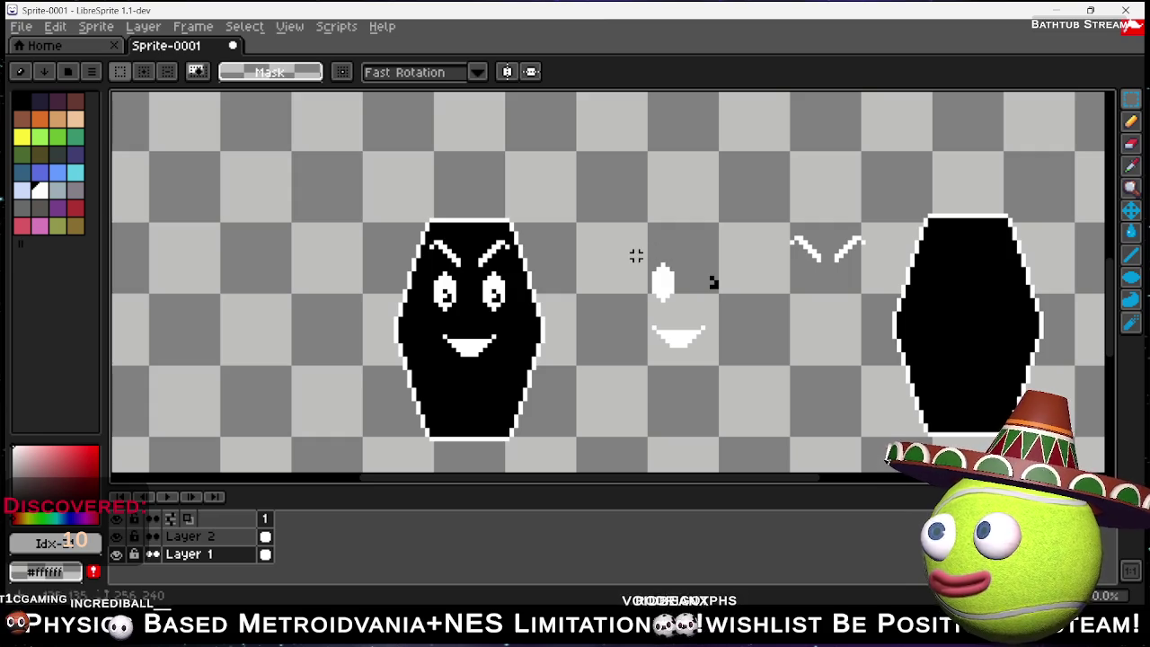
{"action": "mouse_move", "coordinate": [752, 193]}
{"action": "left_mouse_down"}
{"action": "mouse_move", "coordinate": [868, 272]}
{"action": "mouse_move", "coordinate": [815, 289]}
{"action": "mouse_move", "coordinate": [833, 289]}
{"action": "left_mouse_up"}
{"action": "left_click", "coordinate": [796, 332]}
Rearrange the loose eyebrows, eye, pupil and mouth pieces into a tidy group.
{"action": "key", "text": "Up"}
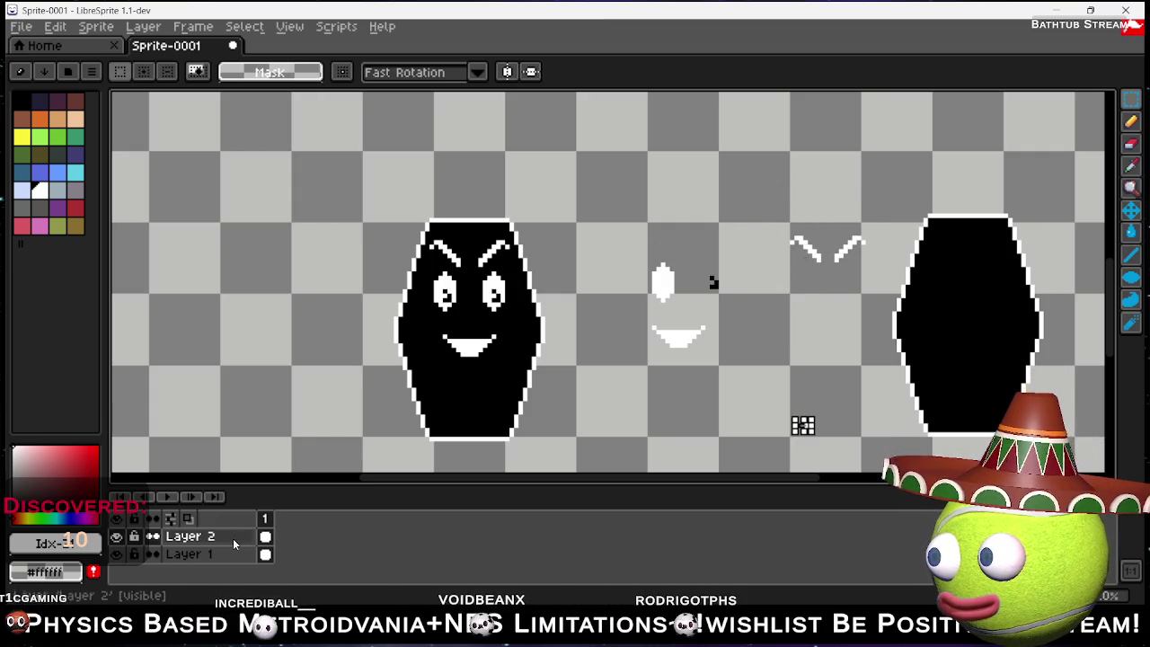
{"action": "mouse_move", "coordinate": [782, 219]}
{"action": "left_mouse_down"}
{"action": "mouse_move", "coordinate": [821, 278]}
{"action": "mouse_move", "coordinate": [844, 285]}
{"action": "mouse_move", "coordinate": [807, 291]}
{"action": "mouse_move", "coordinate": [847, 310]}
{"action": "mouse_move", "coordinate": [843, 319]}
{"action": "left_mouse_up"}
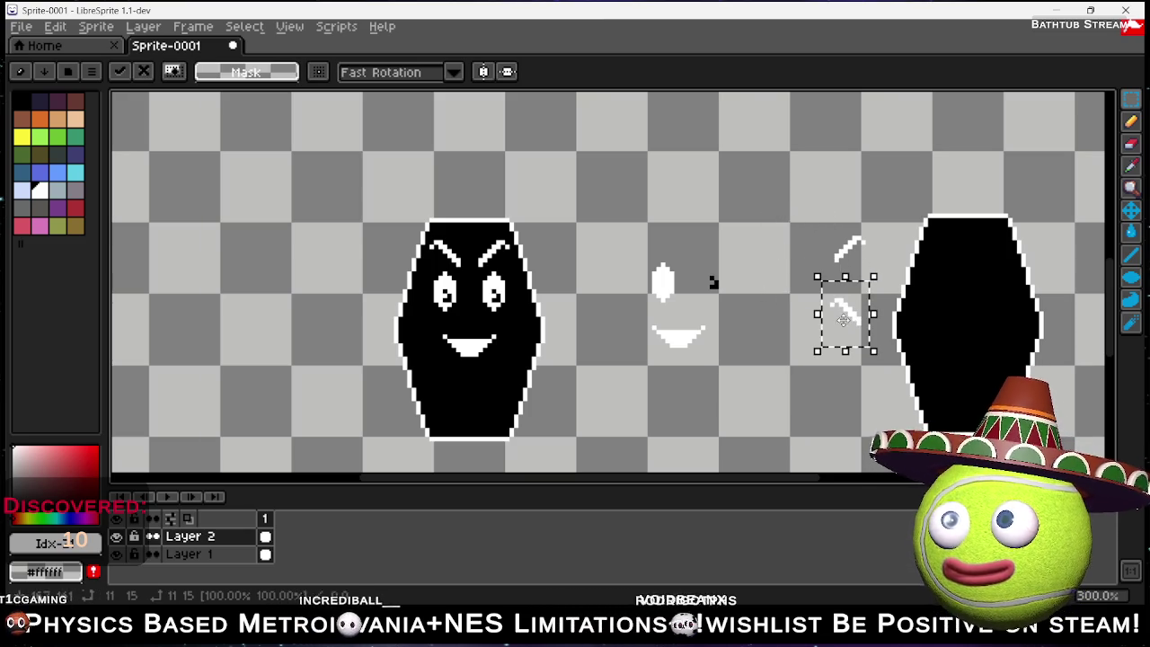
{"action": "left_click", "coordinate": [773, 256]}
{"action": "mouse_move", "coordinate": [684, 312]}
{"action": "left_mouse_down"}
{"action": "mouse_move", "coordinate": [747, 256]}
{"action": "mouse_move", "coordinate": [803, 265]}
{"action": "left_mouse_up"}
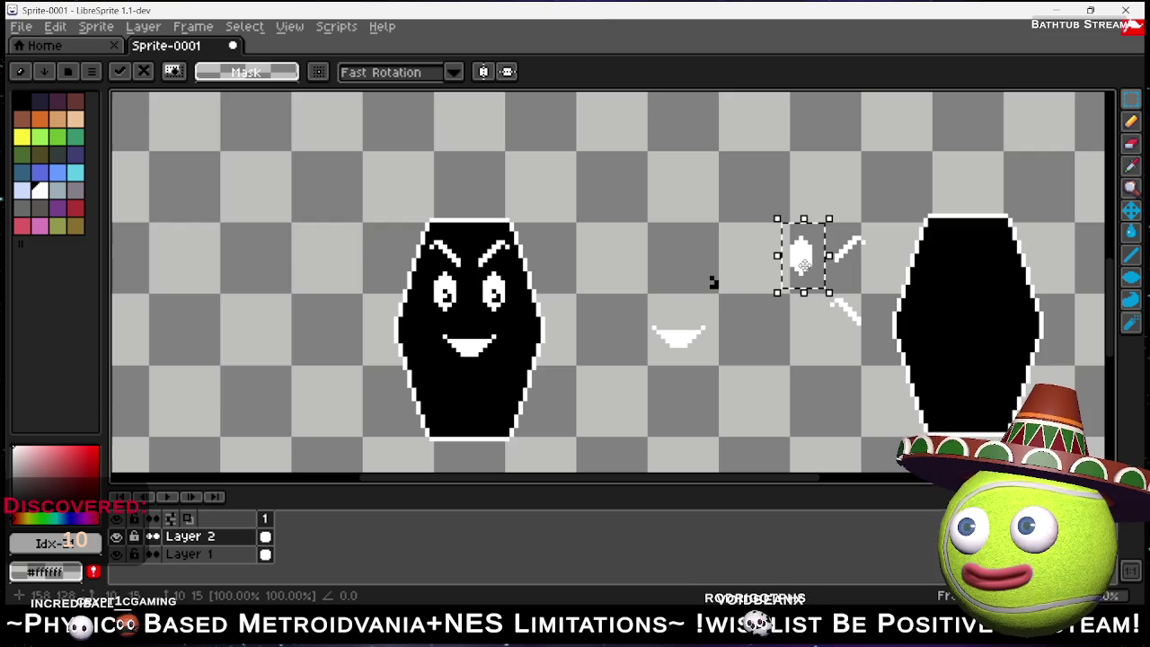
{"action": "left_click", "coordinate": [724, 307]}
{"action": "mouse_move", "coordinate": [696, 262]}
{"action": "left_mouse_down"}
{"action": "mouse_move", "coordinate": [745, 296]}
{"action": "mouse_move", "coordinate": [770, 280]}
{"action": "mouse_move", "coordinate": [799, 301]}
{"action": "left_mouse_up"}
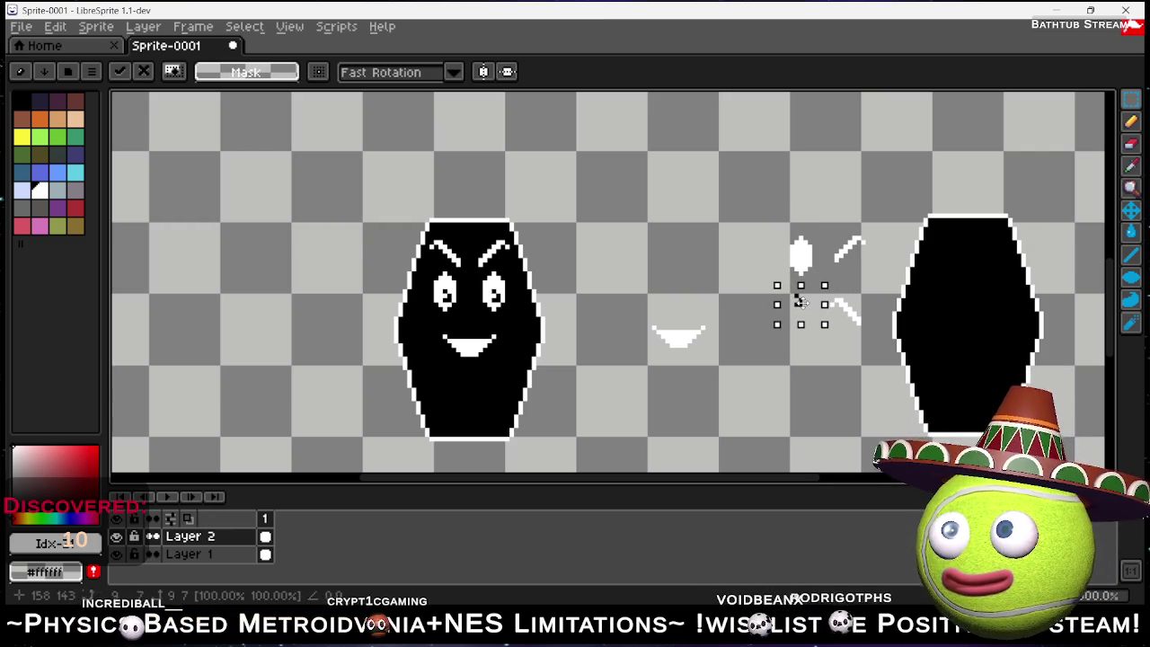
{"action": "left_click", "coordinate": [709, 375]}
{"action": "mouse_move", "coordinate": [726, 350]}
{"action": "left_mouse_down"}
{"action": "mouse_move", "coordinate": [611, 308]}
{"action": "mouse_move", "coordinate": [643, 310]}
{"action": "mouse_move", "coordinate": [800, 385]}
{"action": "mouse_move", "coordinate": [824, 349]}
{"action": "left_mouse_up"}
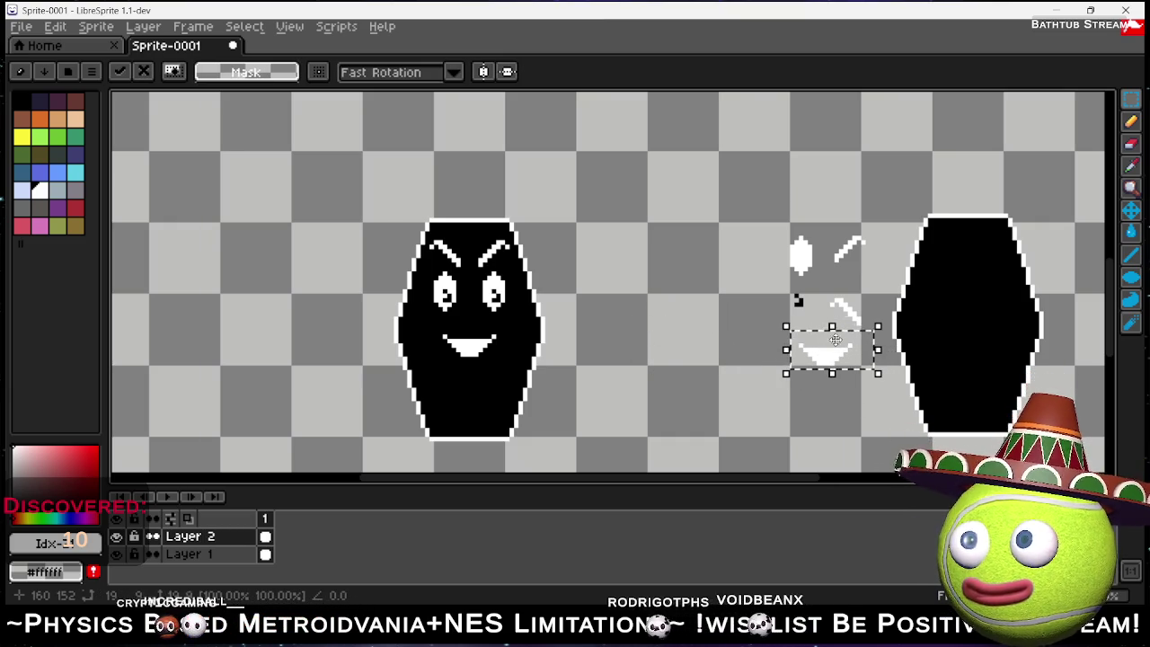
{"action": "left_click_drag", "start_coordinate": [832, 219], "coordinate": [869, 271]}
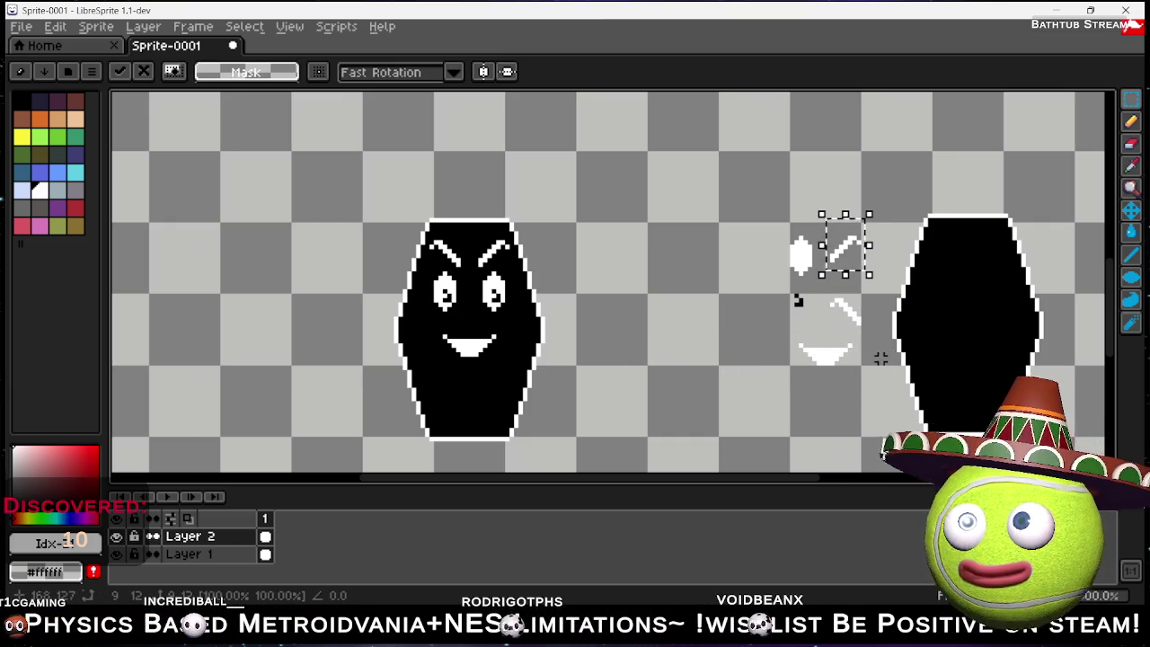
{"action": "left_click", "coordinate": [724, 278]}
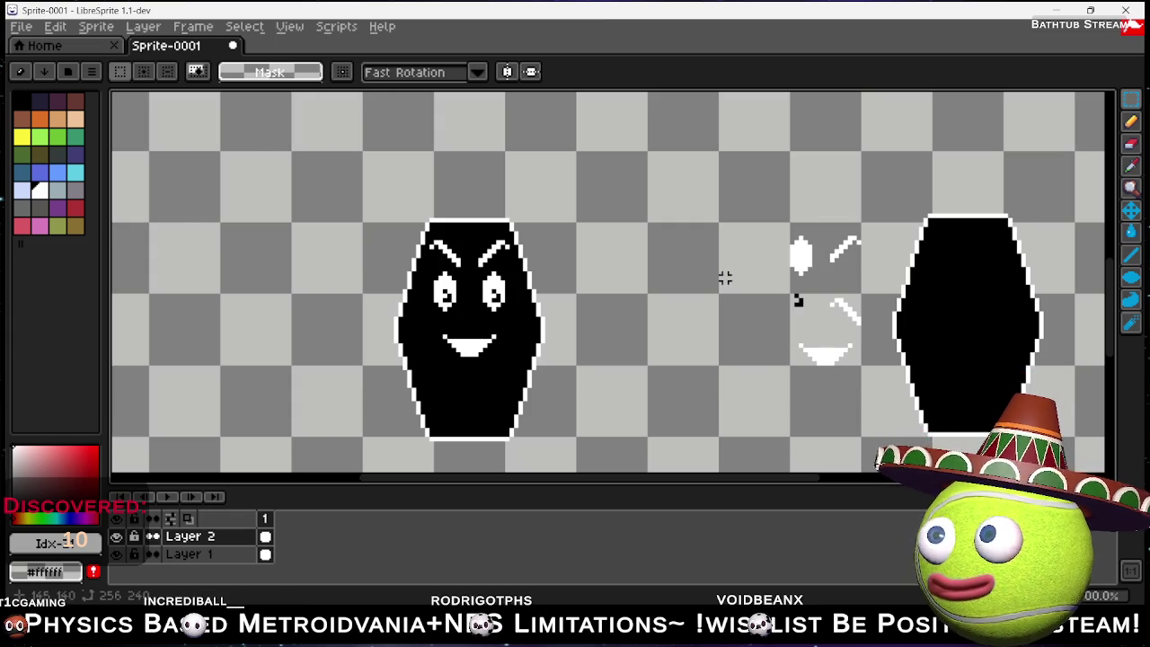
On Layer 1, shift the plain hexagon body slightly left toward the face parts.
{"action": "left_click_drag", "start_coordinate": [894, 216], "coordinate": [1054, 436]}
{"action": "left_click", "coordinate": [995, 376]}
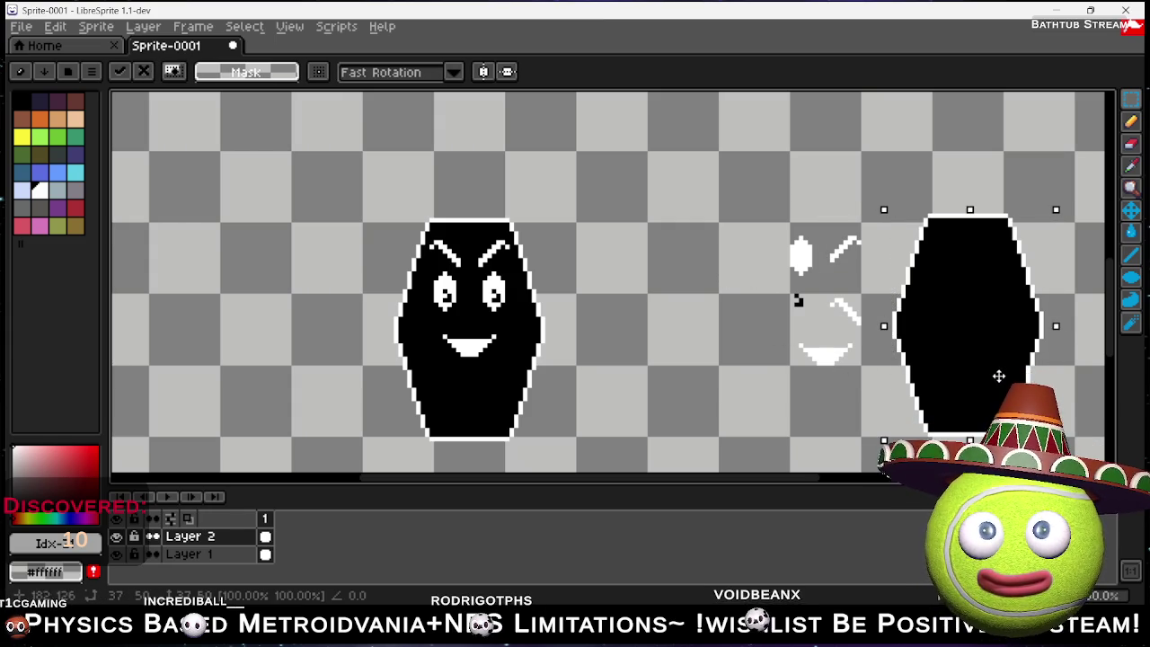
{"action": "left_click", "coordinate": [233, 550]}
{"action": "left_click_drag", "start_coordinate": [953, 331], "coordinate": [932, 331]}
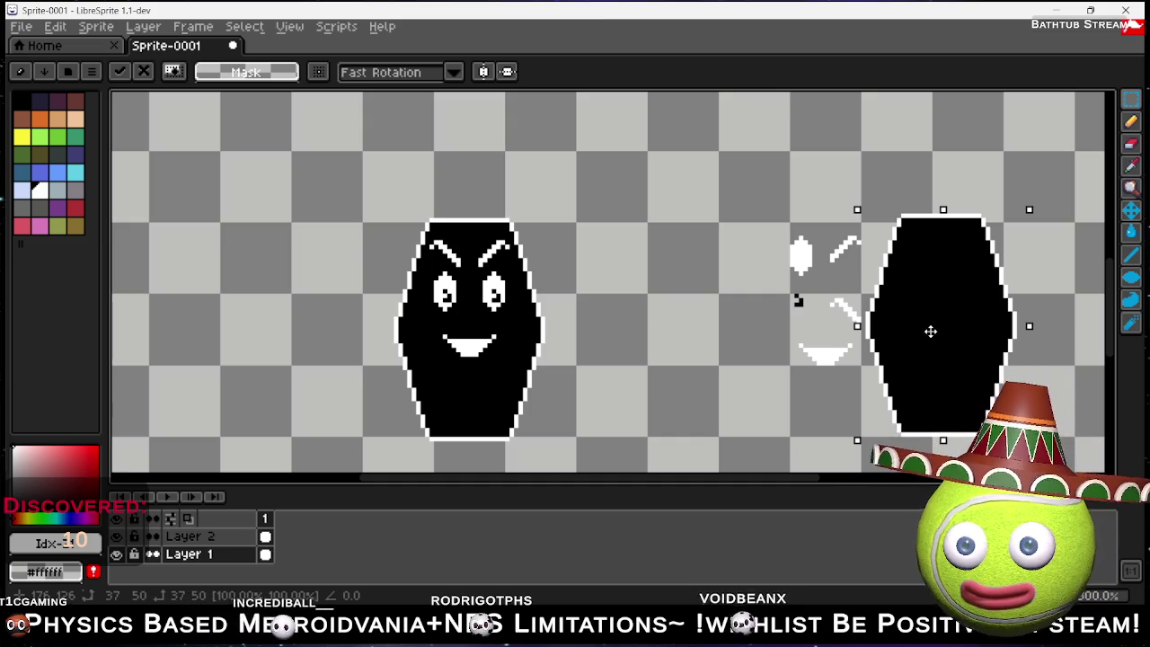
{"action": "left_click", "coordinate": [693, 309]}
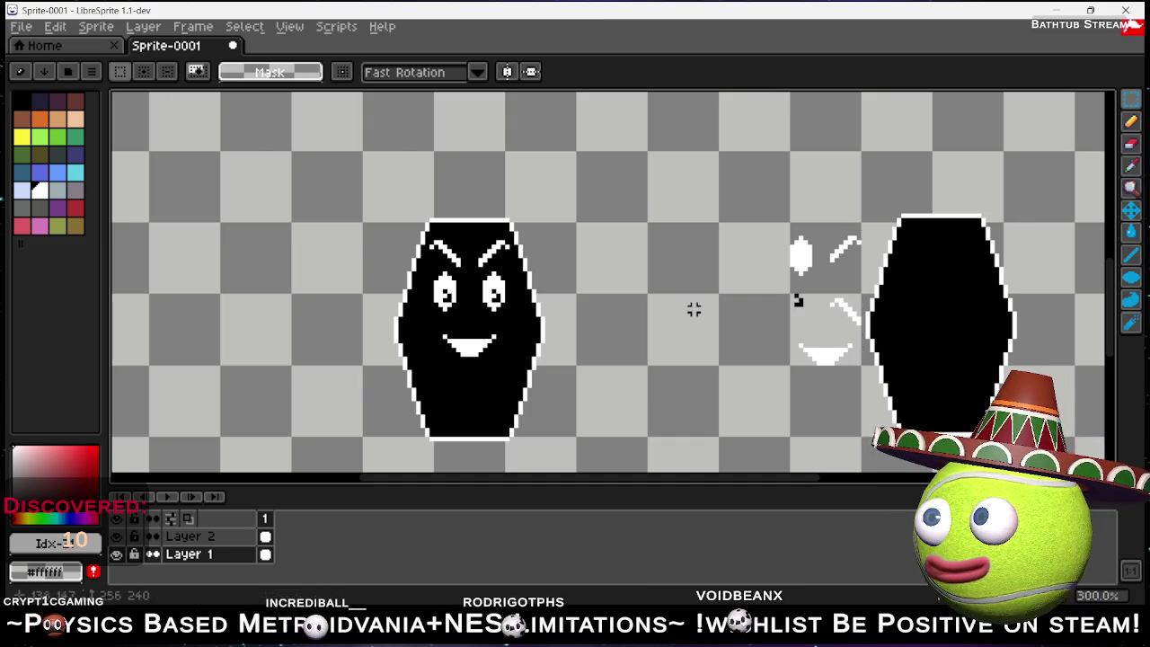
Zoom out to review the whole canvas, then bring up the File menu.
{"action": "scroll", "coordinate": [662, 306], "scroll_direction": "down", "scroll_amount": 5}
{"action": "scroll", "coordinate": [632, 301], "scroll_direction": "up", "scroll_amount": 4}
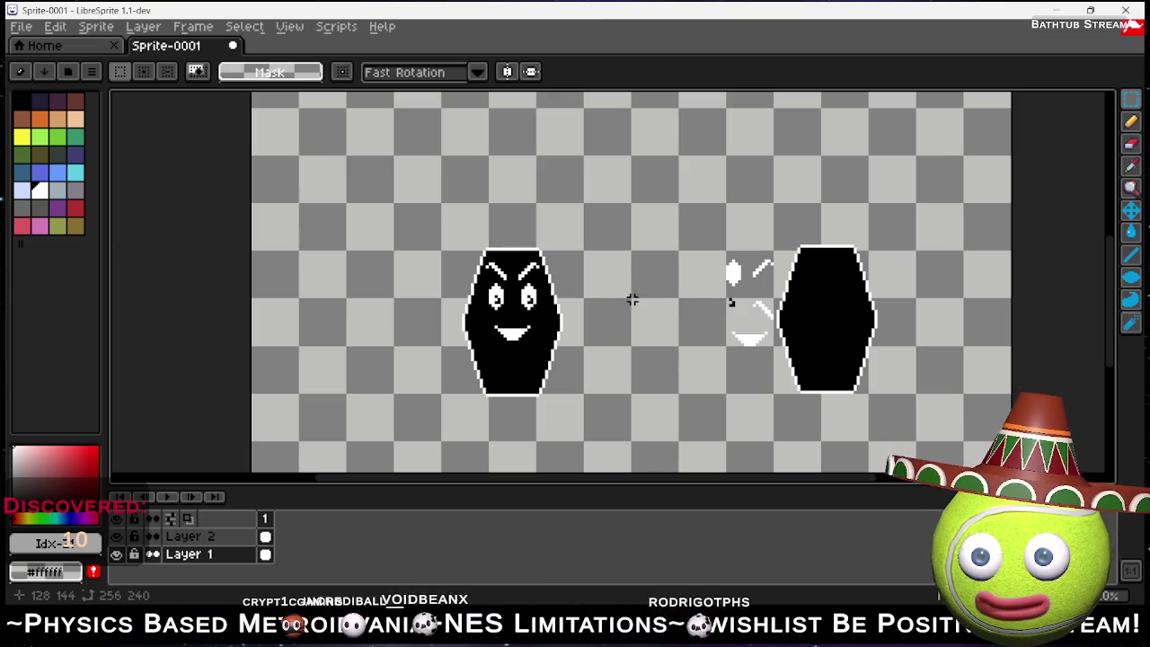
{"action": "scroll", "coordinate": [600, 241], "scroll_direction": "down", "scroll_amount": 1}
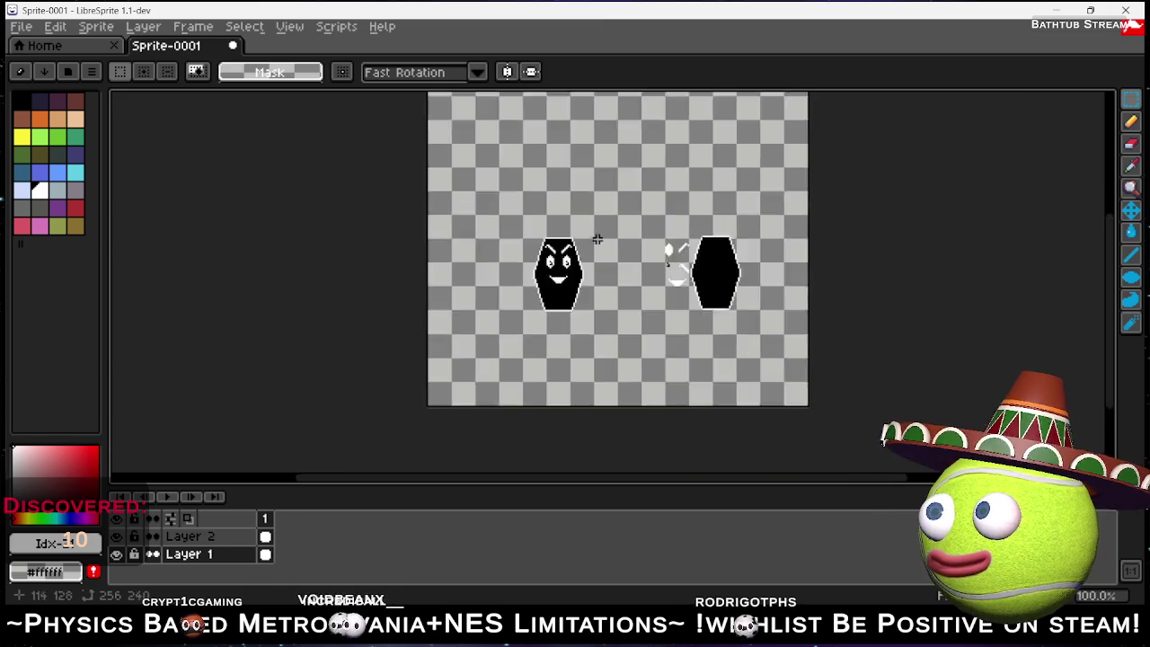
{"action": "scroll", "coordinate": [605, 249], "scroll_direction": "up", "scroll_amount": 1}
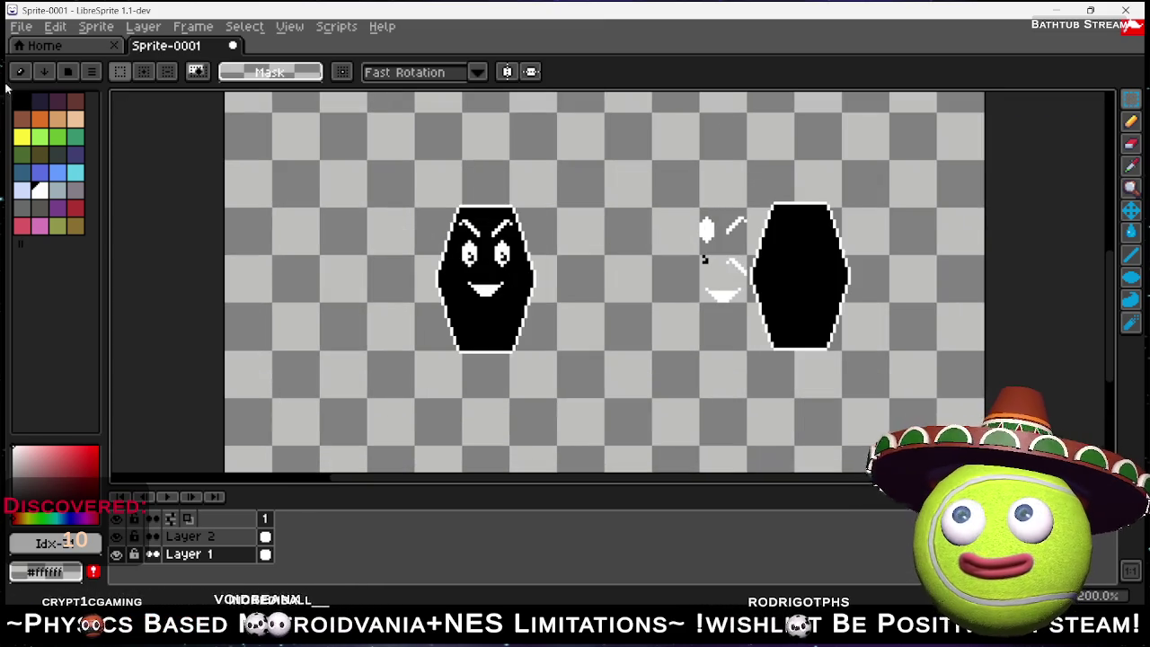
{"action": "left_click", "coordinate": [81, 26]}
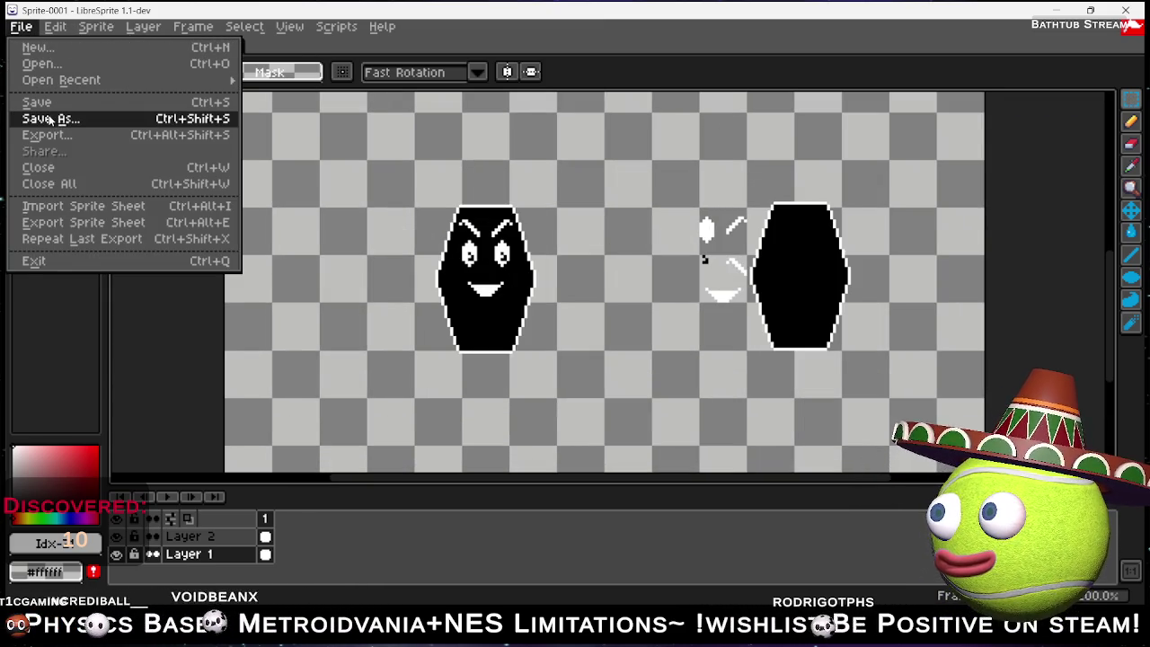
Save the sprite as Shop Polygon.ase and close LibreSprite.
{"action": "left_click", "coordinate": [50, 118]}
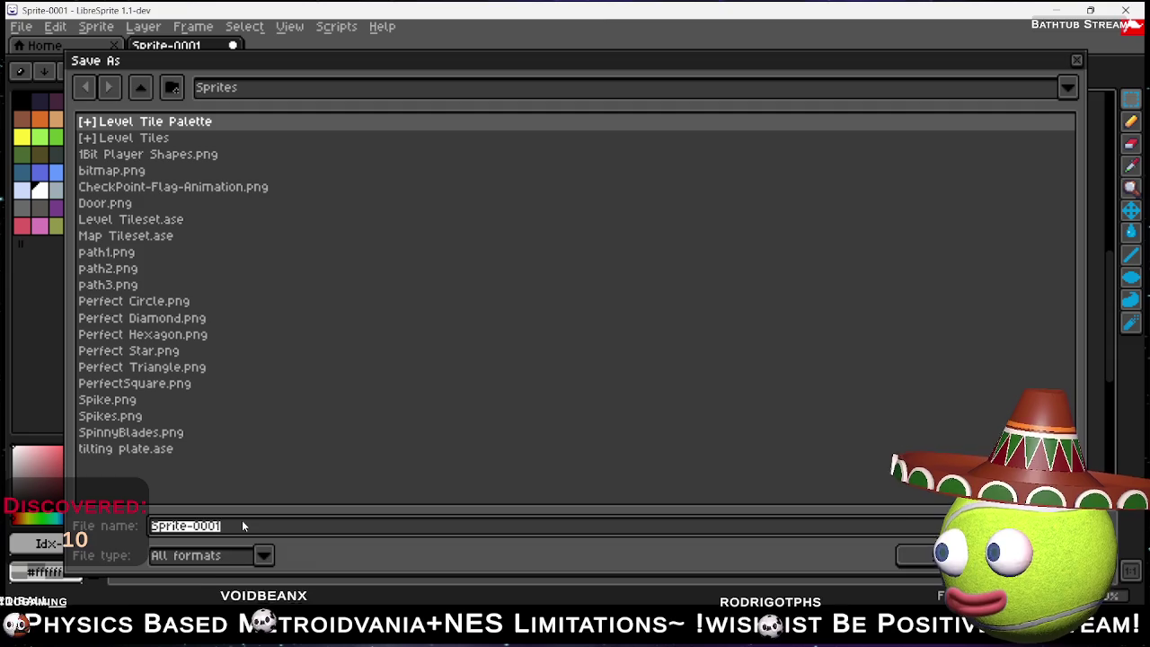
{"action": "type", "text": "Shop Polygon"}
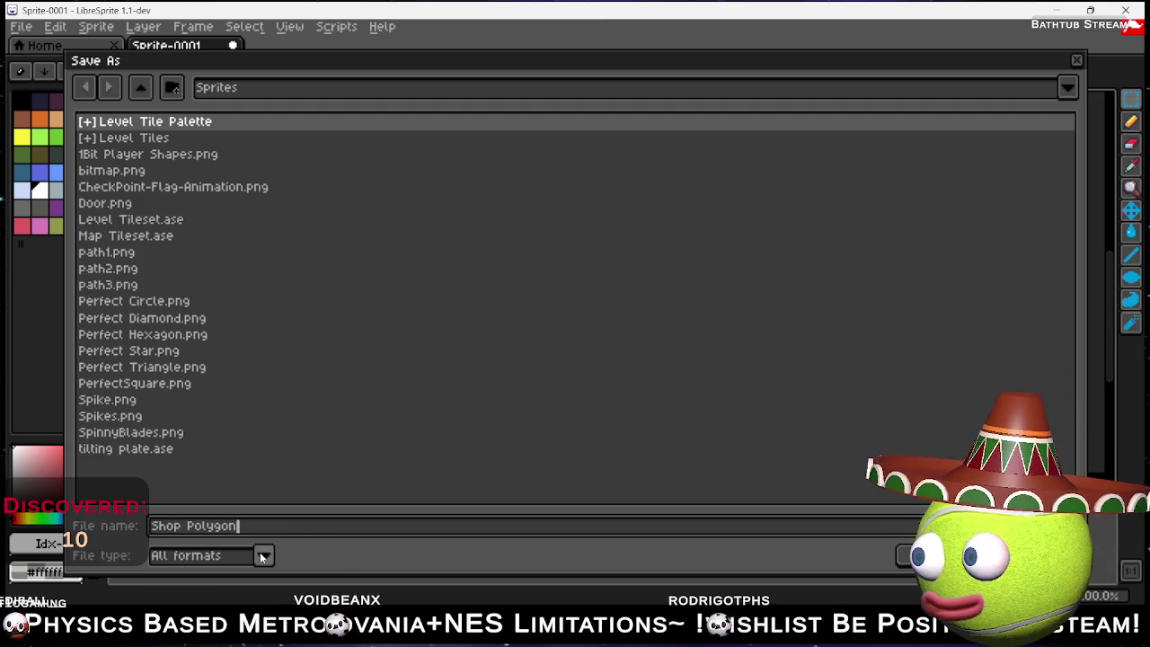
{"action": "left_click", "coordinate": [263, 556]}
{"action": "left_click", "coordinate": [190, 346]}
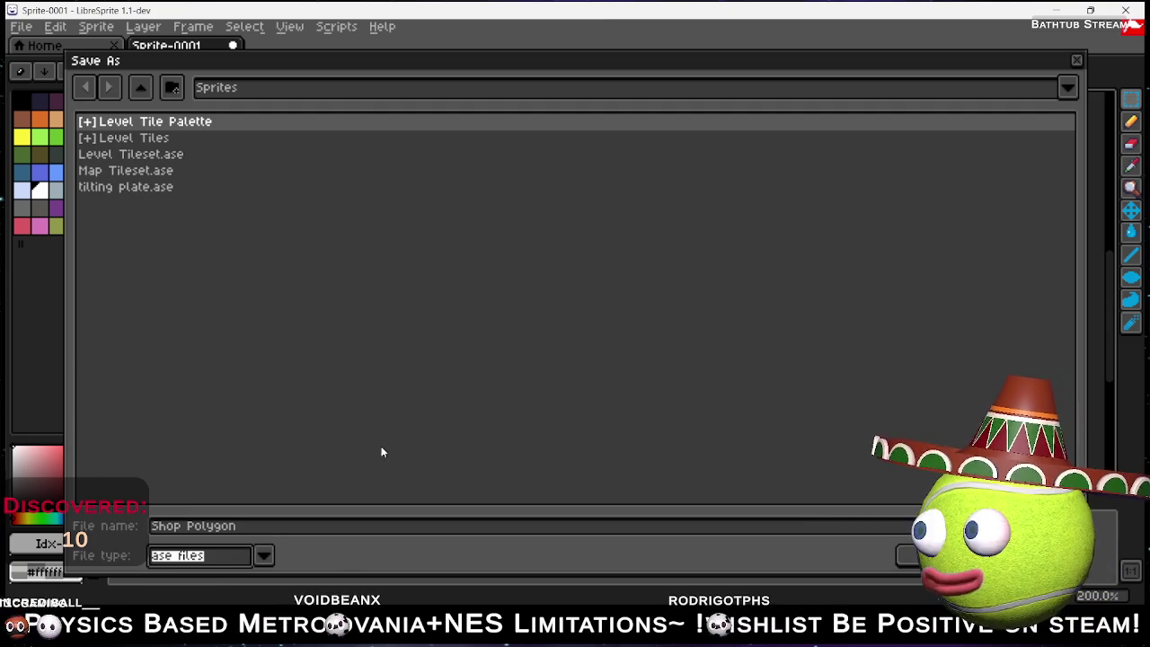
{"action": "left_click", "coordinate": [916, 555]}
{"action": "left_click", "coordinate": [1134, 7]}
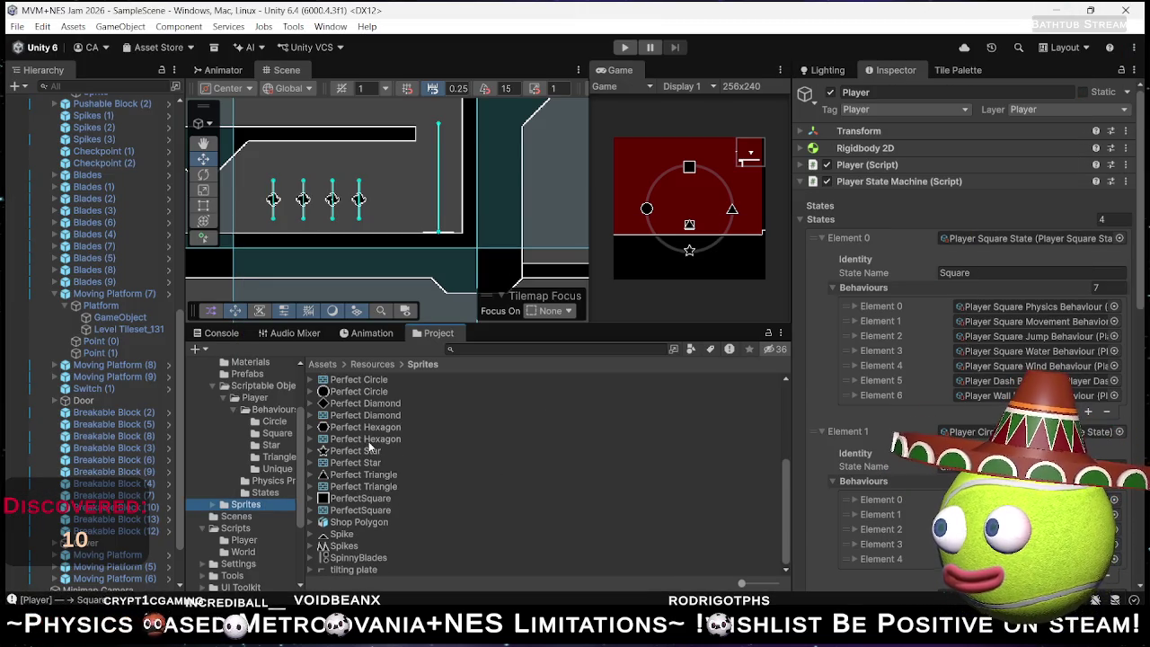
Set Shop Polygon's import to Sprite Sheet with 16 pixels per unit and mosaic padding 0.
{"action": "scroll", "coordinate": [373, 444], "scroll_direction": "up", "scroll_amount": 3}
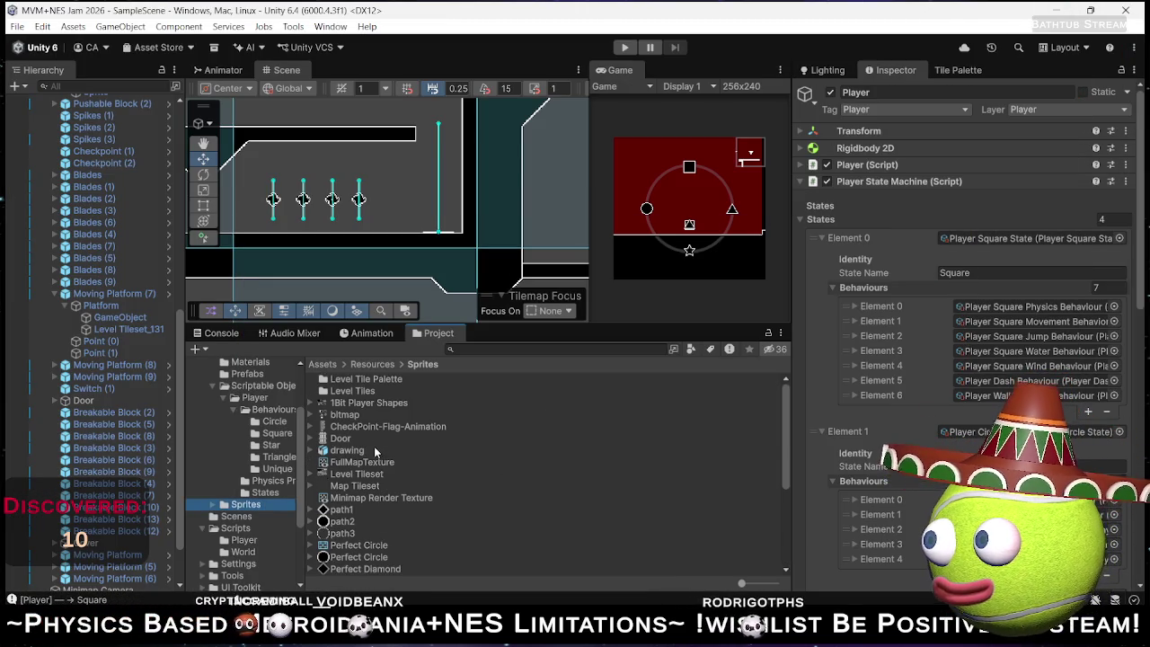
{"action": "scroll", "coordinate": [374, 446], "scroll_direction": "down", "scroll_amount": 4}
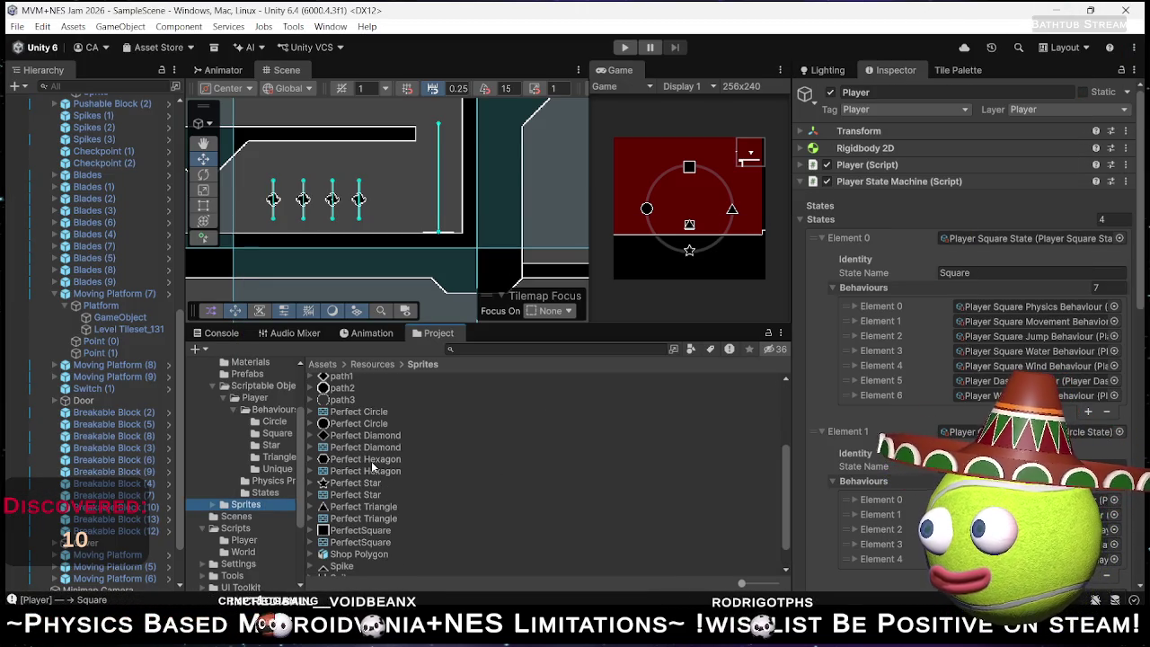
{"action": "scroll", "coordinate": [372, 530], "scroll_direction": "down", "scroll_amount": 1}
{"action": "left_click", "coordinate": [366, 523]}
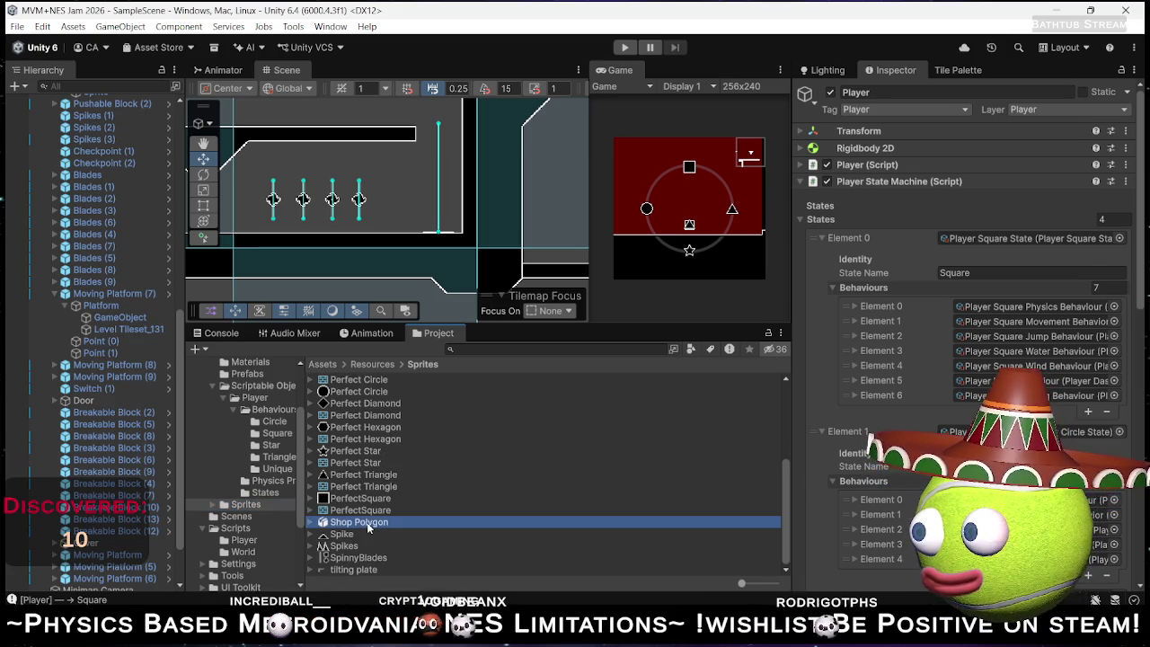
{"action": "left_click", "coordinate": [979, 141]}
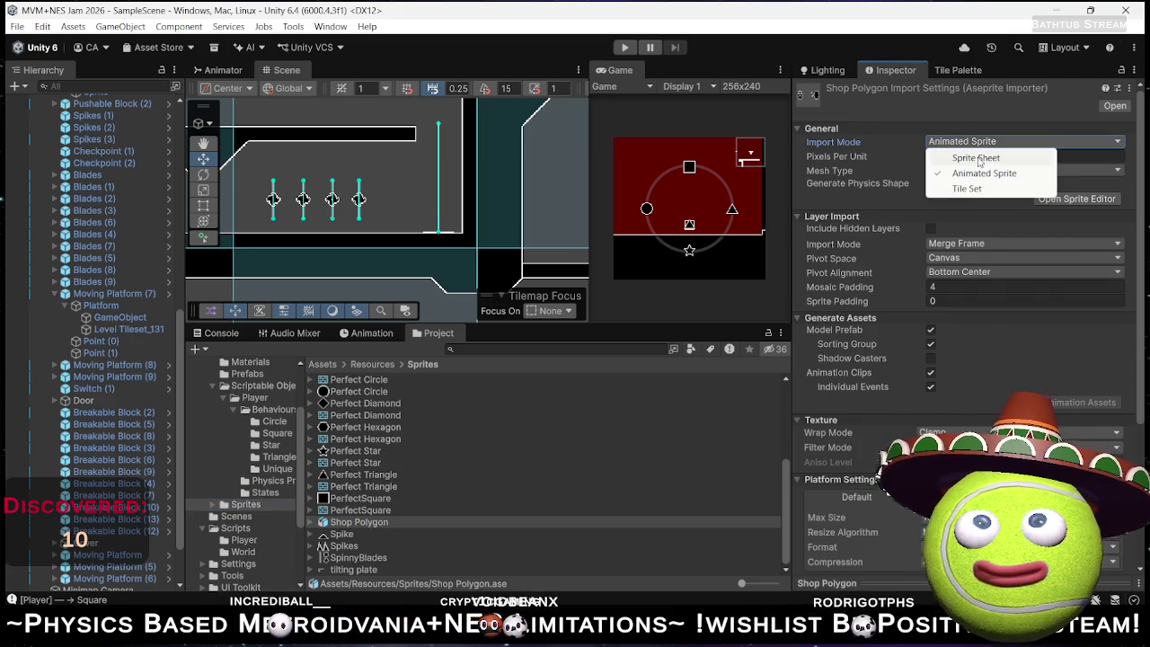
{"action": "left_click", "coordinate": [976, 158]}
{"action": "left_click", "coordinate": [965, 155]}
{"action": "type", "text": "16"}
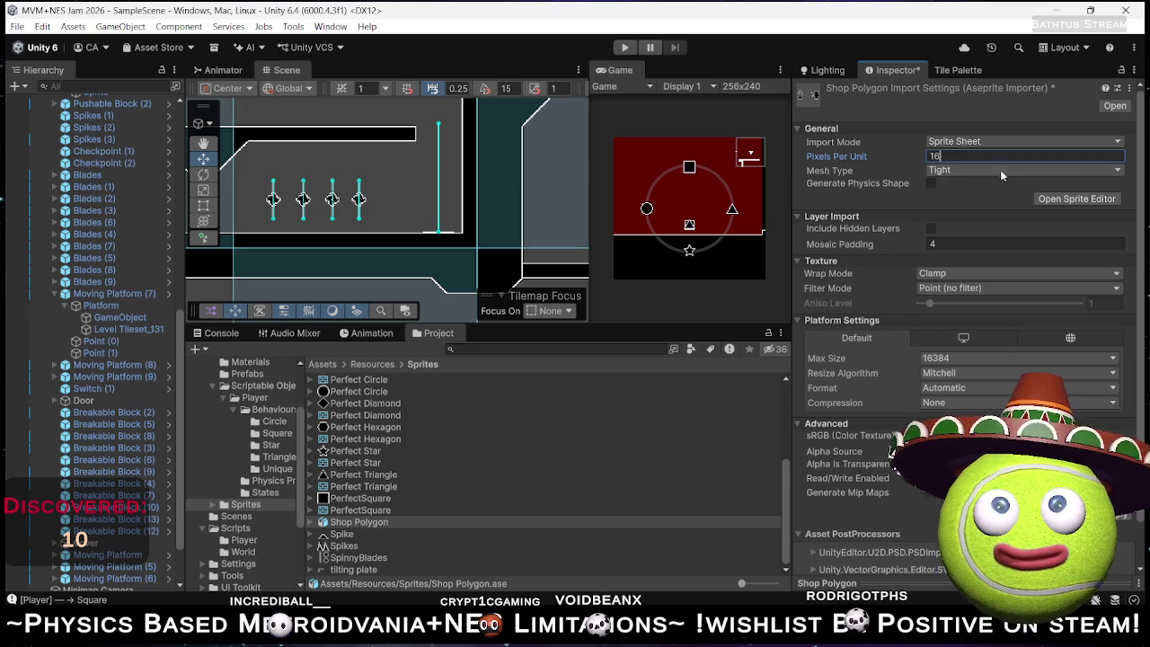
{"action": "left_click", "coordinate": [950, 244]}
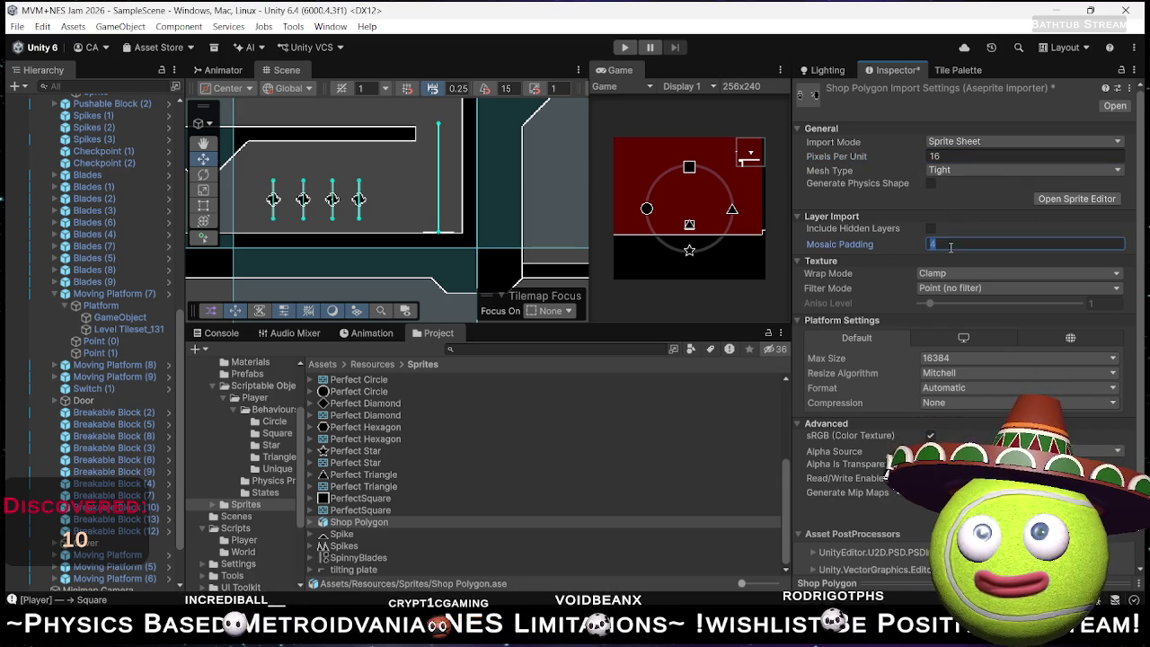
{"action": "type", "text": "0"}
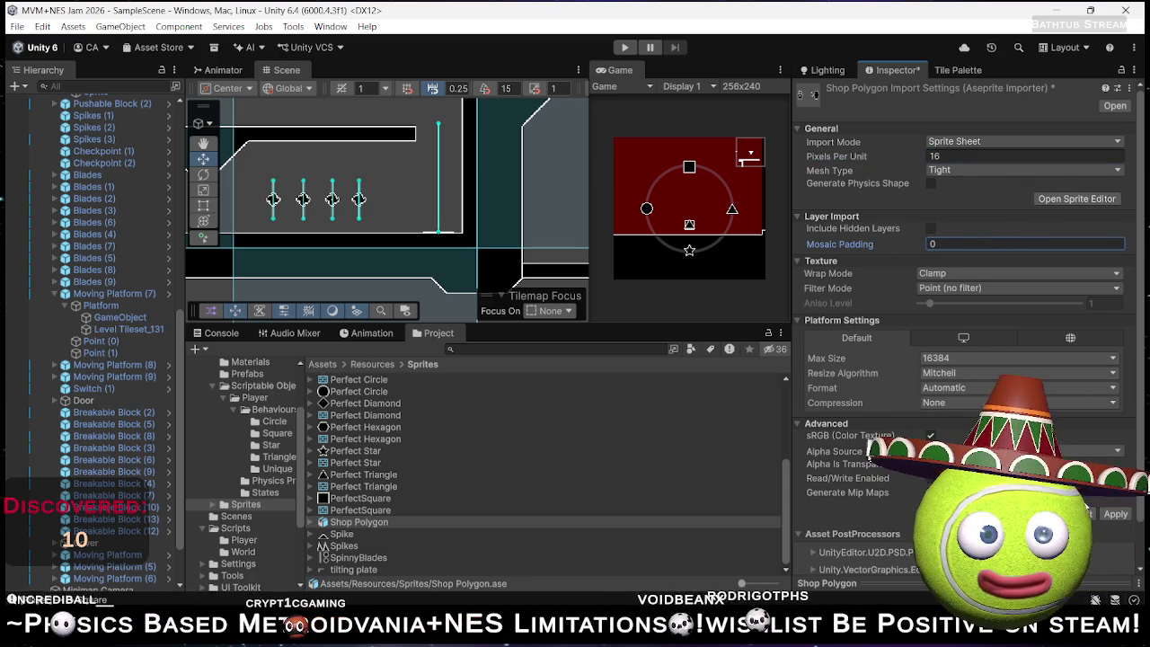
{"action": "left_click", "coordinate": [1064, 199]}
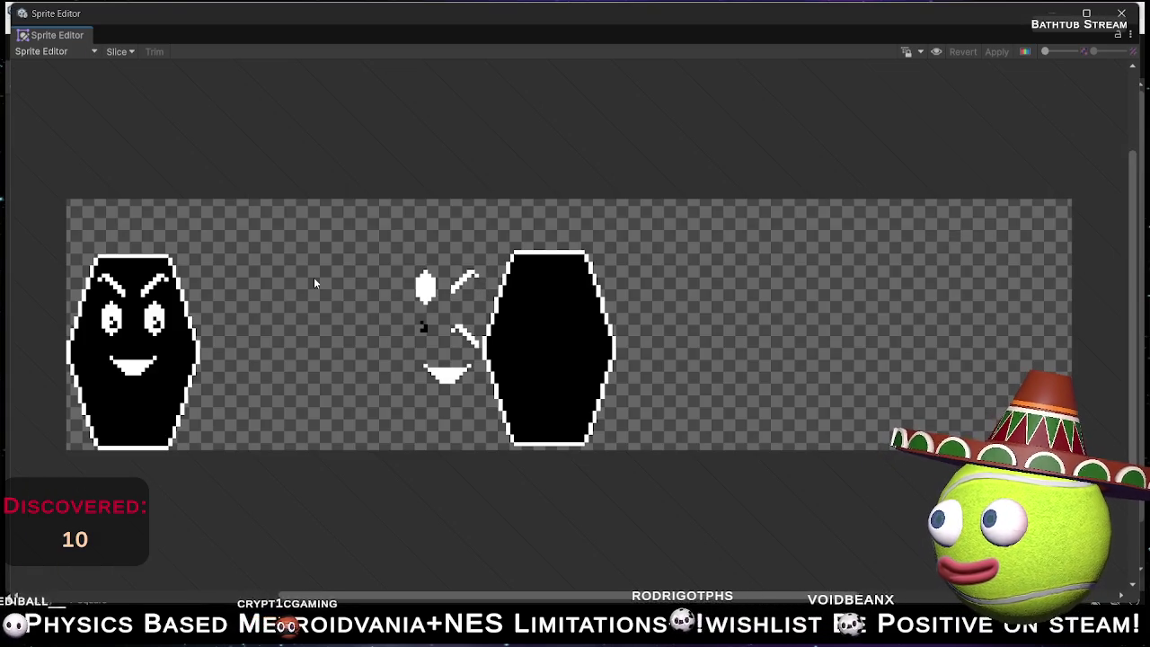
Draw a sprite slice around the angry-faced blob and tighten its corner to fit the outline.
{"action": "mouse_move", "coordinate": [224, 232]}
{"action": "left_mouse_down"}
{"action": "mouse_move", "coordinate": [83, 472]}
{"action": "mouse_move", "coordinate": [60, 470]}
{"action": "left_mouse_up"}
{"action": "left_click_drag", "start_coordinate": [218, 236], "coordinate": [200, 255]}
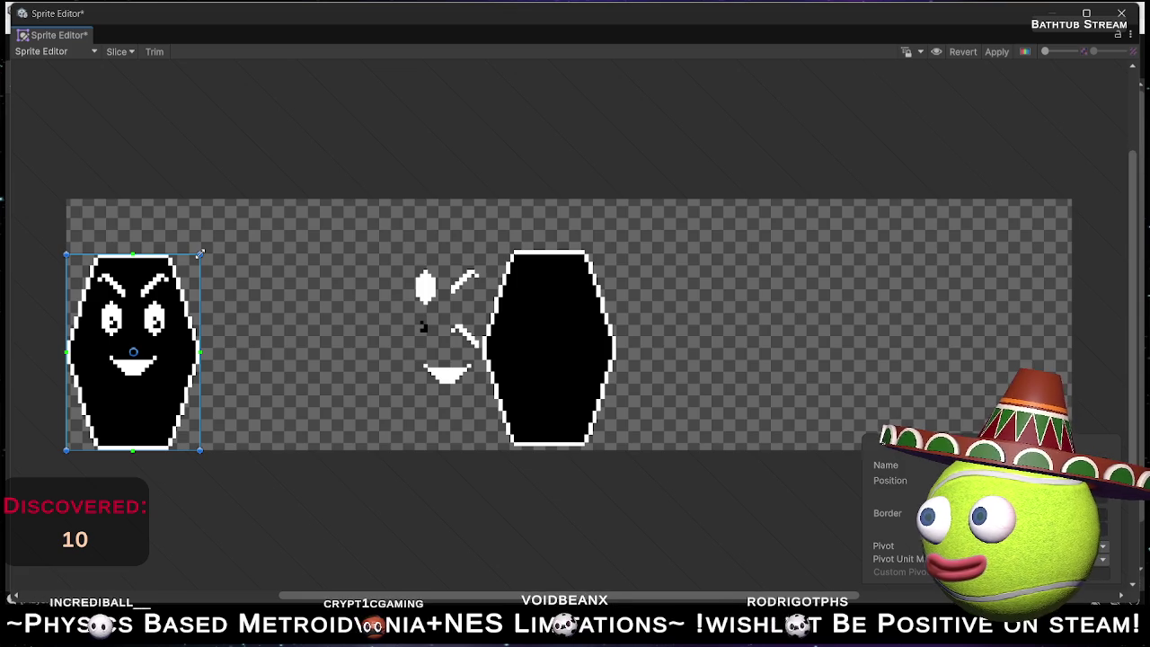